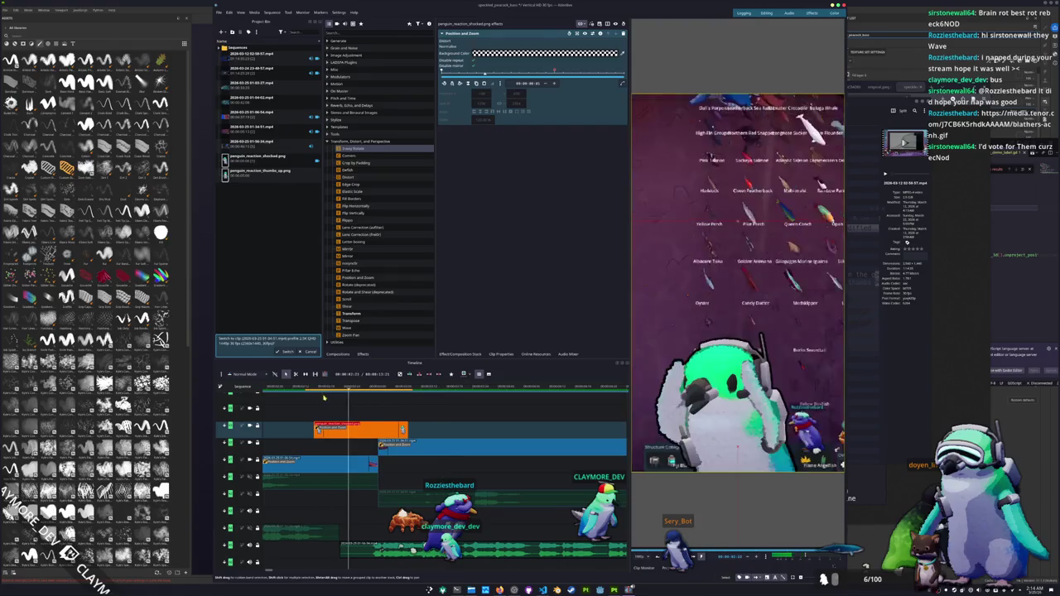
Stretch the penguin_reaction_shocked clip's right edge further right in two drags, checking with the playhead.
left_click(390, 388)
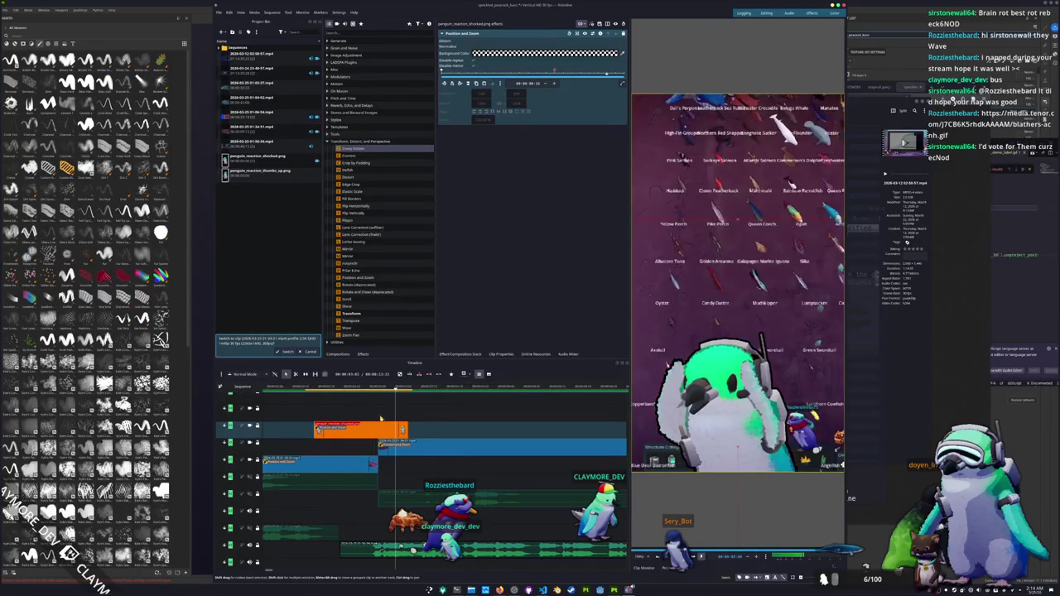
left_click_drag(415, 429, 519, 429)
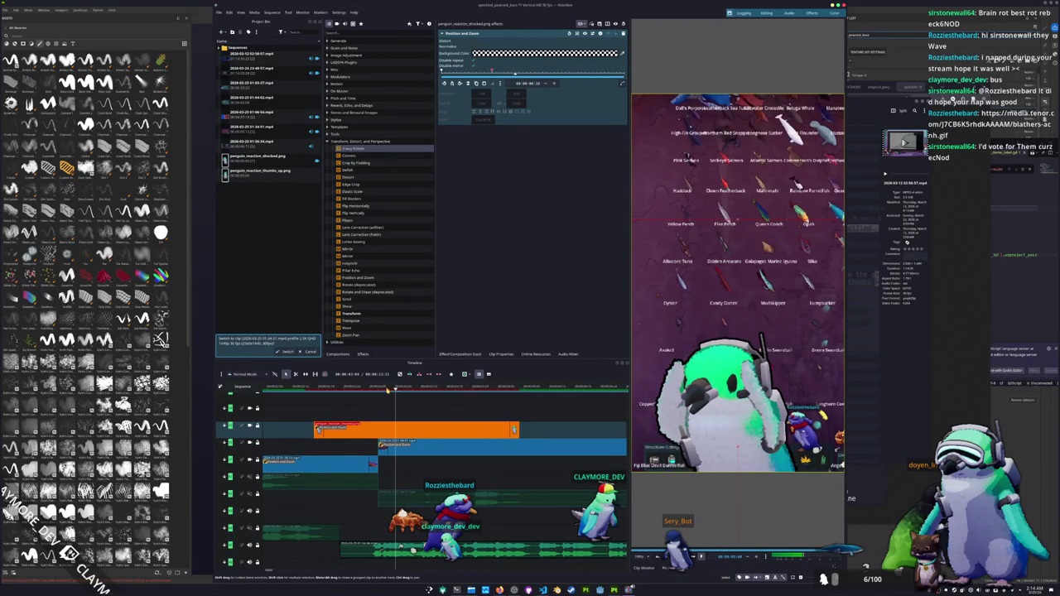
left_click(322, 389)
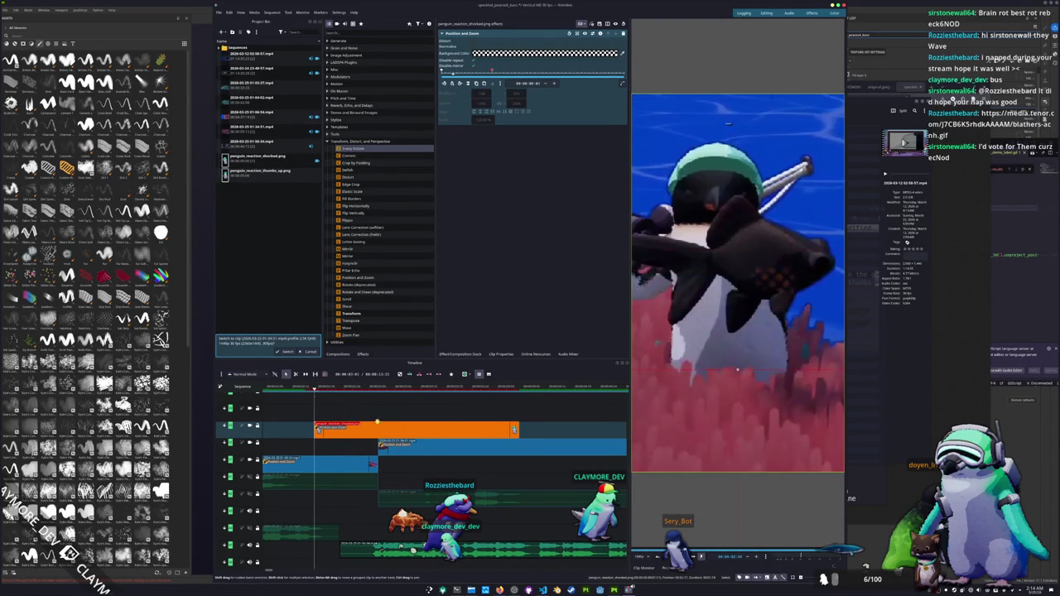
left_click(439, 387)
left_click(514, 388)
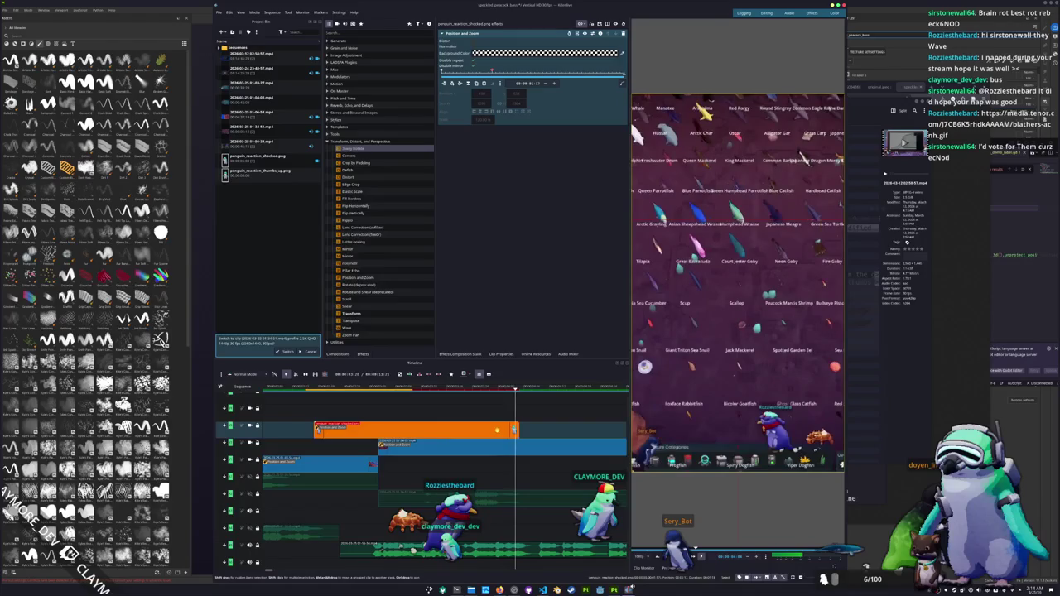
left_click_drag(519, 429, 557, 430)
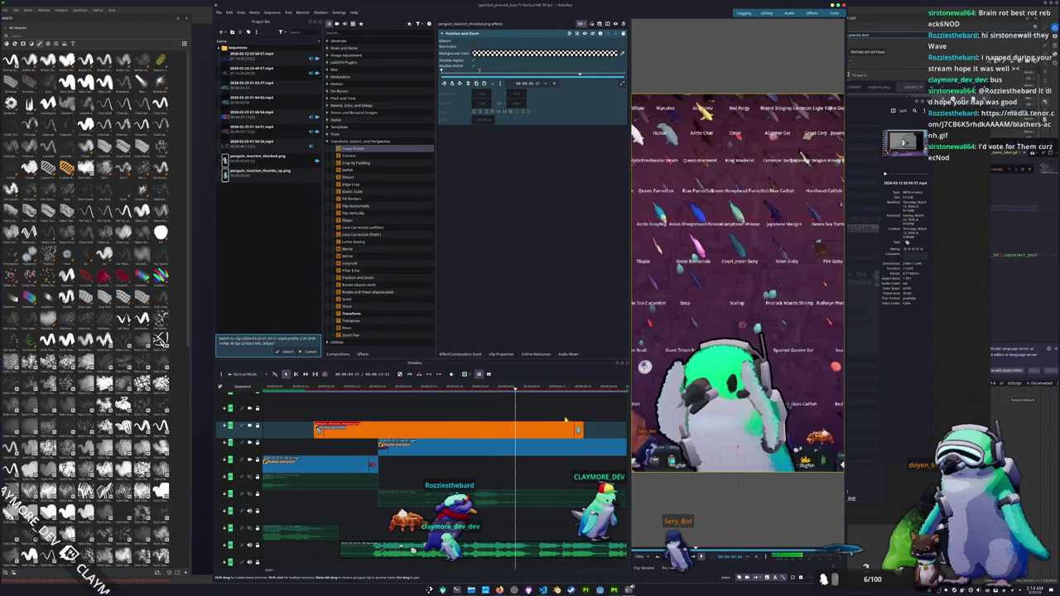
scroll(343, 431, "down", 3, "ctrl")
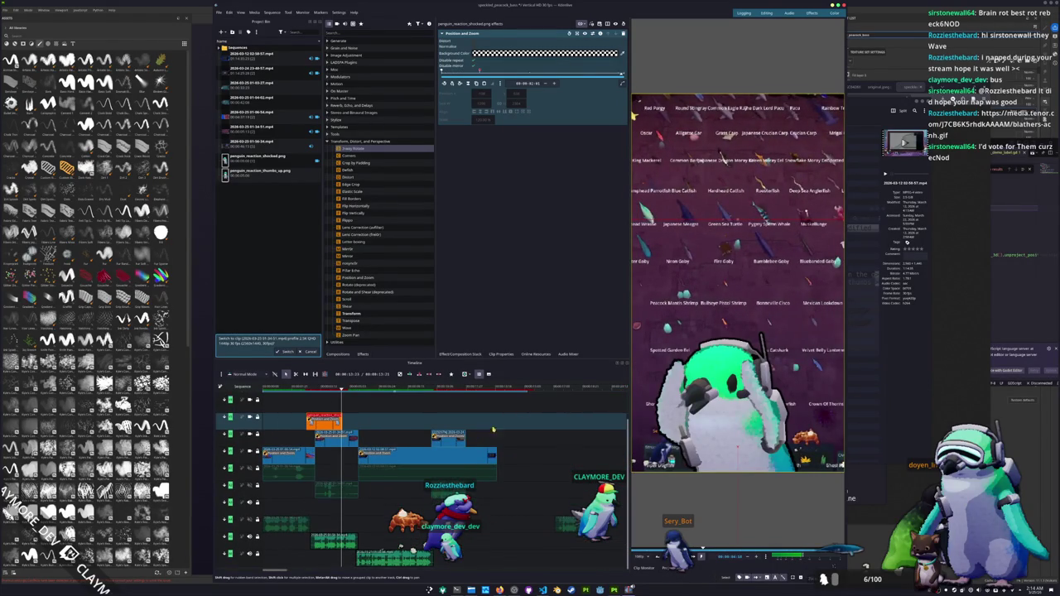
Nudge the orange overlay clip's end a little further right in two small drags.
left_click_drag(342, 430, 350, 429)
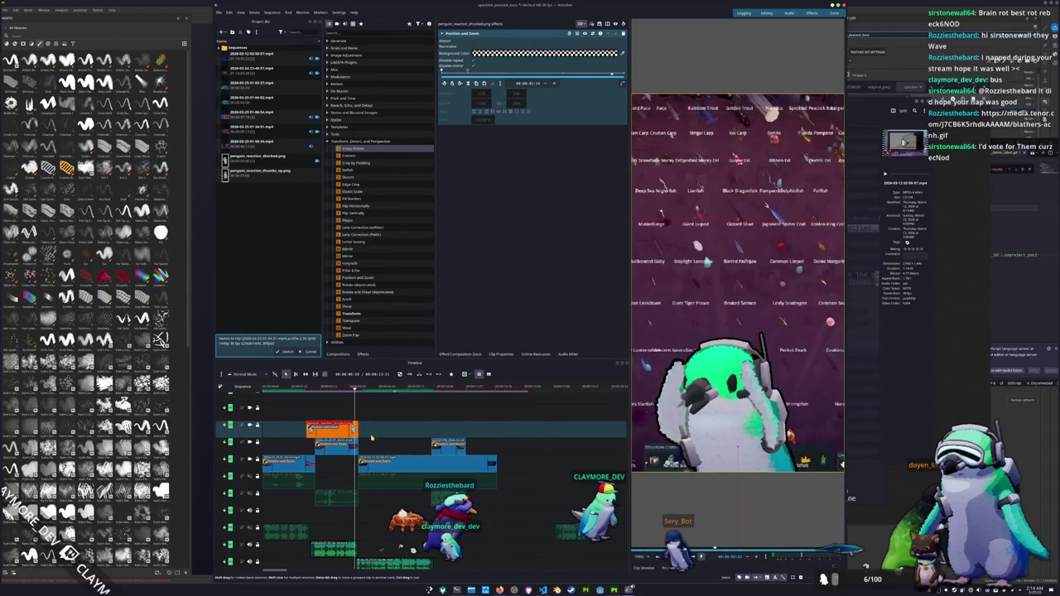
left_click_drag(357, 429, 362, 429)
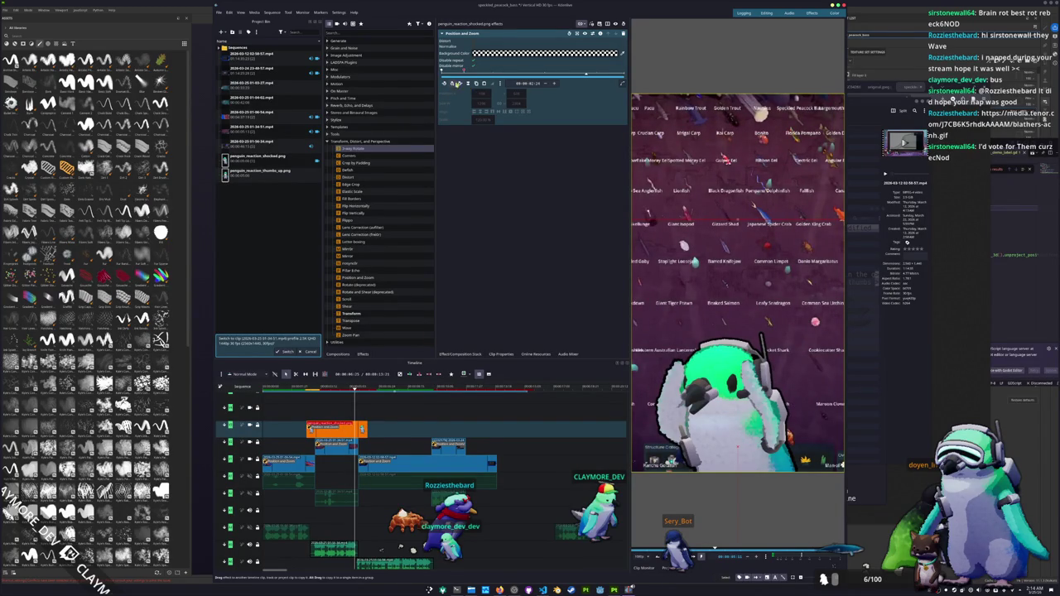
left_click(492, 83)
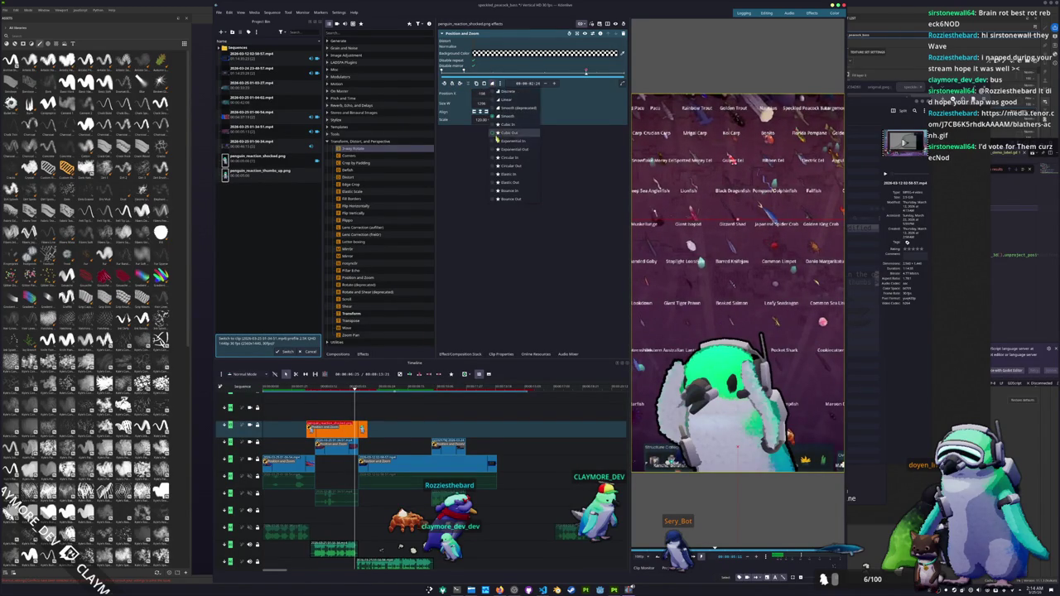
Set Exponential Out easing and add a later keyframe pushing the penguin down to Position Y 1432.
left_click(513, 149)
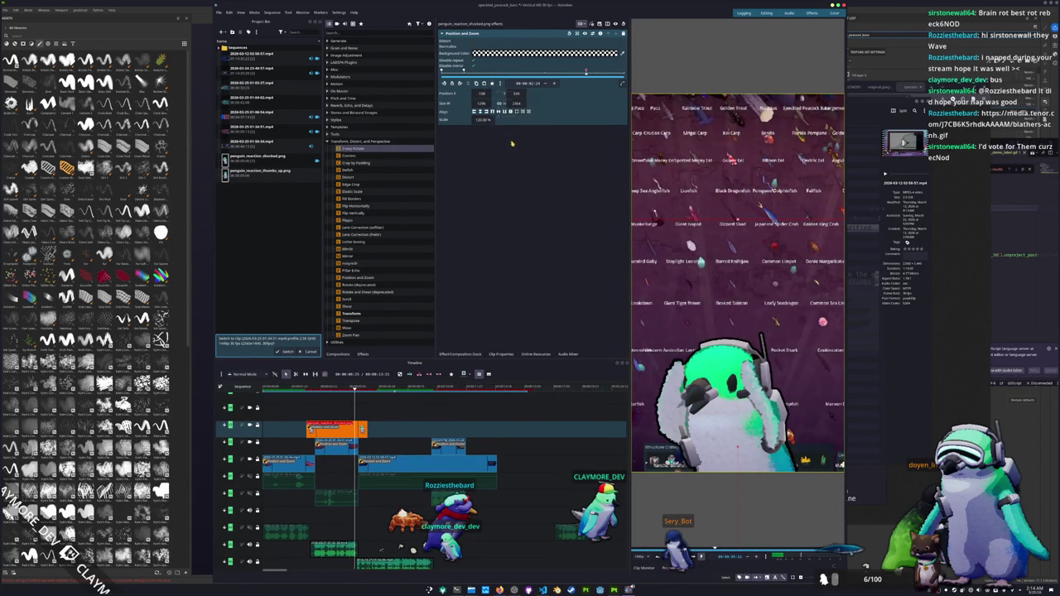
left_click(492, 83)
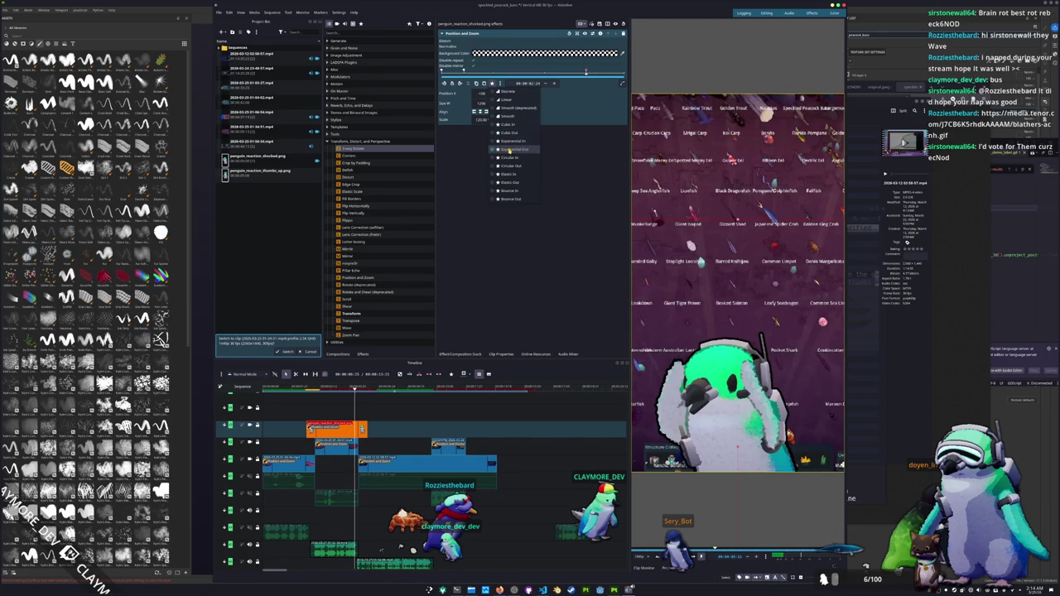
left_click(580, 171)
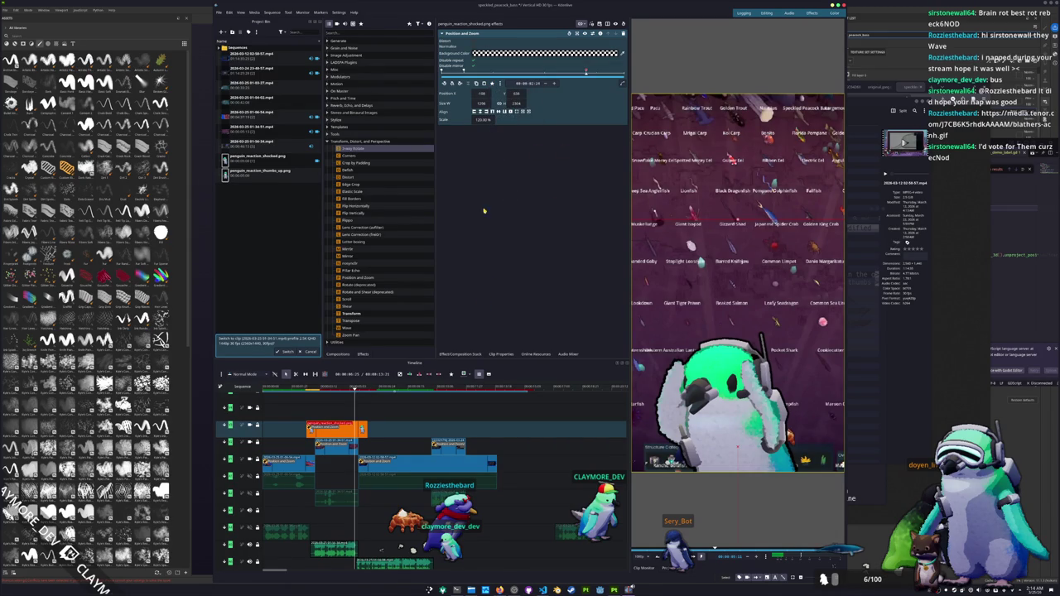
left_click_drag(590, 75, 625, 79)
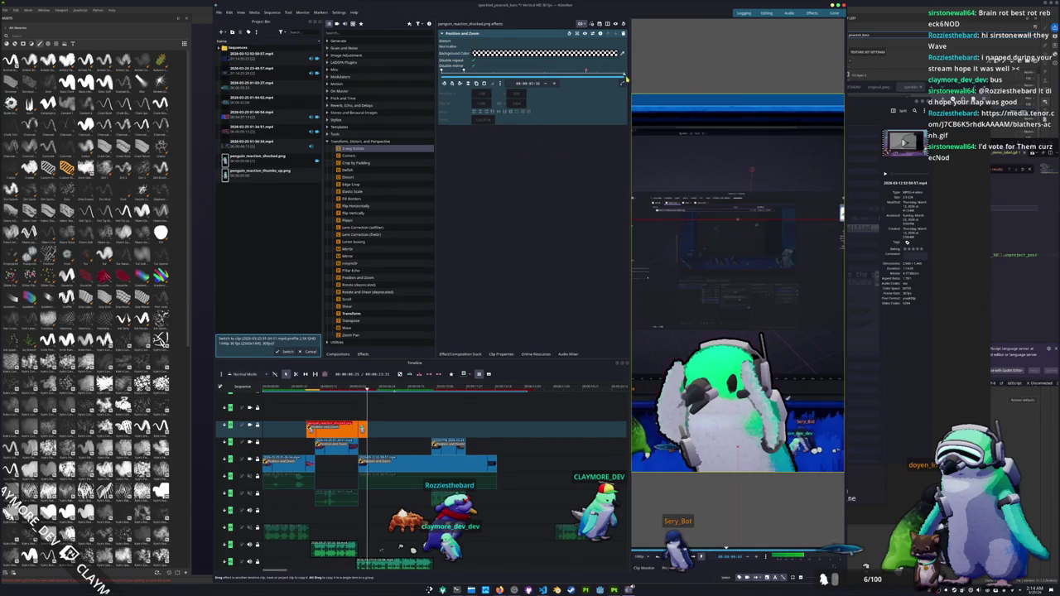
left_click(454, 84)
left_click_drag(515, 93, 546, 92)
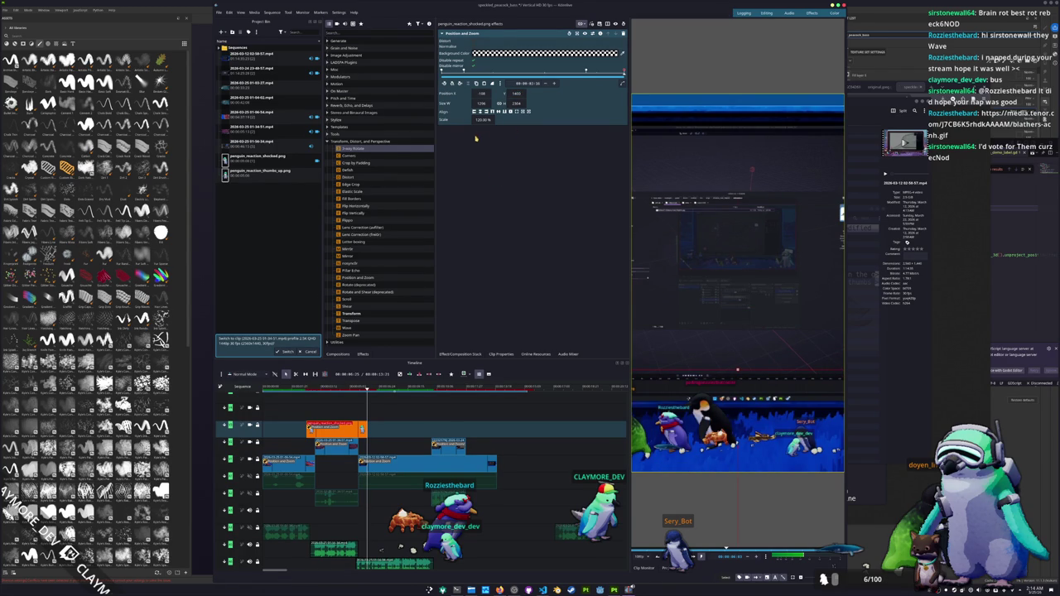
Scrub and play the timeline to preview the penguin sliding out of frame.
left_click(358, 386)
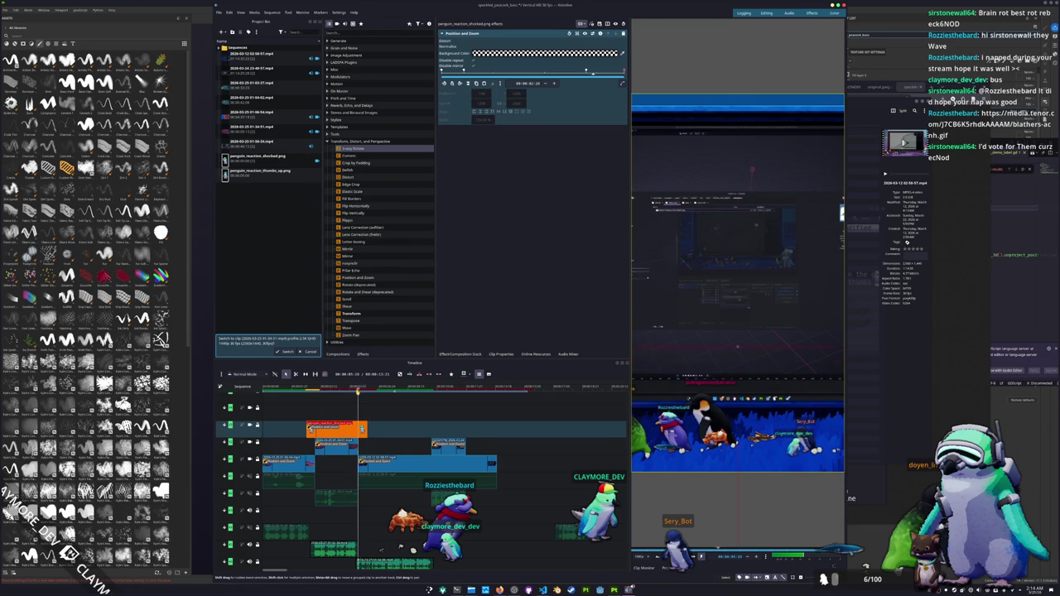
left_click_drag(358, 389, 342, 389)
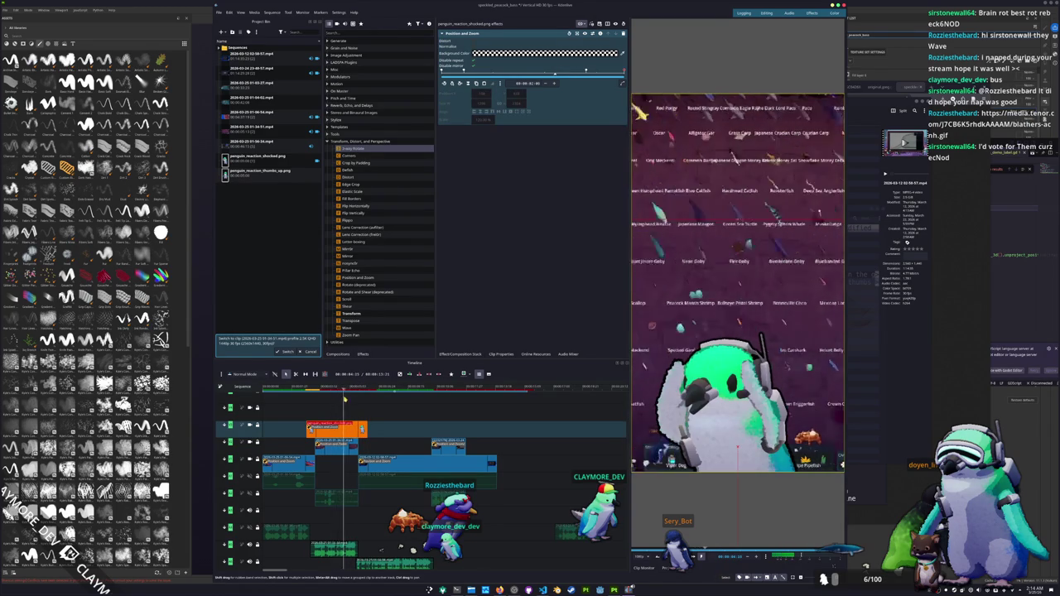
left_click(343, 401)
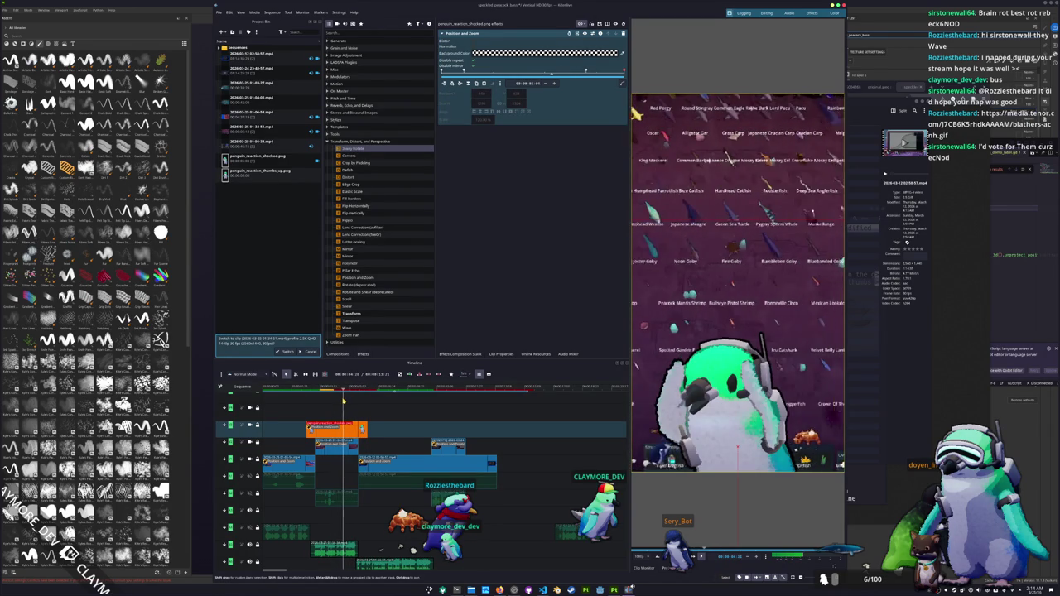
key("space")
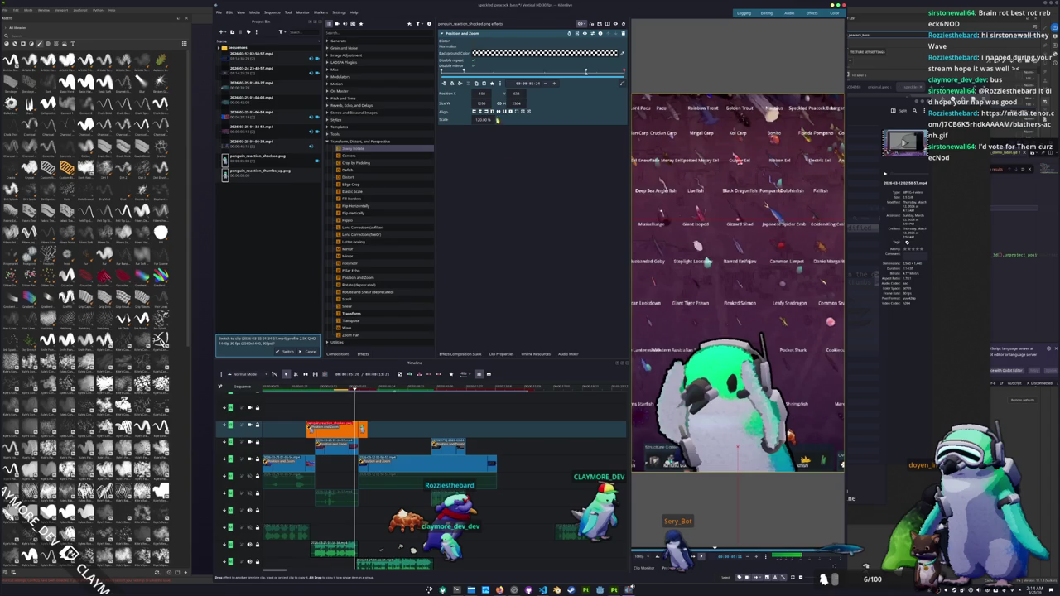
left_click(566, 75)
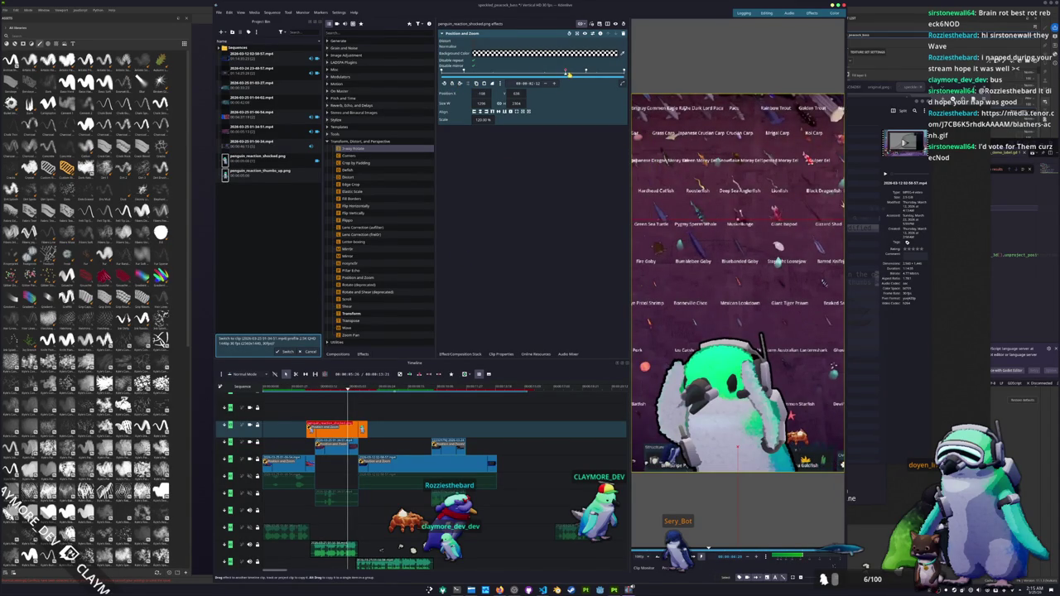
left_click_drag(568, 74, 587, 76)
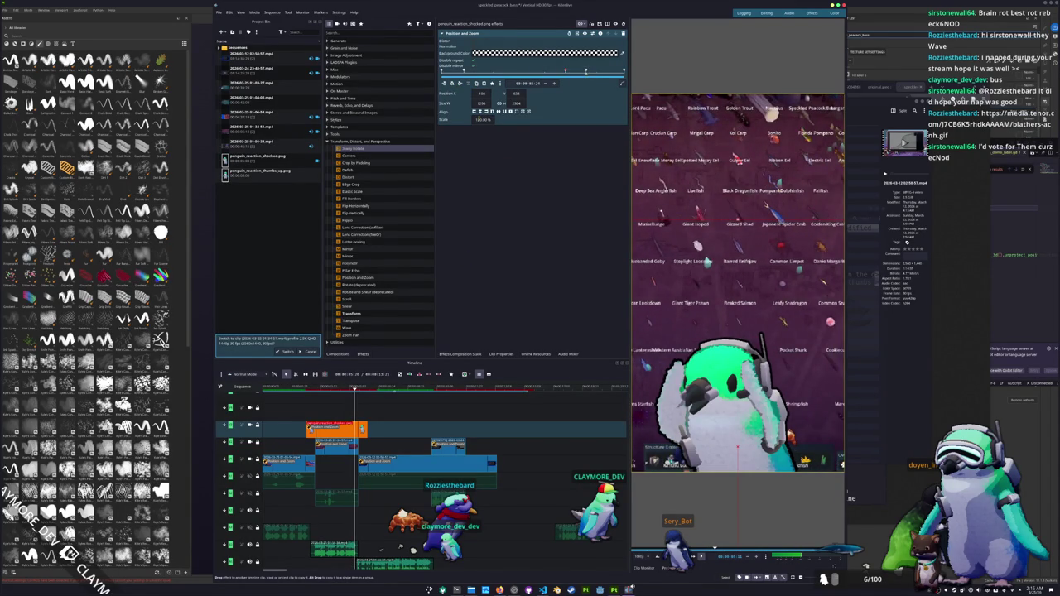
left_click(479, 119)
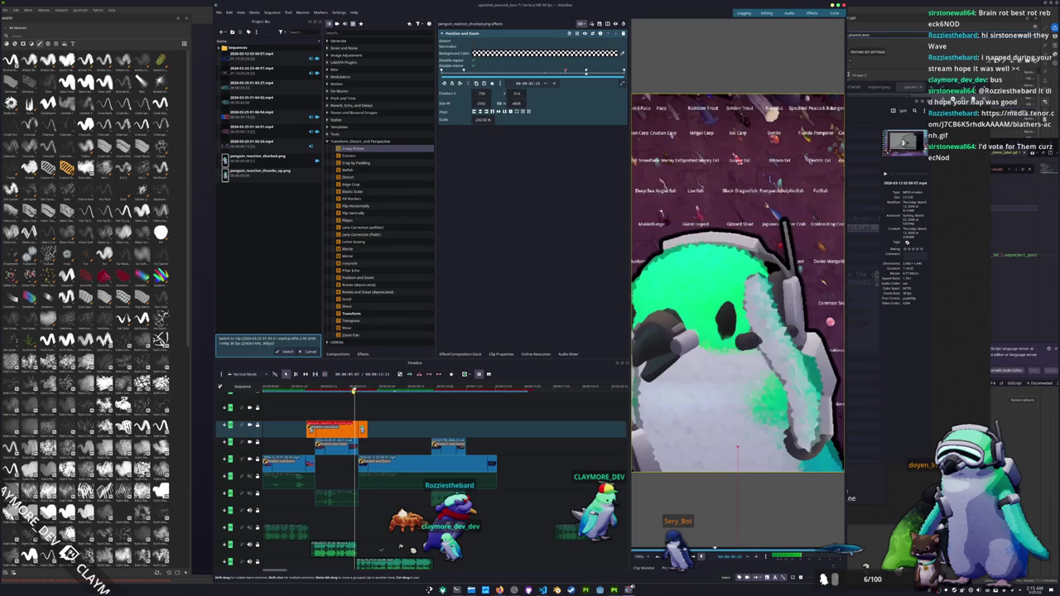
Replay the sequence from several points before the overlay to review its motion.
left_click(305, 386)
key("space")
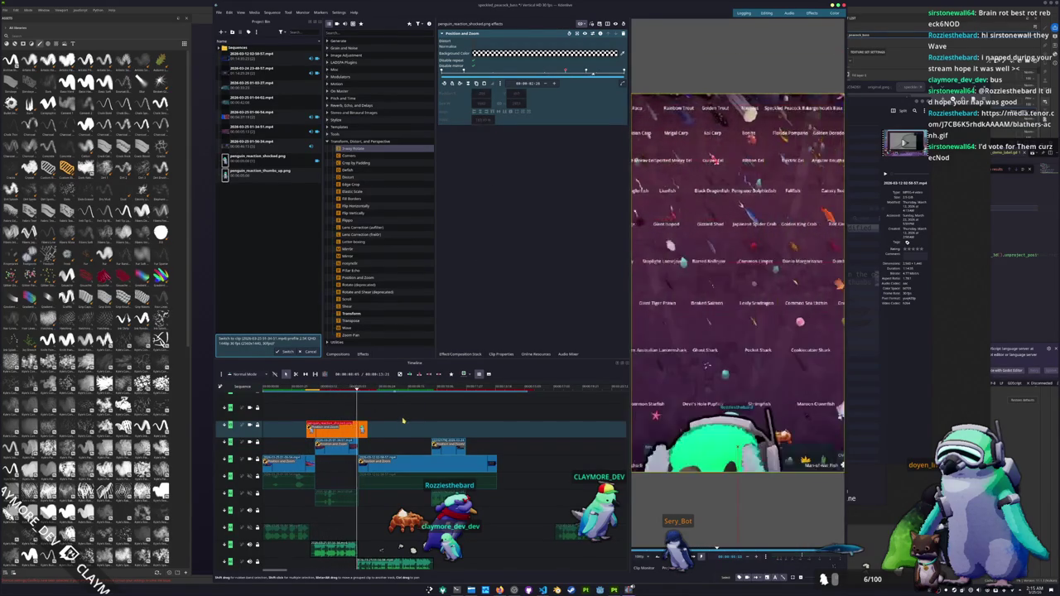
left_click(348, 388)
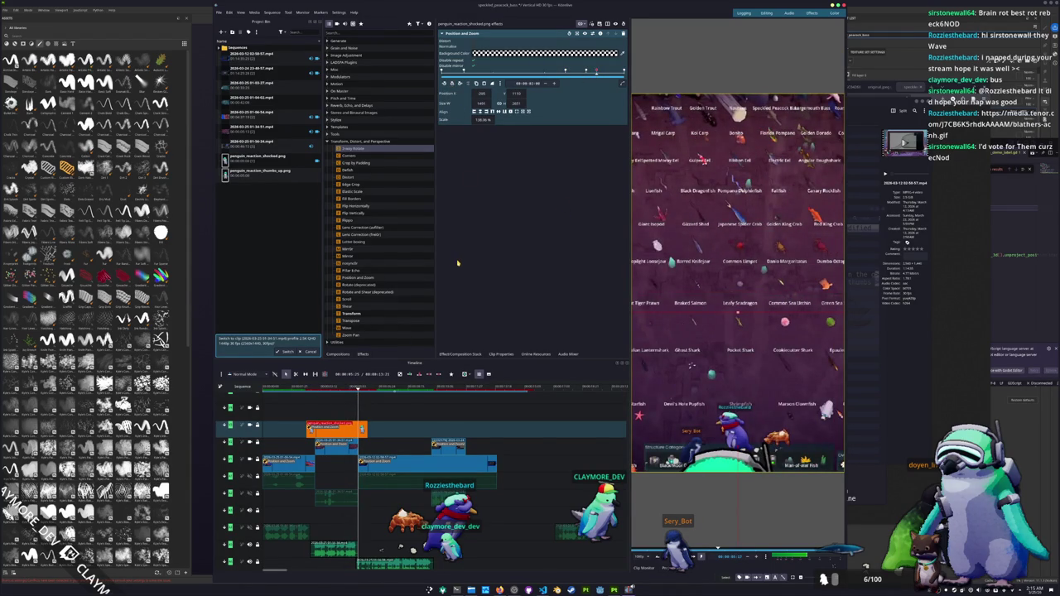
left_click(329, 389)
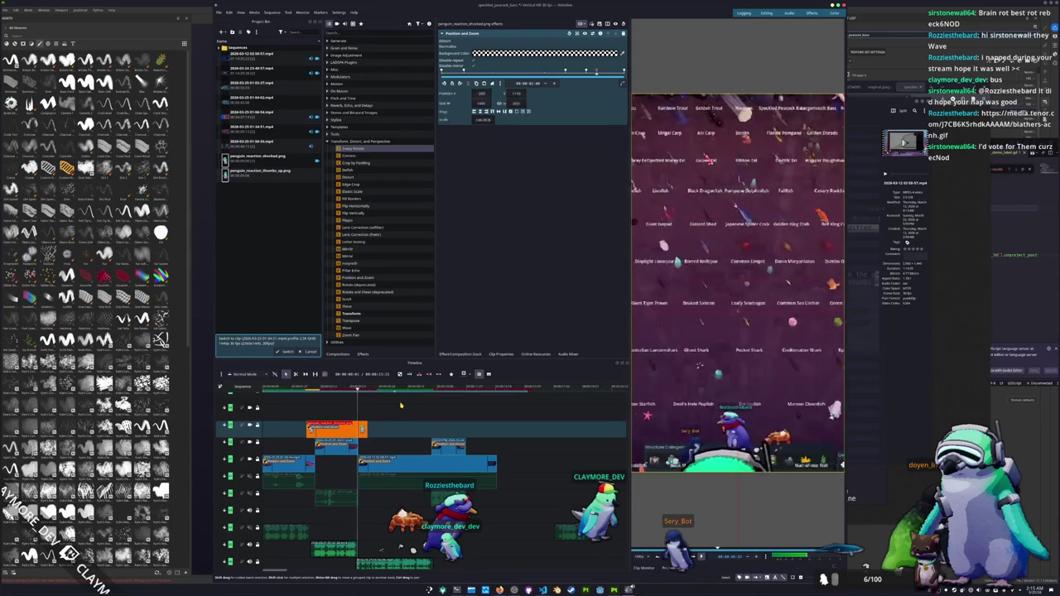
left_click(362, 412)
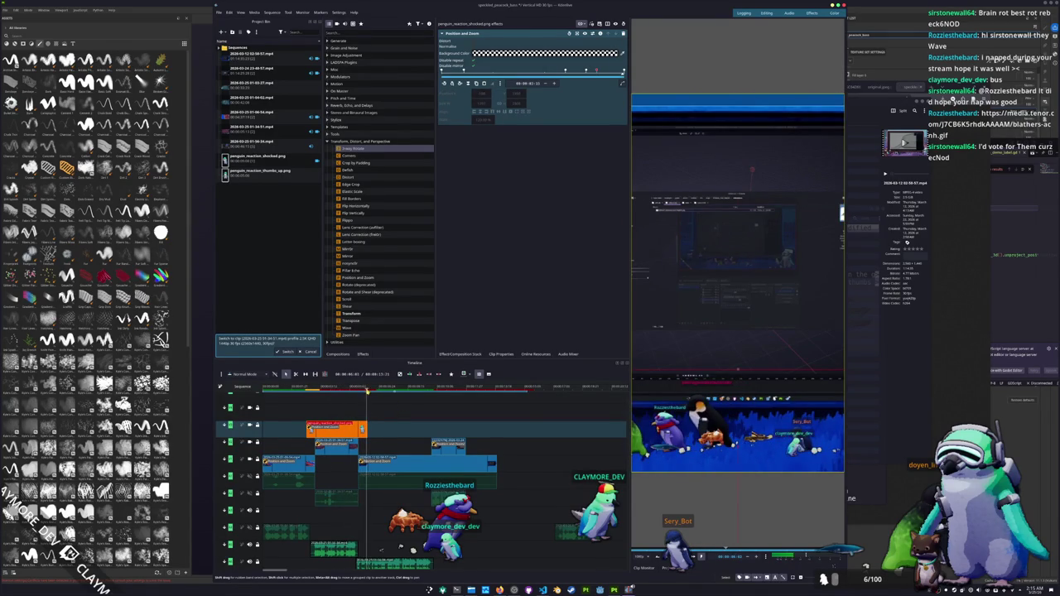
left_click(586, 73)
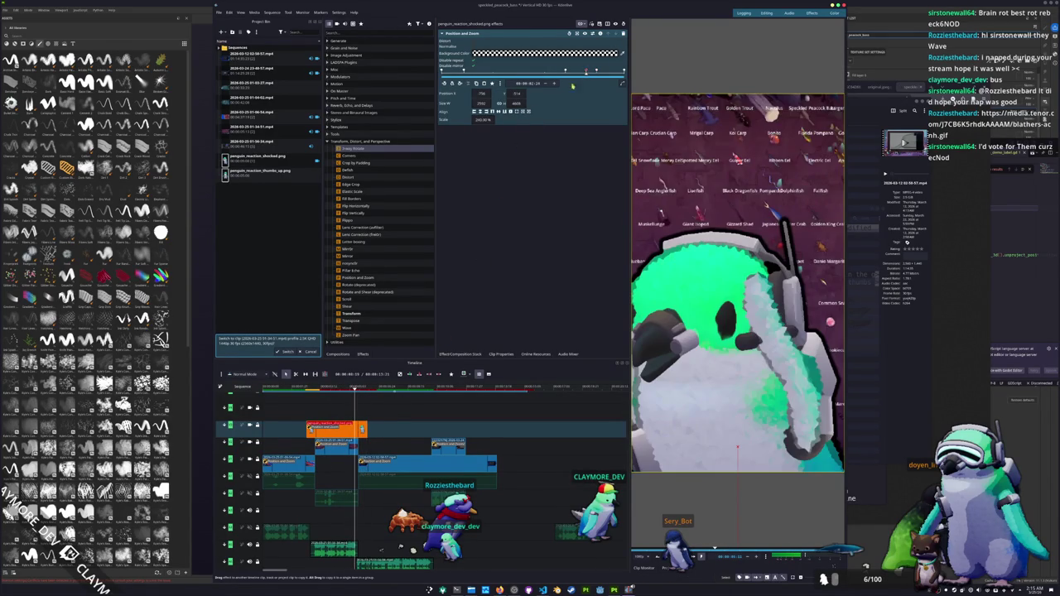
Switch the keyframe easing to Bounce Out and preview the penguin animation.
left_click(493, 84)
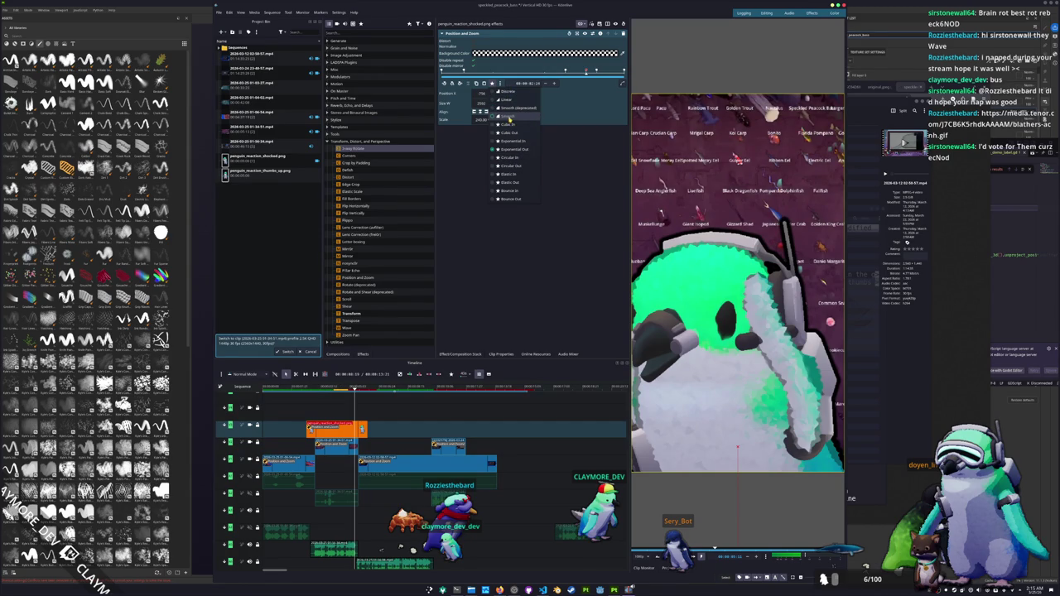
left_click(508, 199)
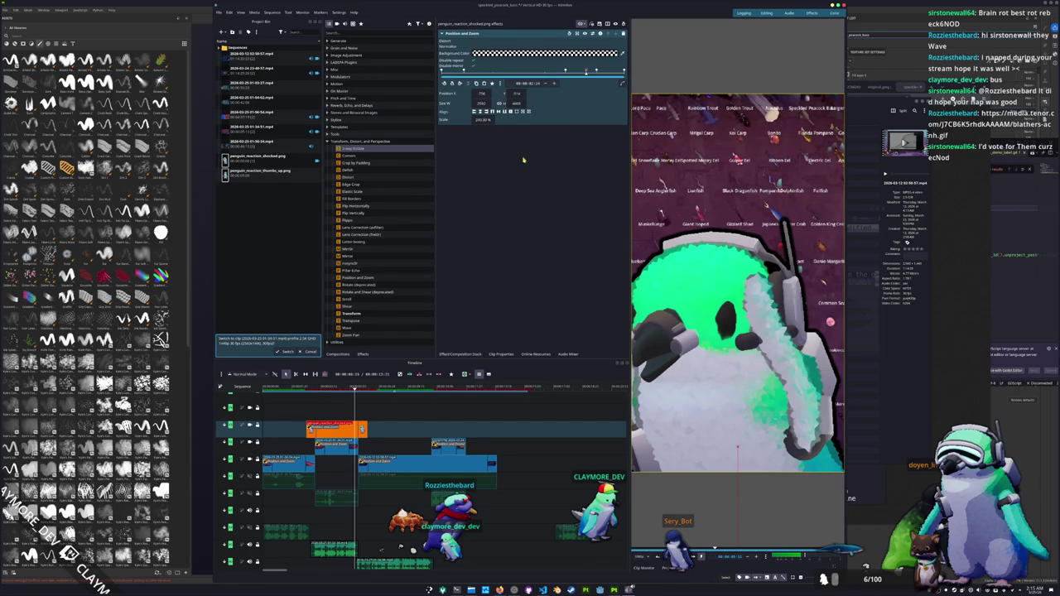
key("space")
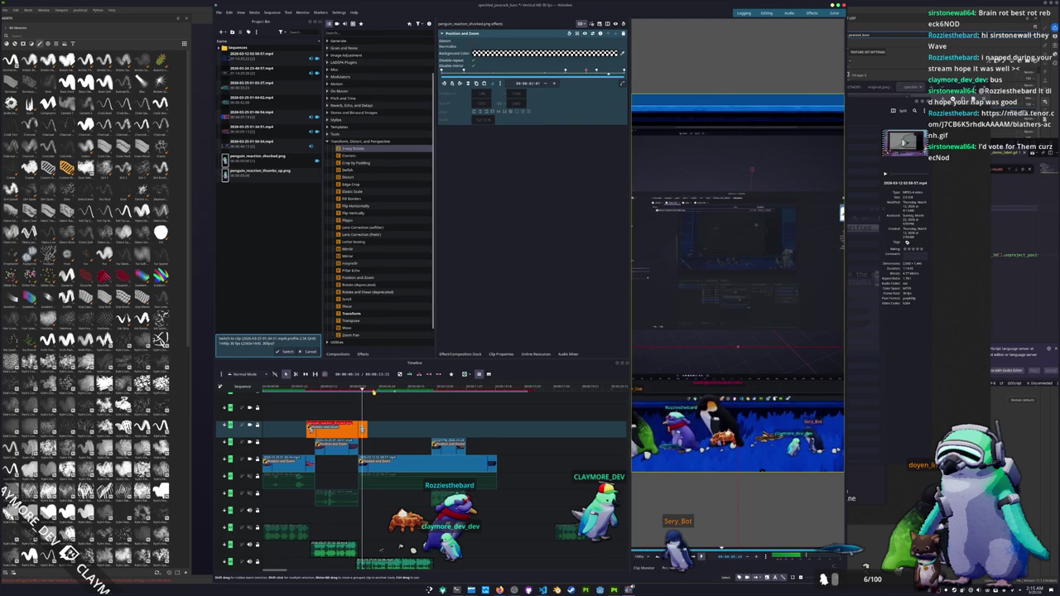
key("j")
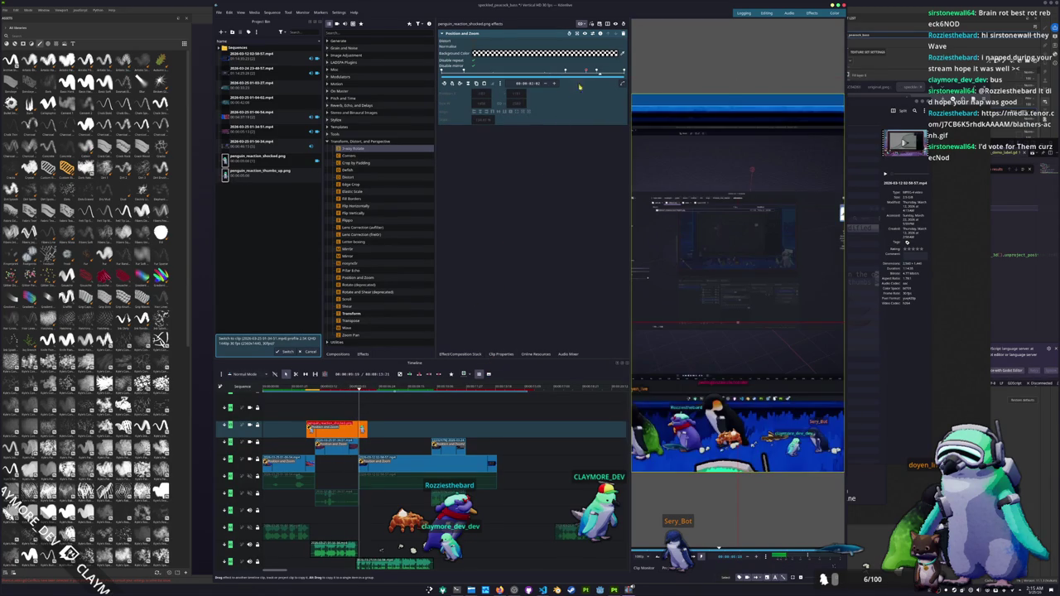
left_click_drag(596, 73, 589, 75)
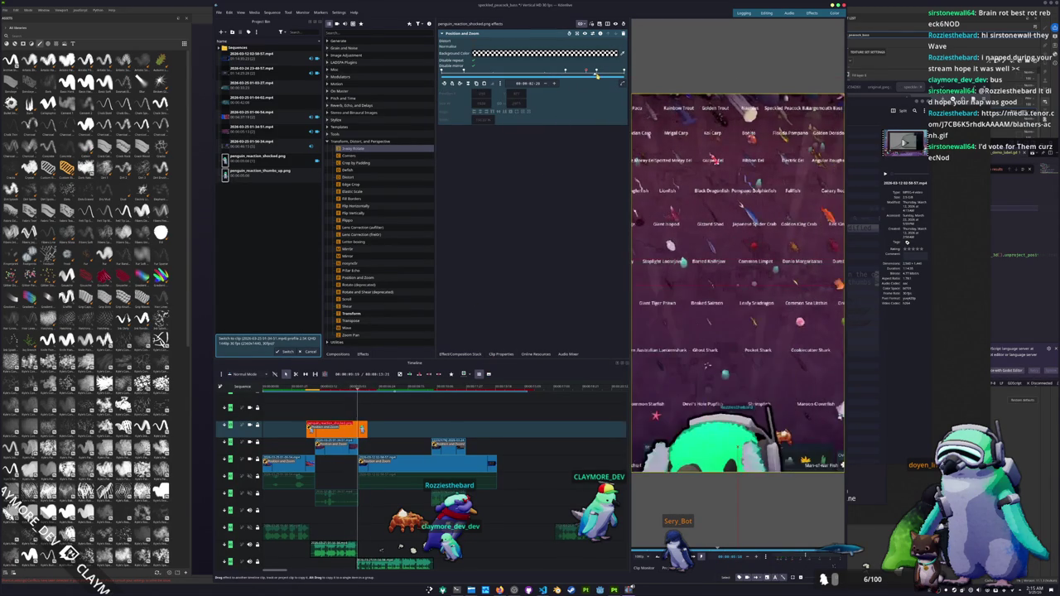
left_click_drag(589, 75, 623, 71)
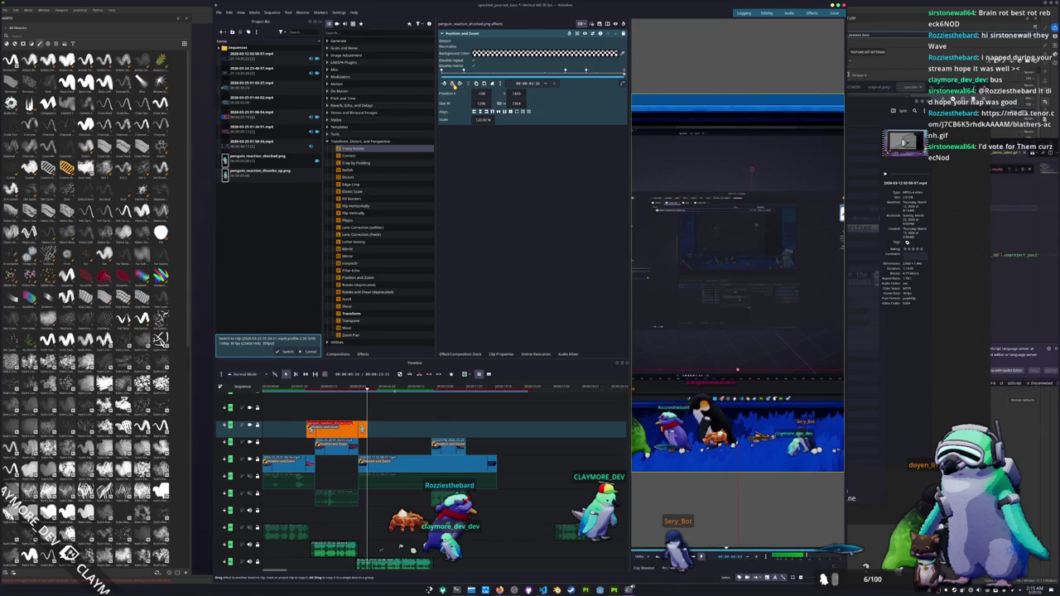
Add a keyframe scaling the penguin to about 150% with a higher Position X, then play from the previous keyframe.
left_click(454, 84)
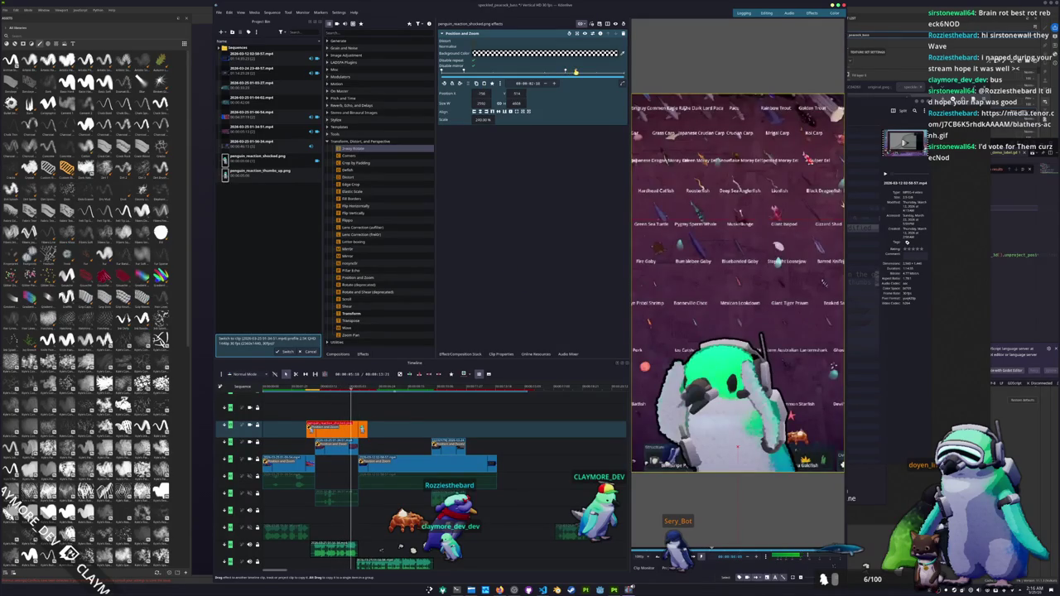
left_click_drag(486, 121, 484, 121)
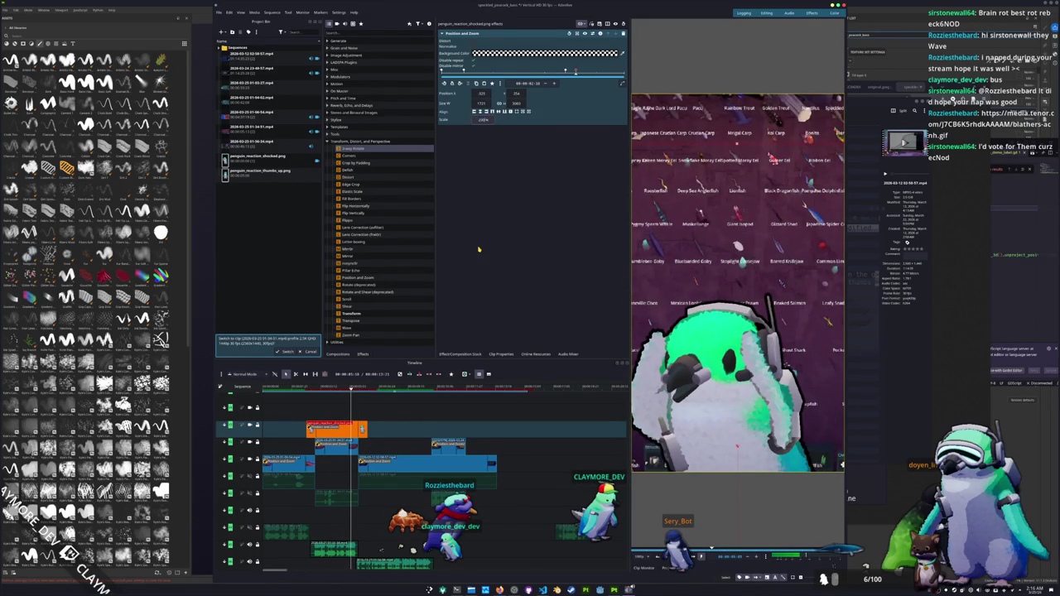
key("Return")
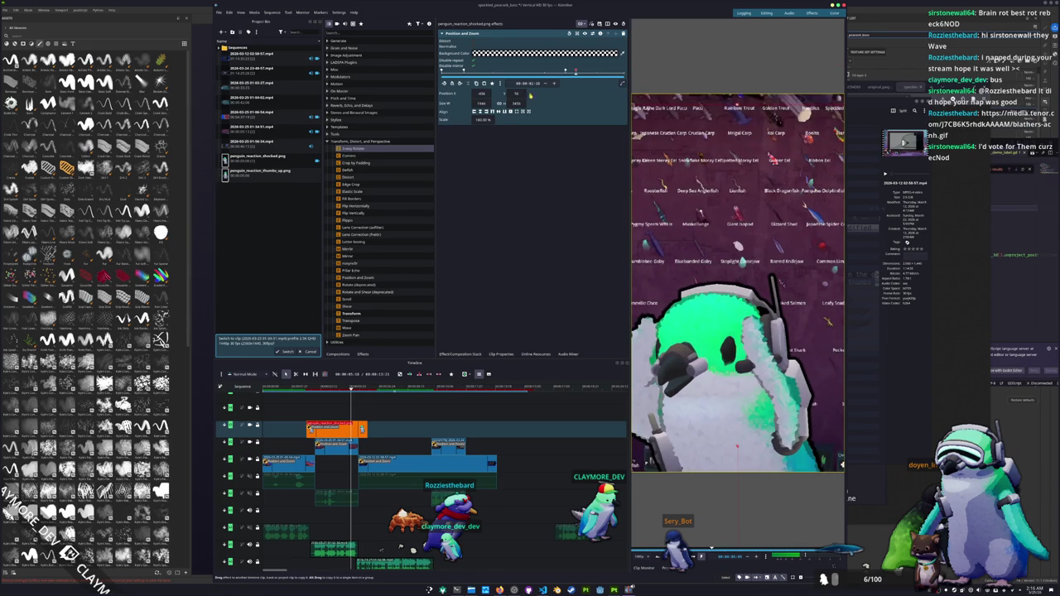
scroll(481, 93, "up", 2)
scroll(481, 93, "up", 2)
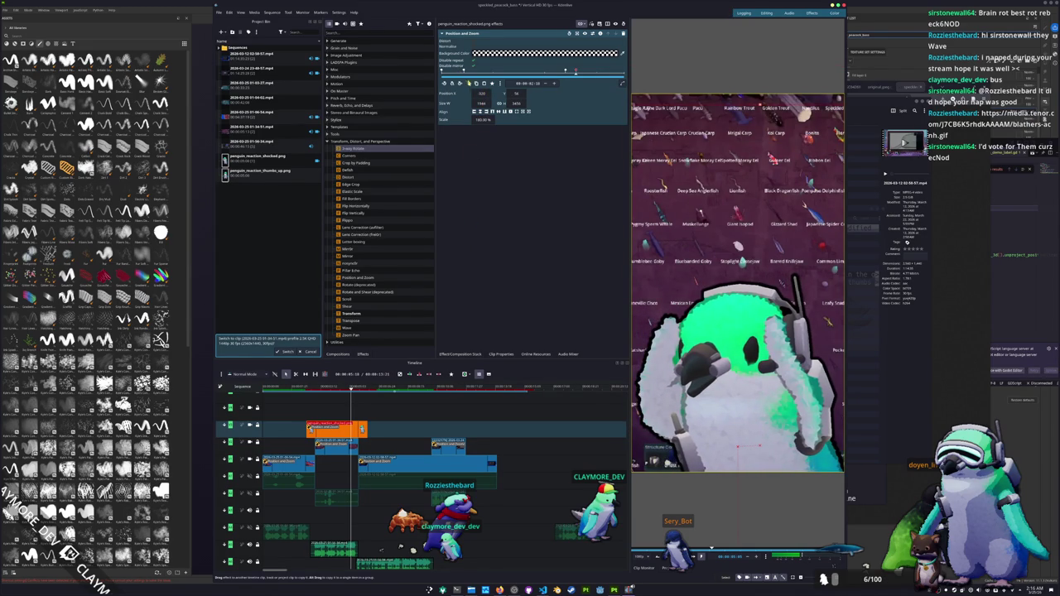
left_click(445, 84)
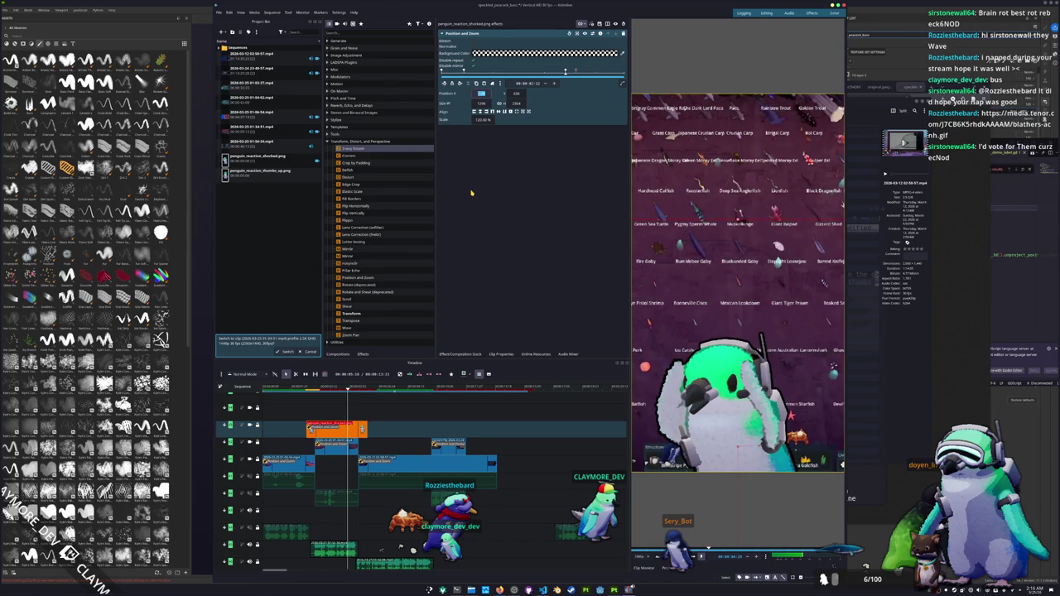
key("space")
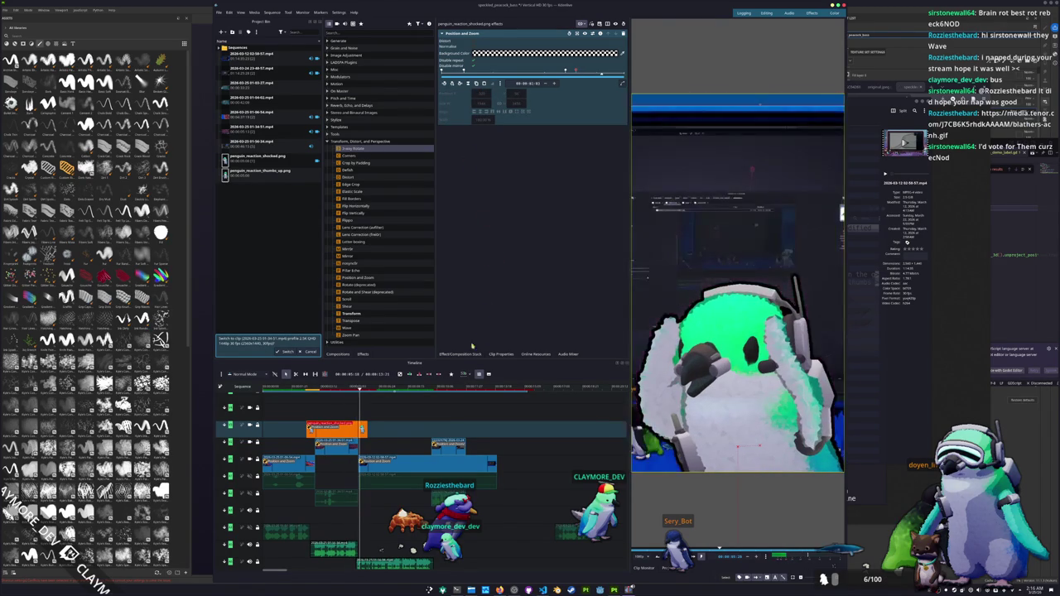
Set the first zoom keyframe's easing to Elastic Out and preview it.
left_click(352, 385)
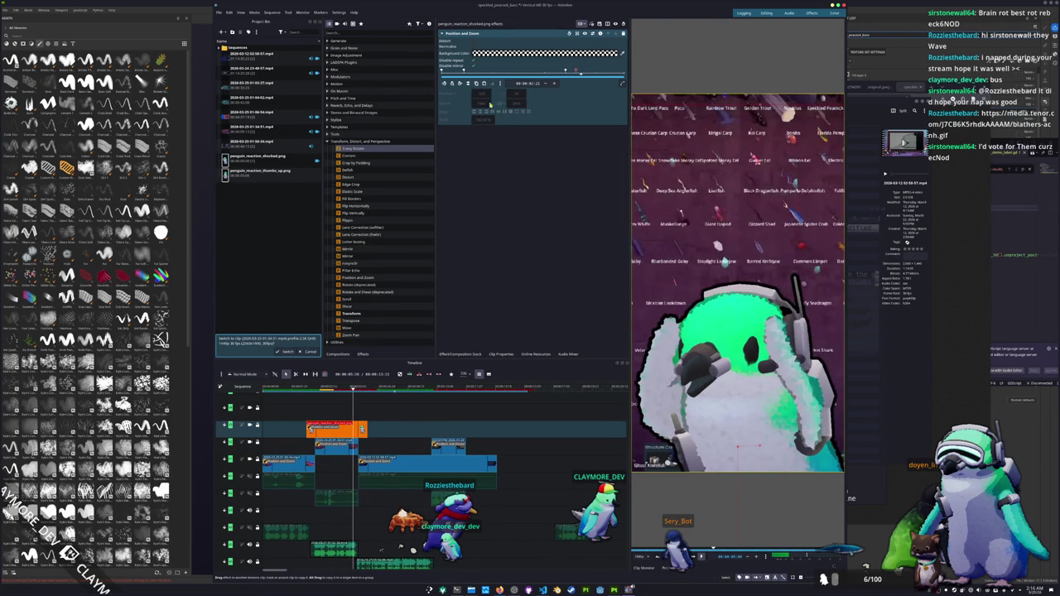
left_click(451, 85)
left_click(451, 85)
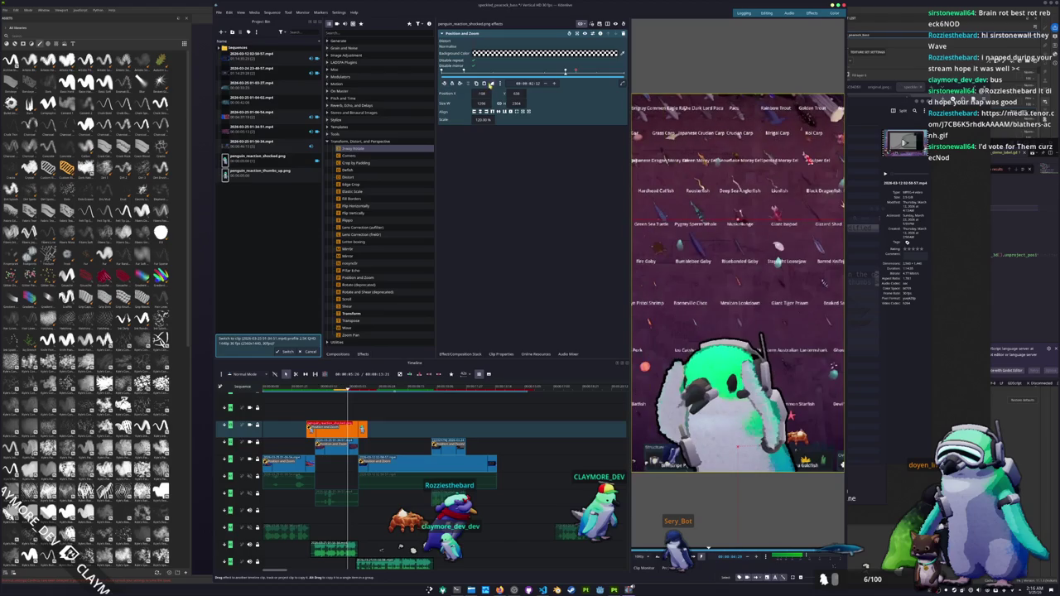
left_click(491, 84)
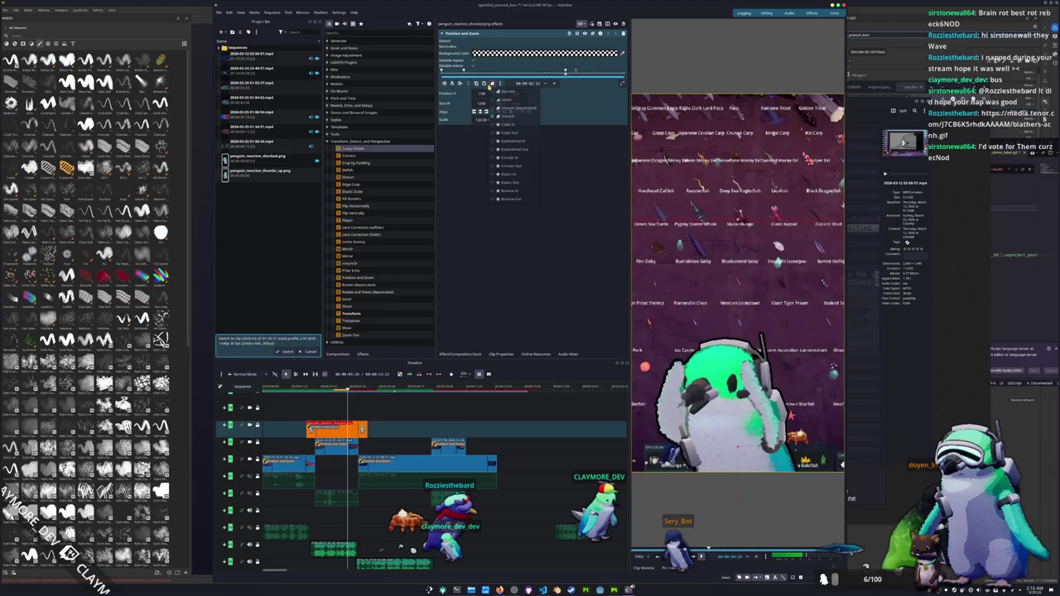
left_click(508, 183)
key("space")
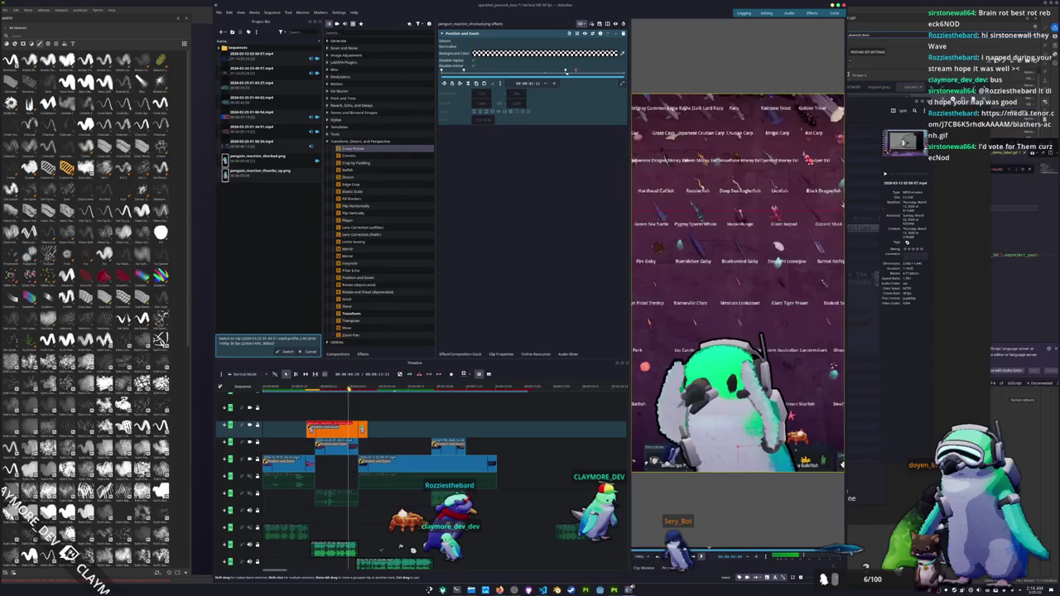
Apply Elastic Out to the other keyframes, switching the earlier one to Linear.
left_click(460, 84)
left_click(507, 103)
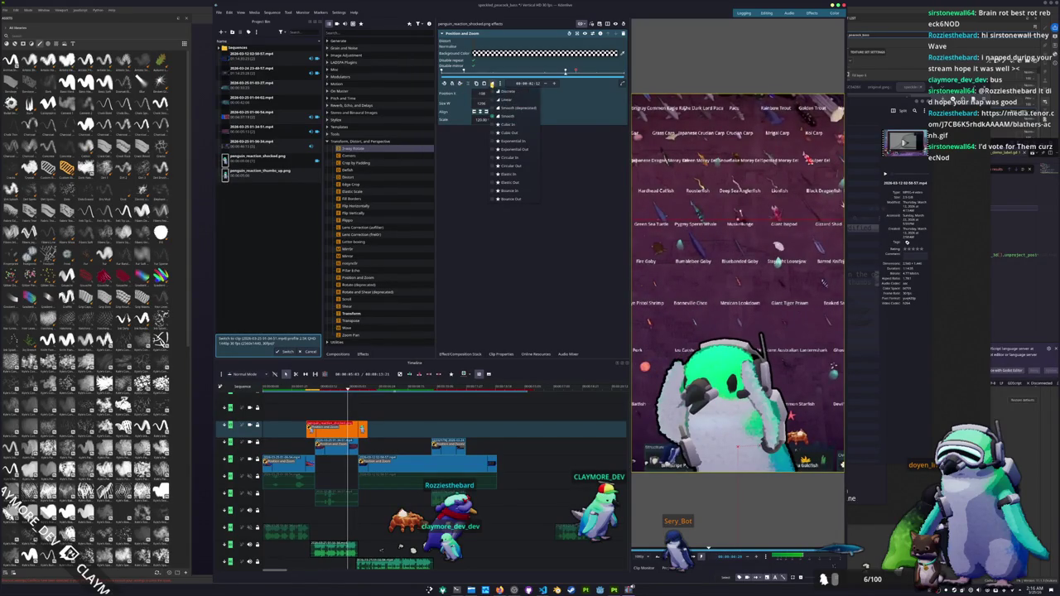
left_click(508, 184)
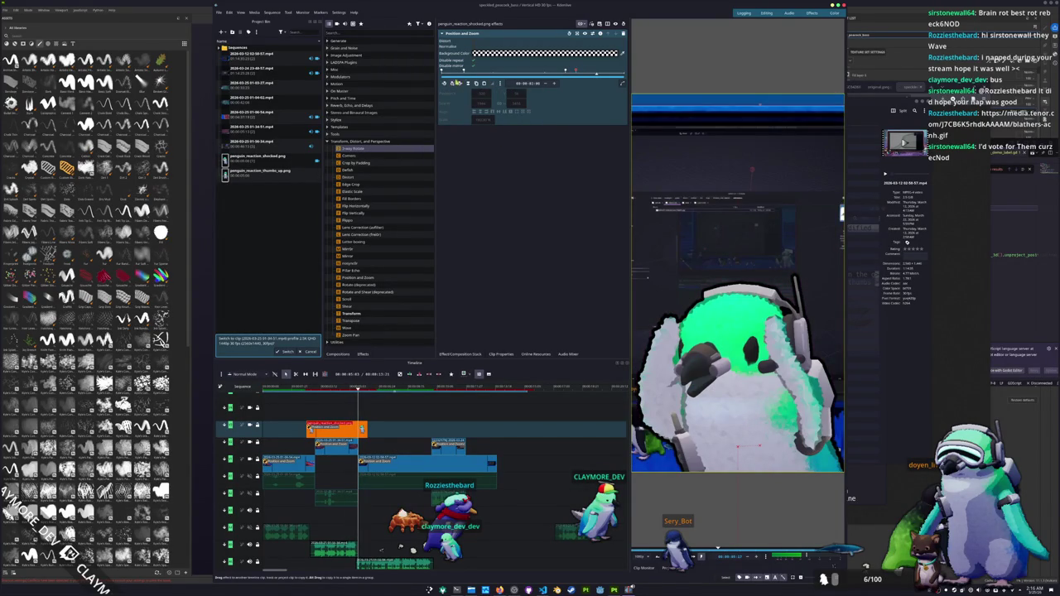
left_click(452, 84)
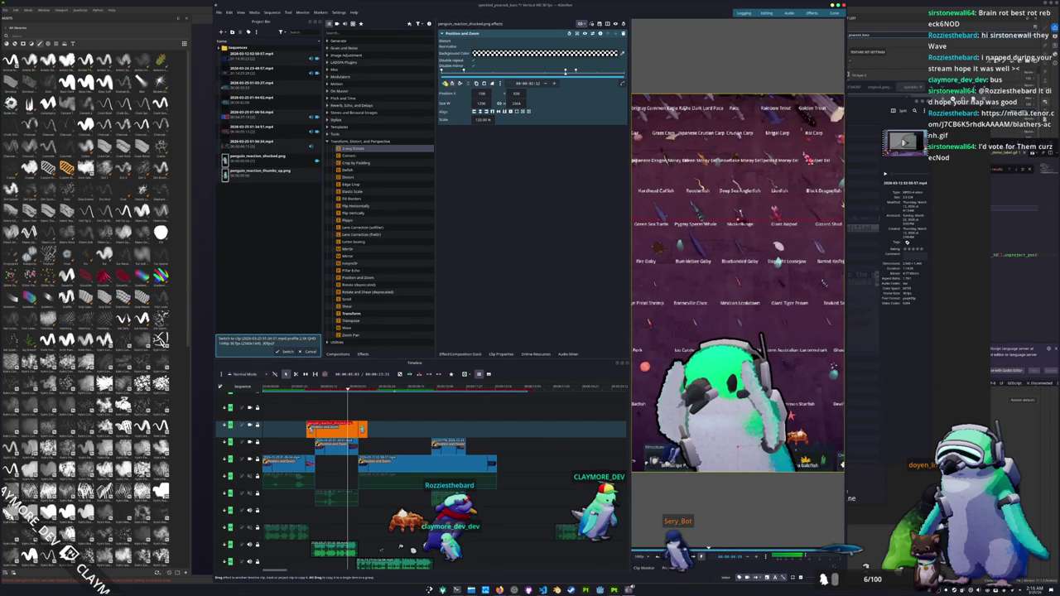
left_click(496, 84)
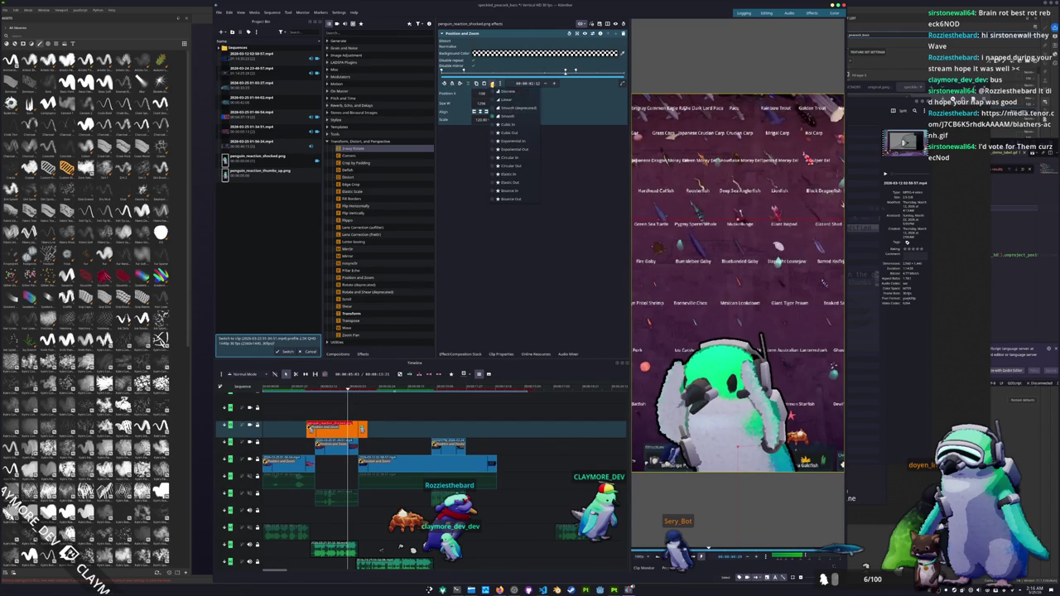
left_click(506, 183)
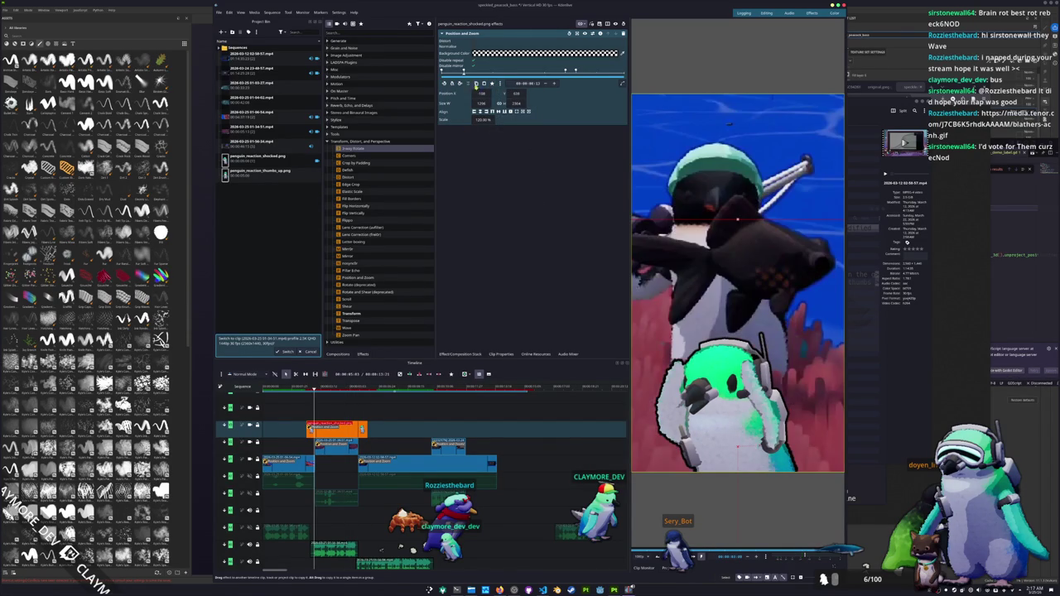
left_click(492, 84)
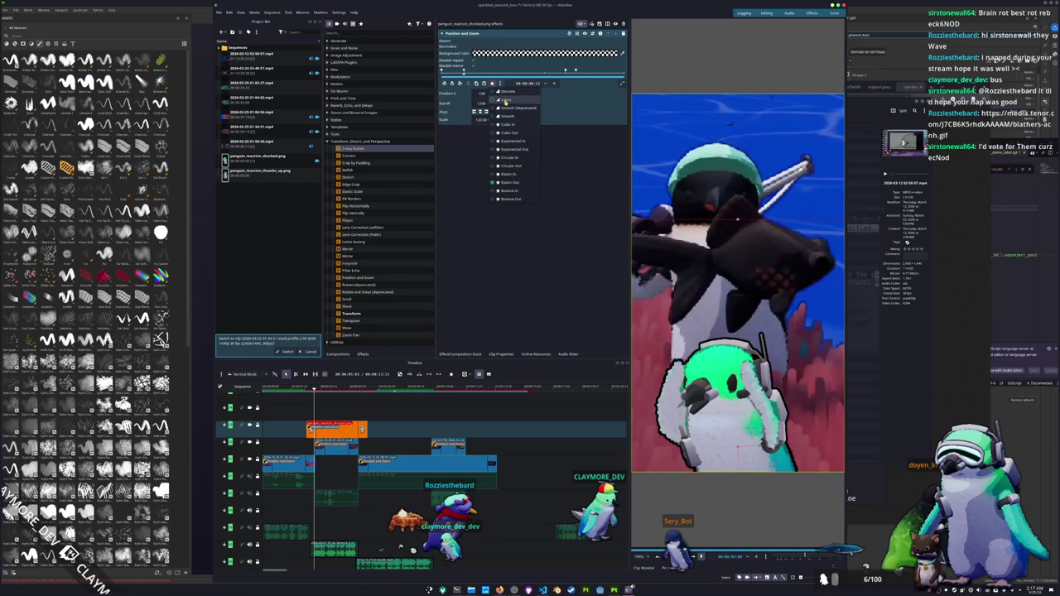
left_click(505, 100)
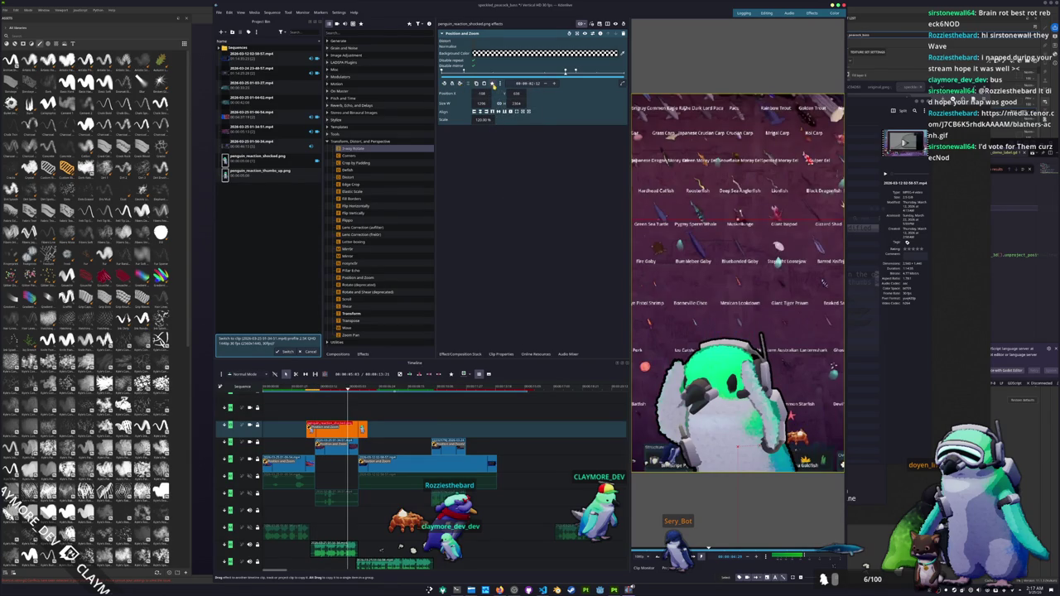
Re-set that keyframe from Elastic Out to Linear and play the animation.
left_click(500, 83)
left_click(494, 84)
left_click(492, 84)
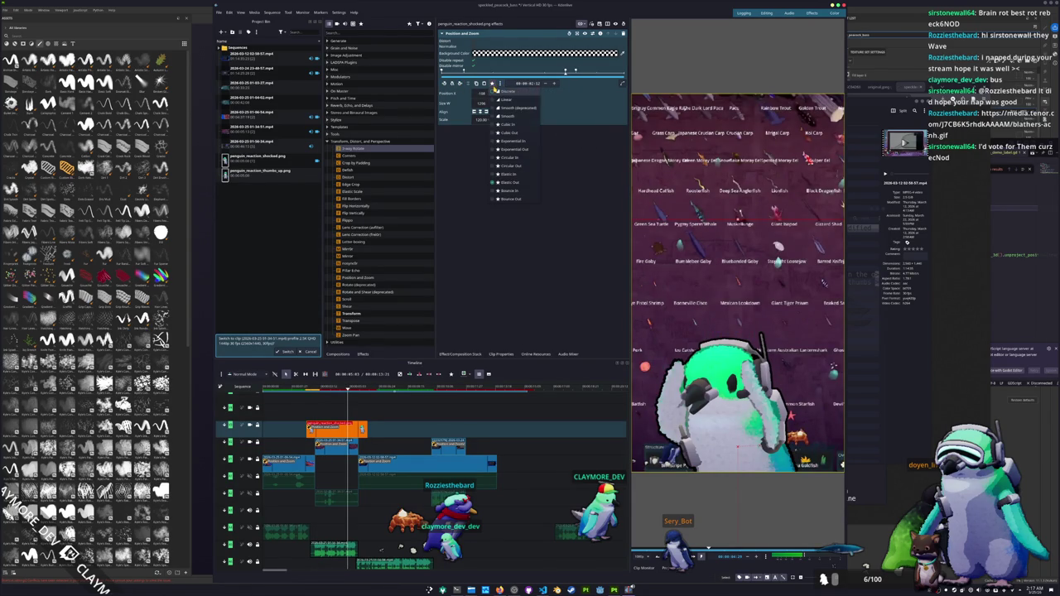
left_click(509, 181)
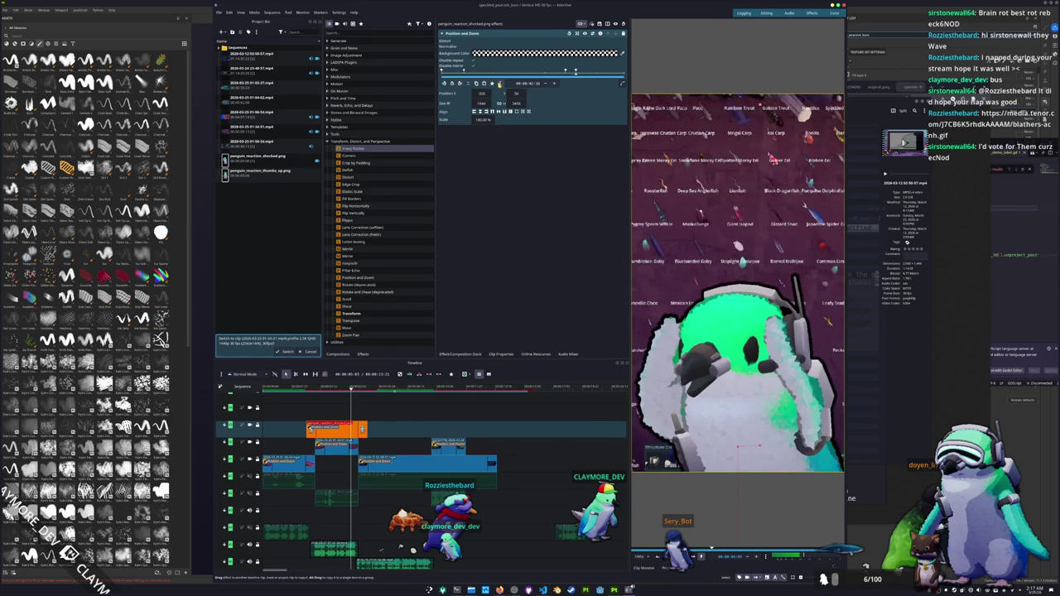
left_click(493, 83)
left_click(504, 99)
key("space")
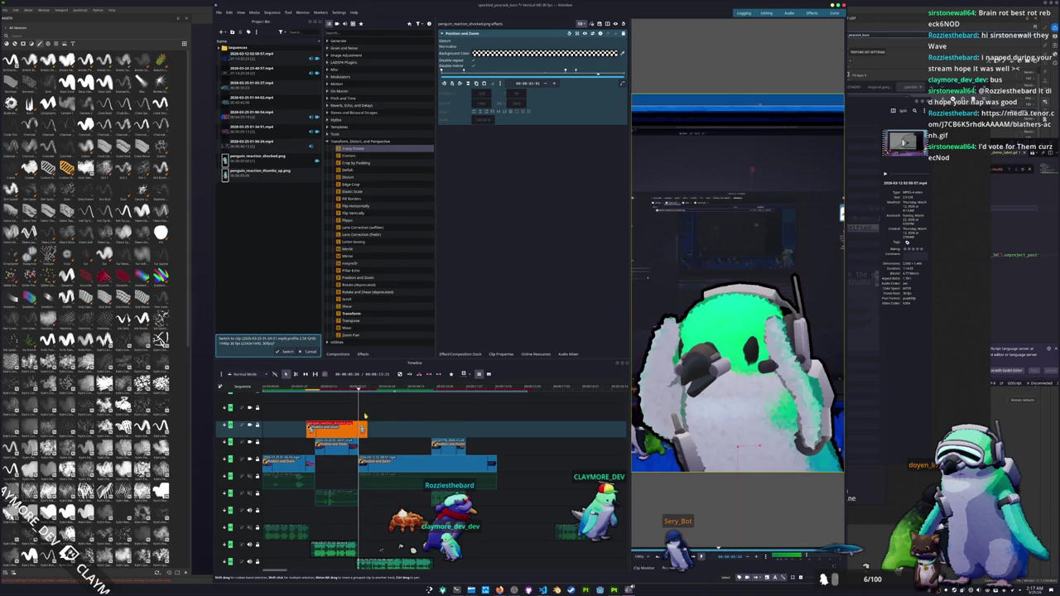
Trim the overlay clip's end slightly left and replay the whole sequence from the start.
left_click_drag(367, 429, 358, 429)
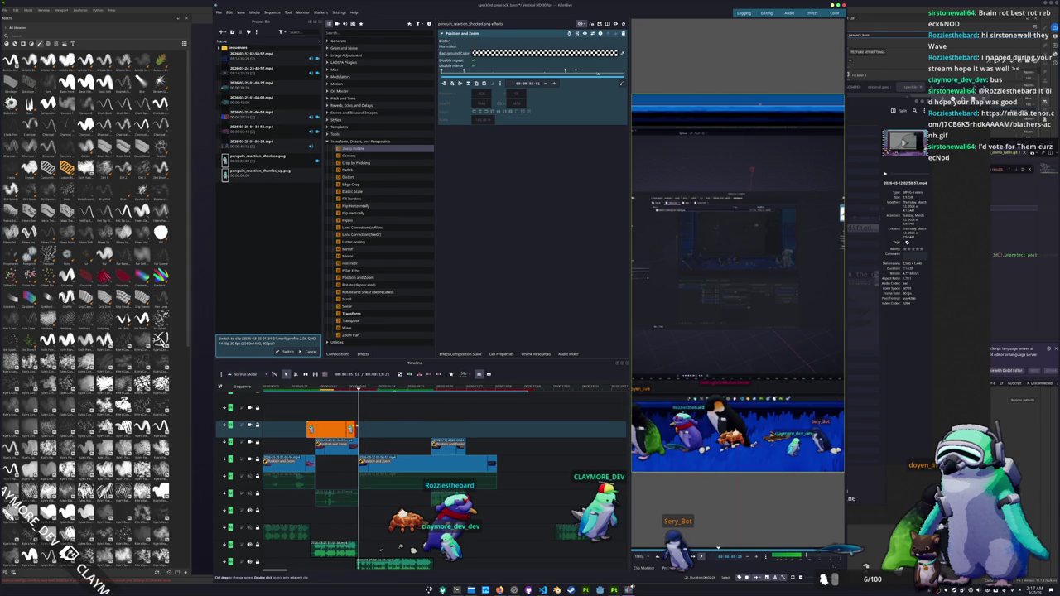
left_click(355, 427)
left_click(331, 386)
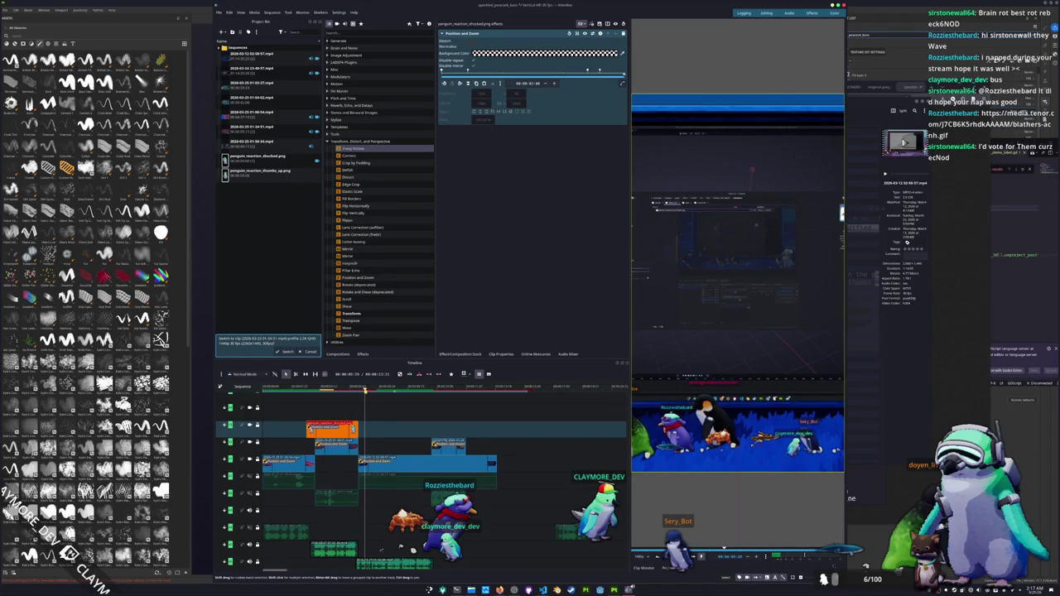
left_click_drag(365, 388, 304, 397)
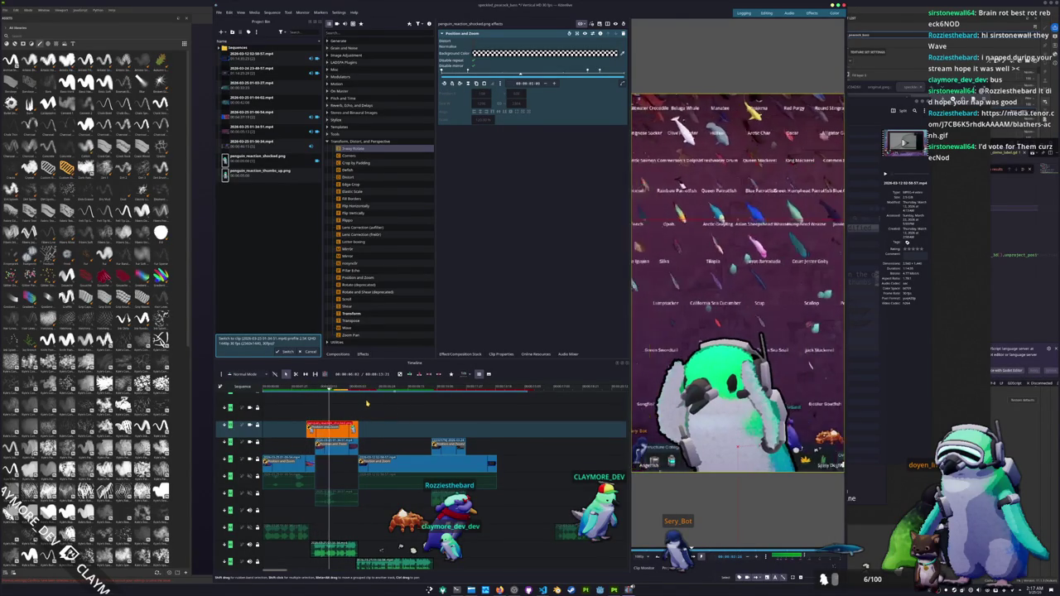
key("Home")
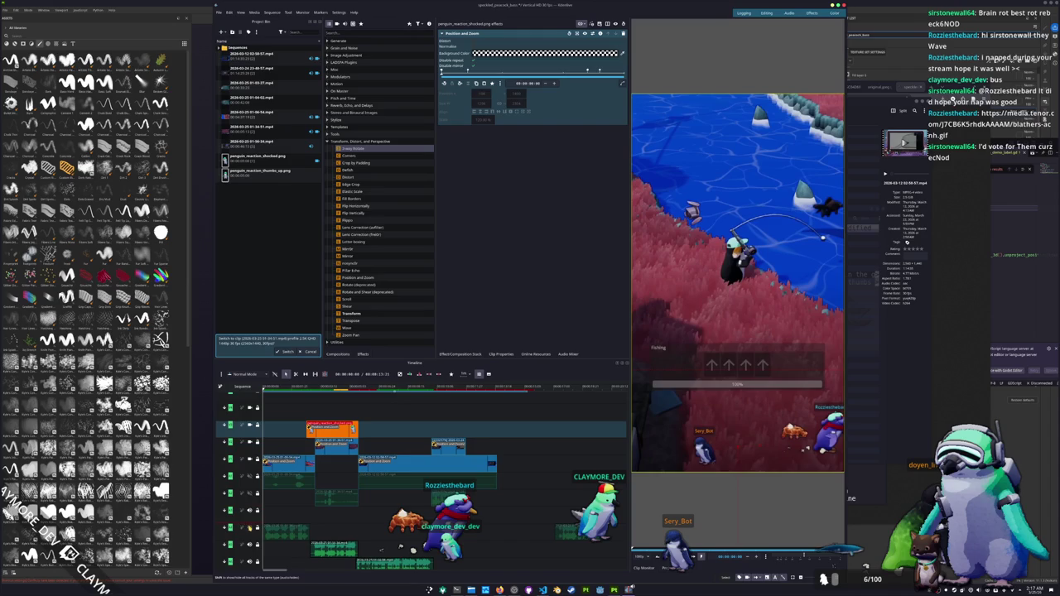
key("space")
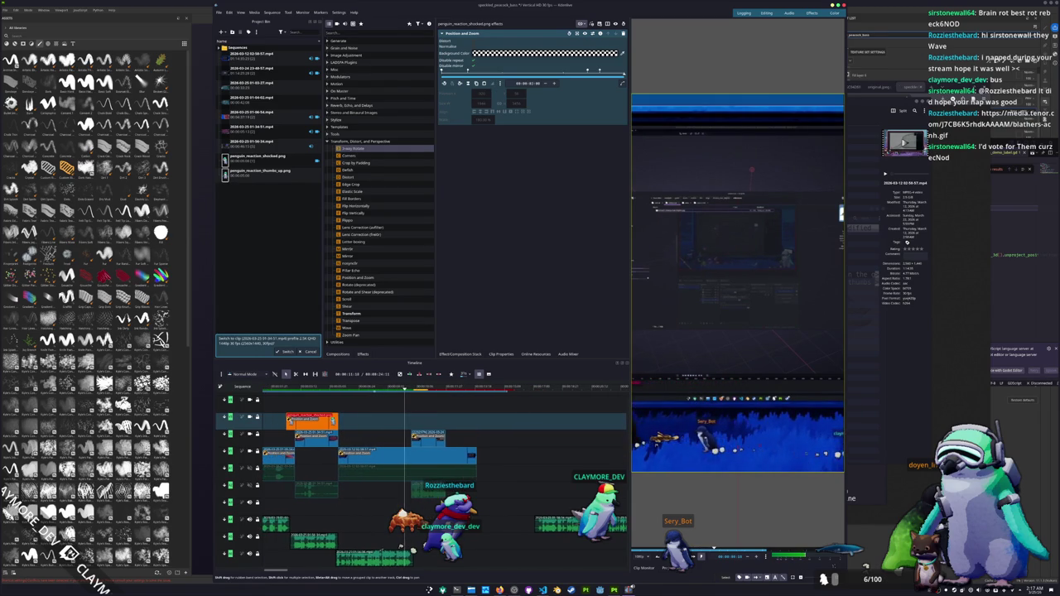
left_click(404, 454)
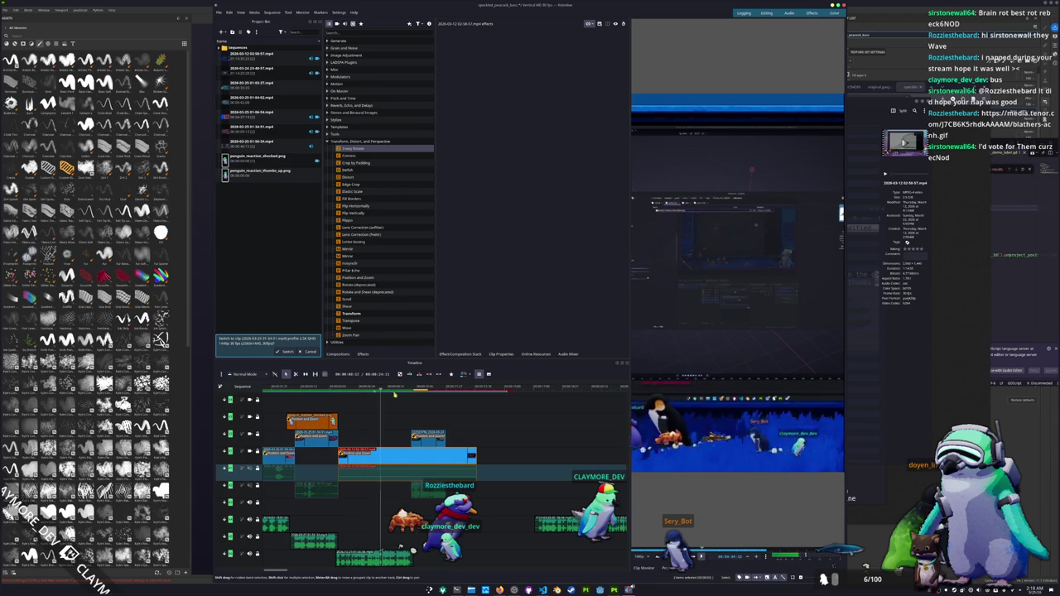
Trim the blue clip's start and move it to begin at the playhead.
left_click_drag(409, 396, 340, 397)
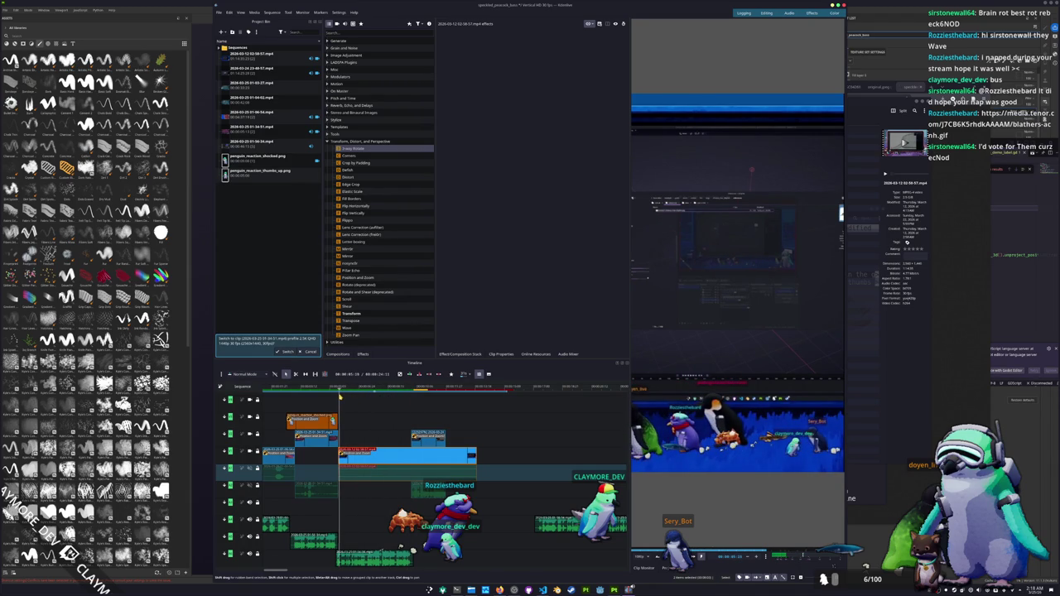
left_click(385, 457)
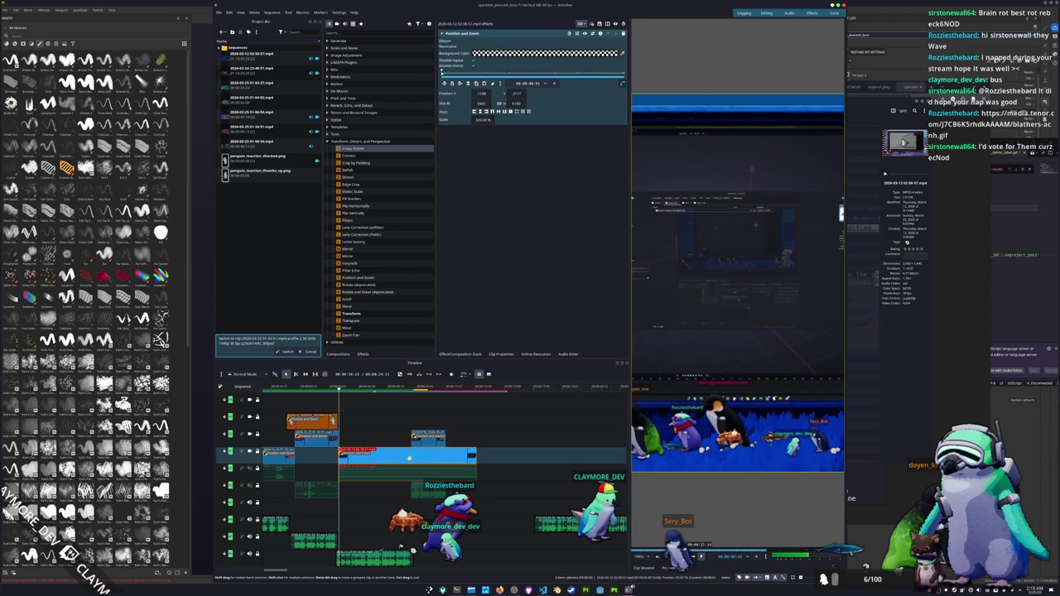
left_click_drag(474, 455, 627, 455)
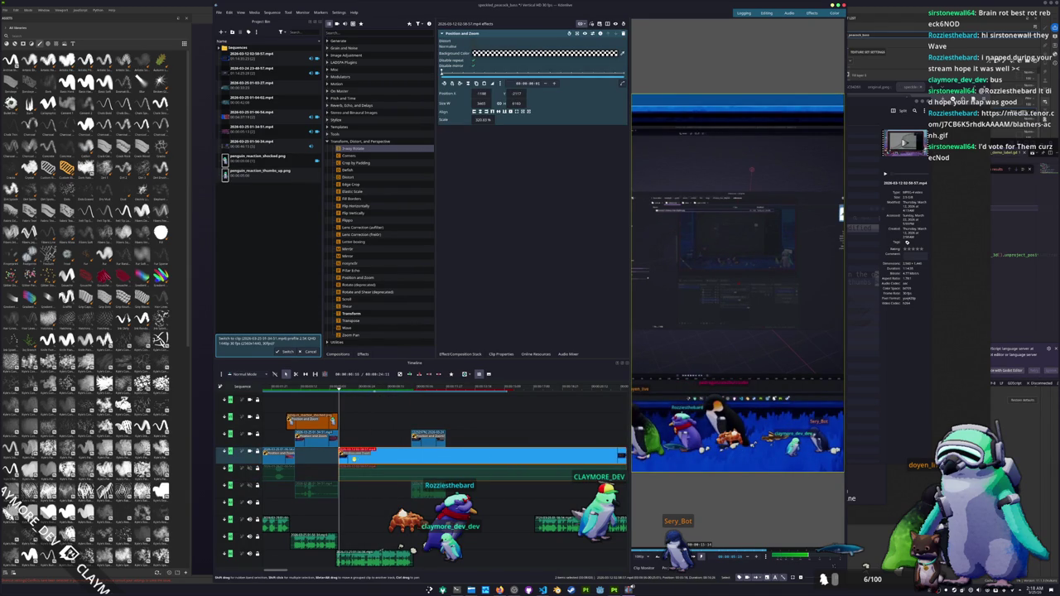
left_click_drag(340, 455, 458, 456)
left_click_drag(608, 456, 490, 456)
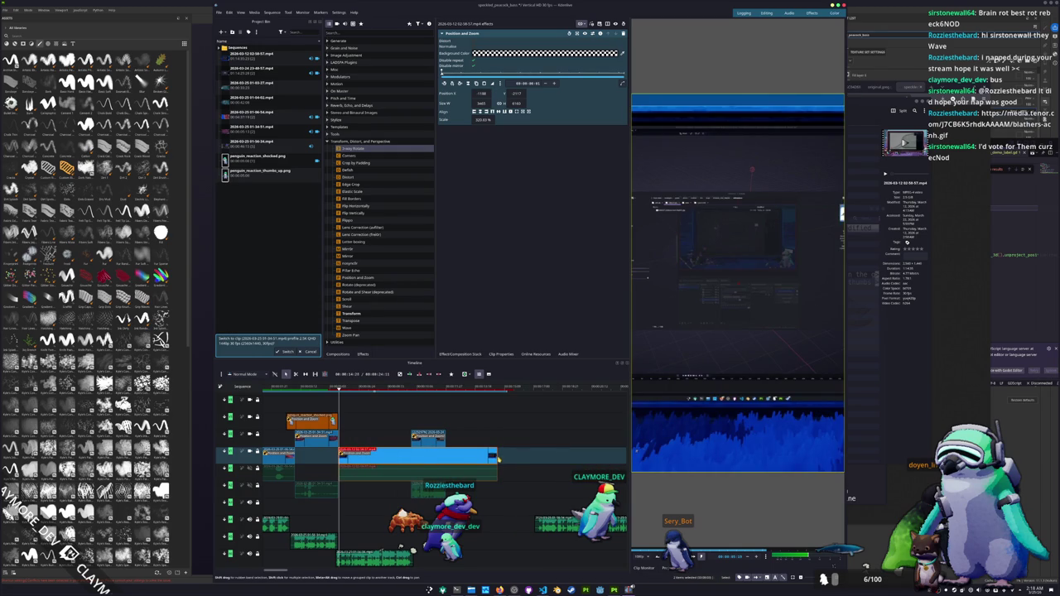
left_click_drag(493, 456, 598, 456)
key("ctrl+z")
Undo the extra extension, then re-lengthen the blue clip's end.
right_click(469, 457)
key("Escape")
key("ctrl+shift+z")
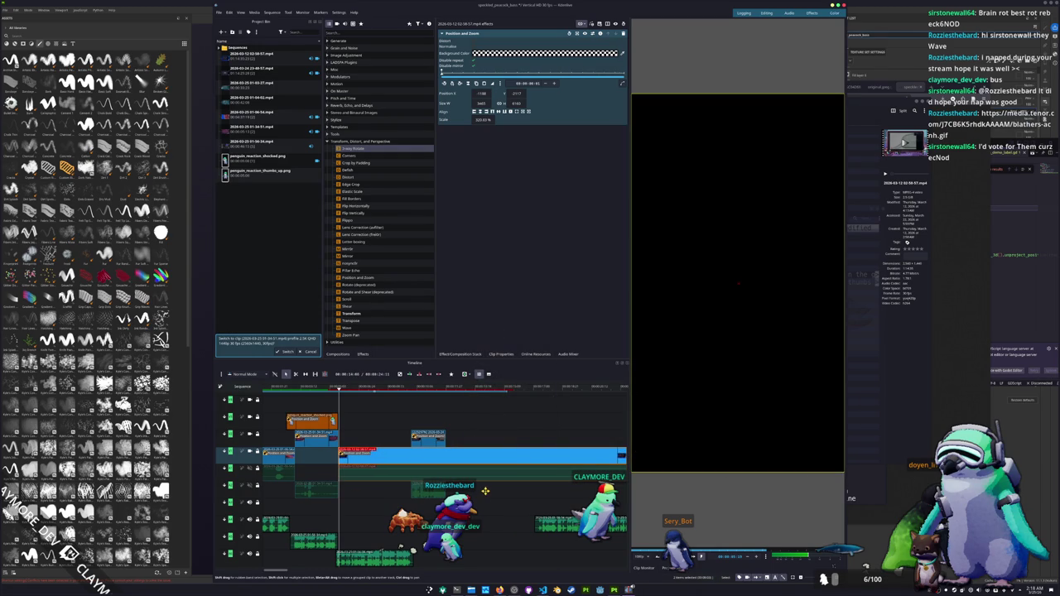
key("ctrl+z")
scroll(418, 460, "down", 2)
scroll(419, 459, "down", 1)
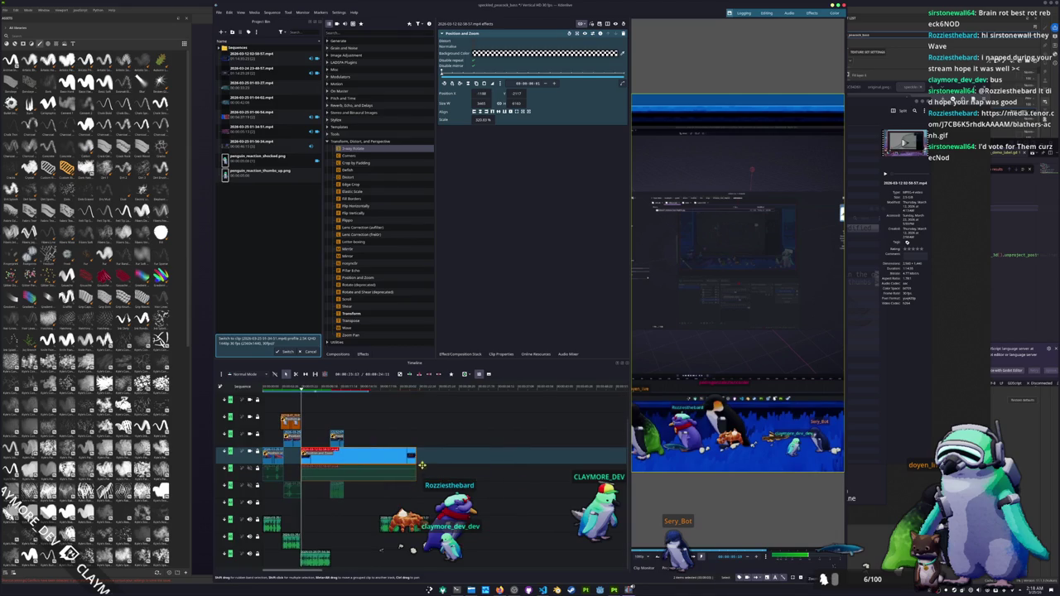
left_click_drag(415, 458, 585, 458)
Change the blue clip's speed to 500% and play it back.
right_click(493, 457)
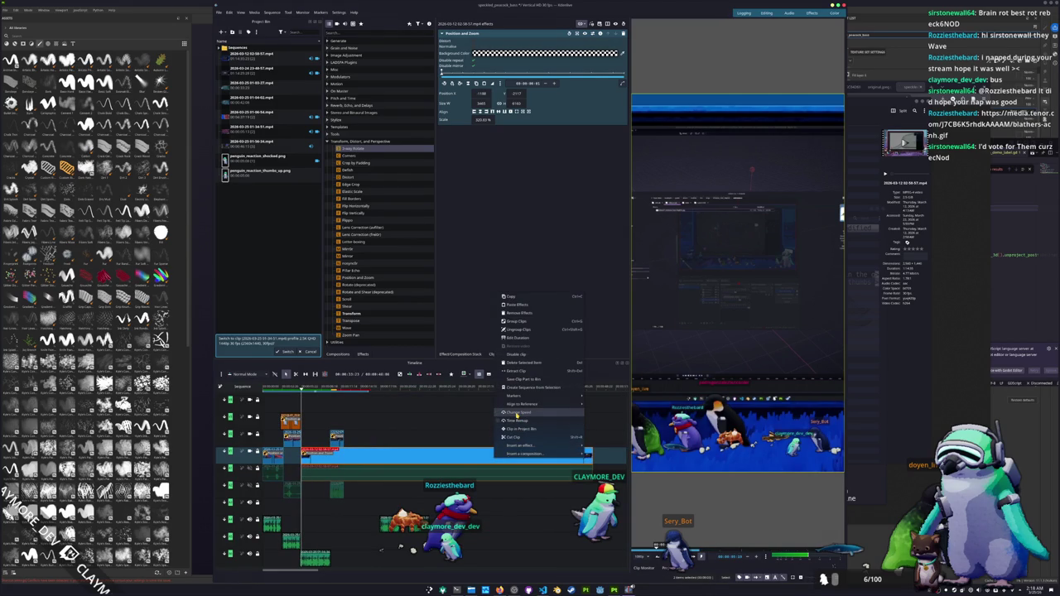
left_click(516, 413)
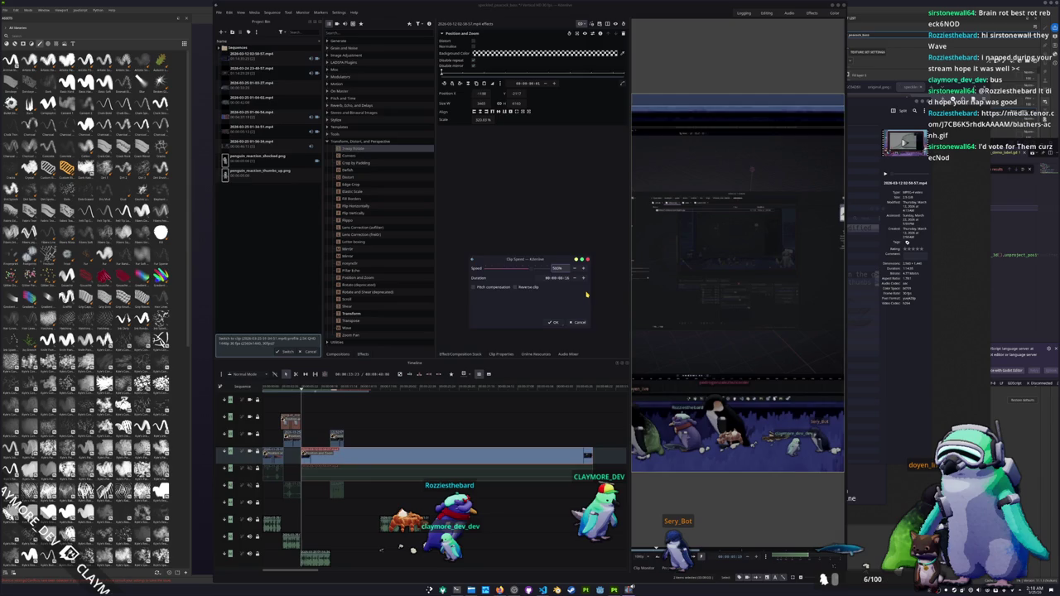
key("Return")
key("space")
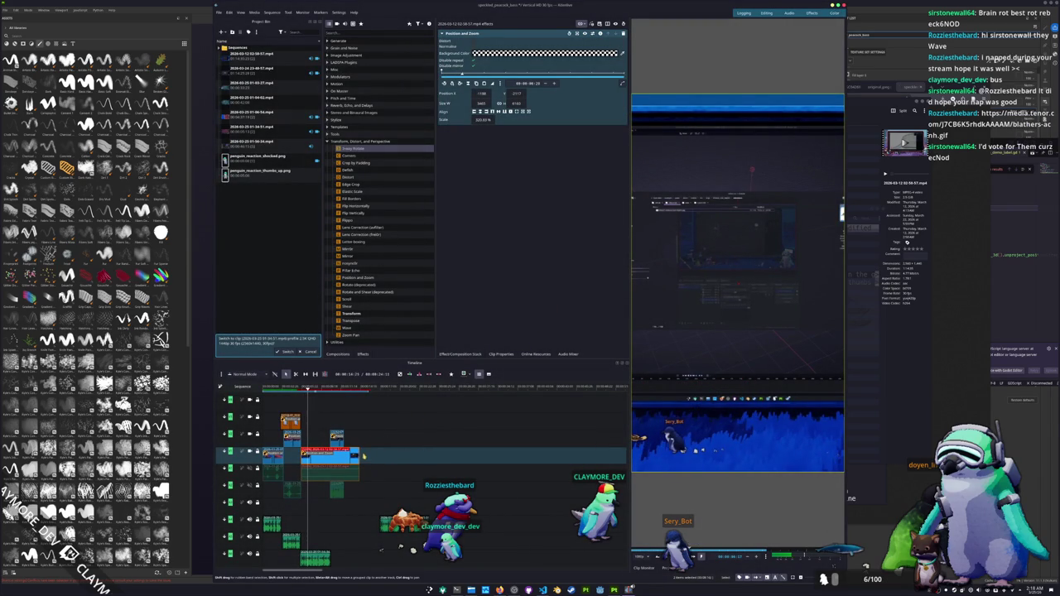
Trim the blue clip's start to the playhead, extend its end, and reapply Change Speed.
left_click_drag(364, 454, 516, 455)
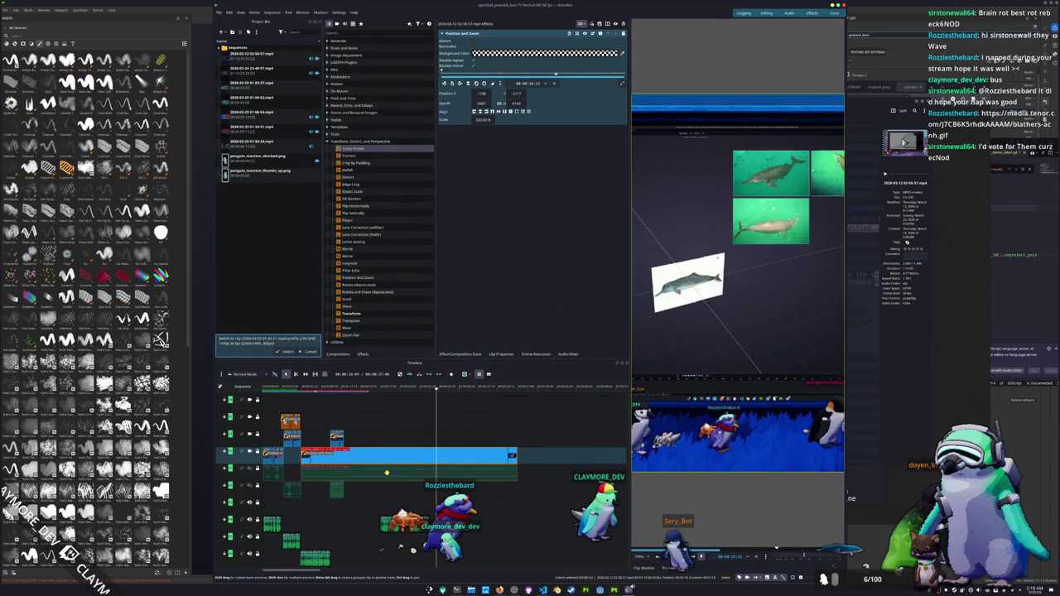
left_click_drag(301, 455, 437, 455)
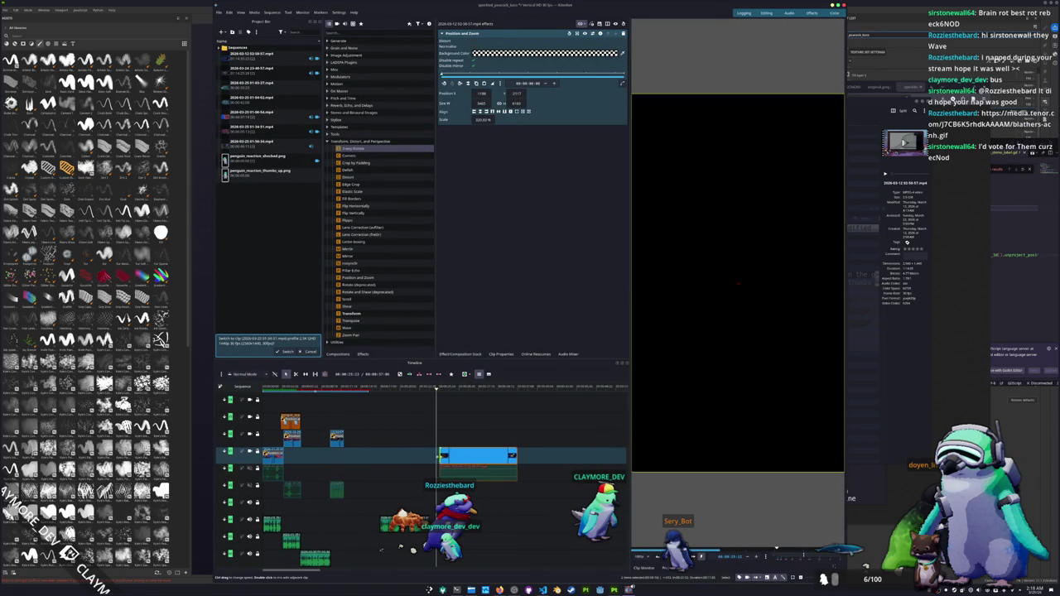
key("space")
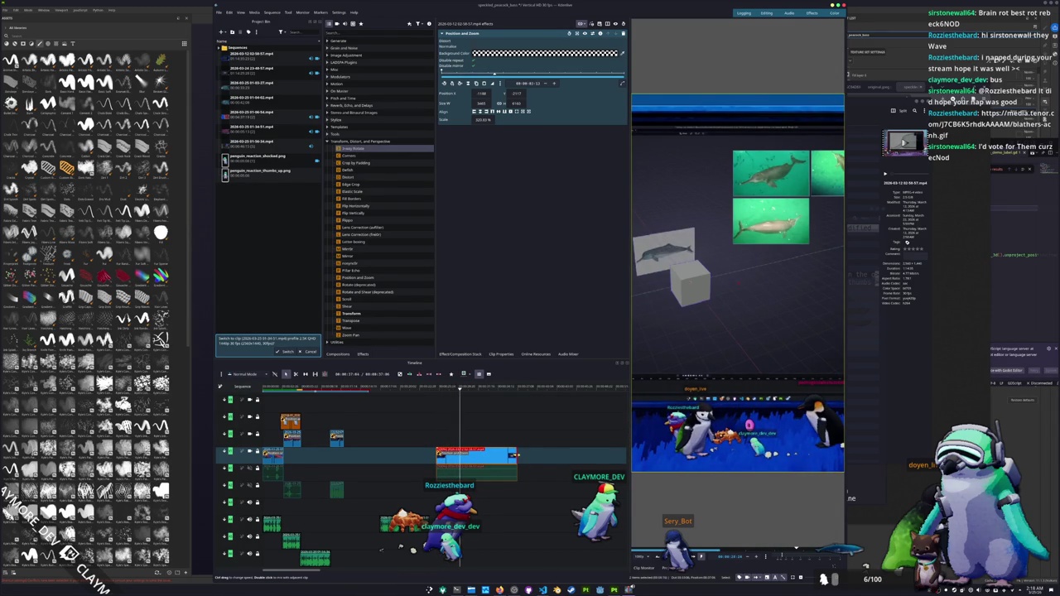
left_click_drag(517, 455, 627, 454)
right_click(553, 457)
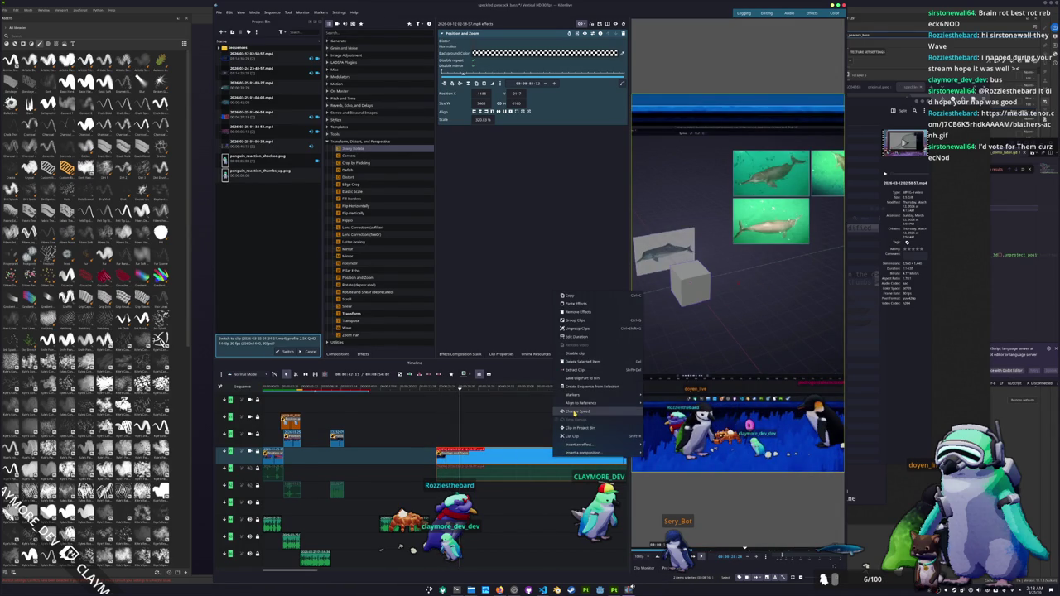
left_click(580, 413)
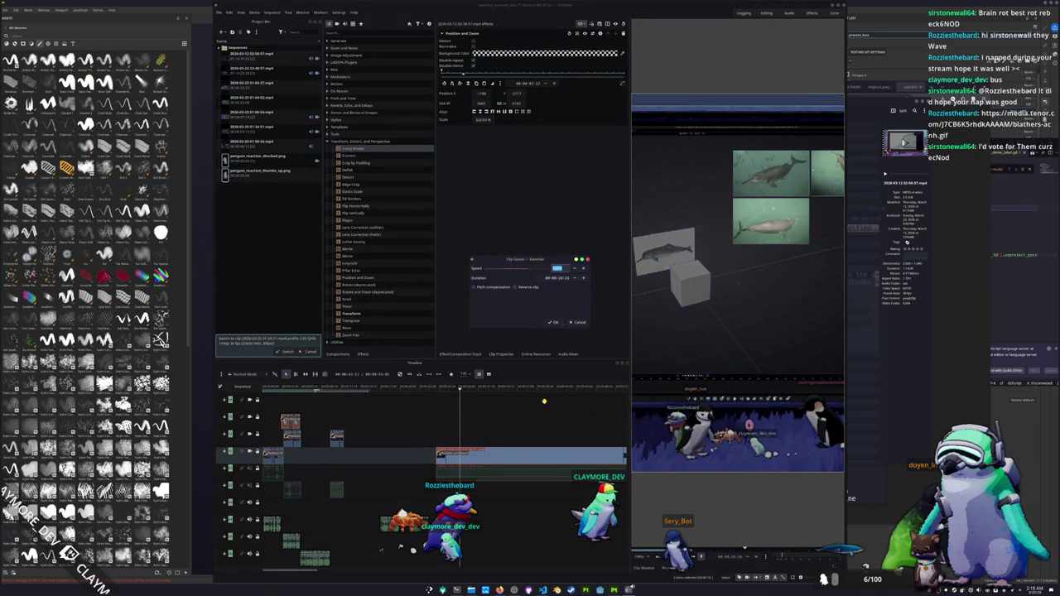
key("Return")
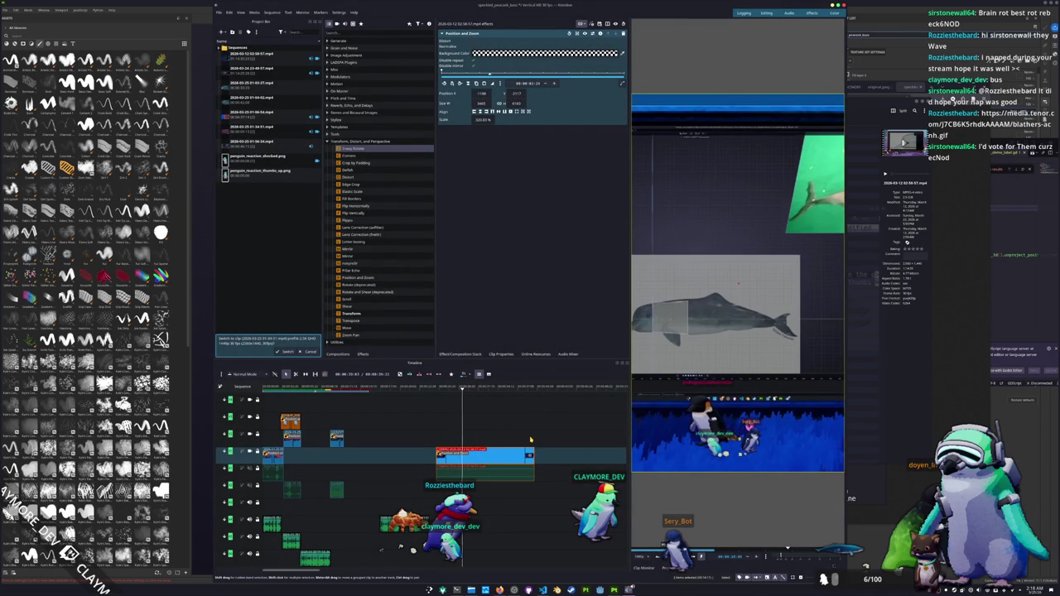
Try sliding the blue clip earlier, undo it, then adjust its edges and play back.
left_click_drag(499, 458, 340, 458)
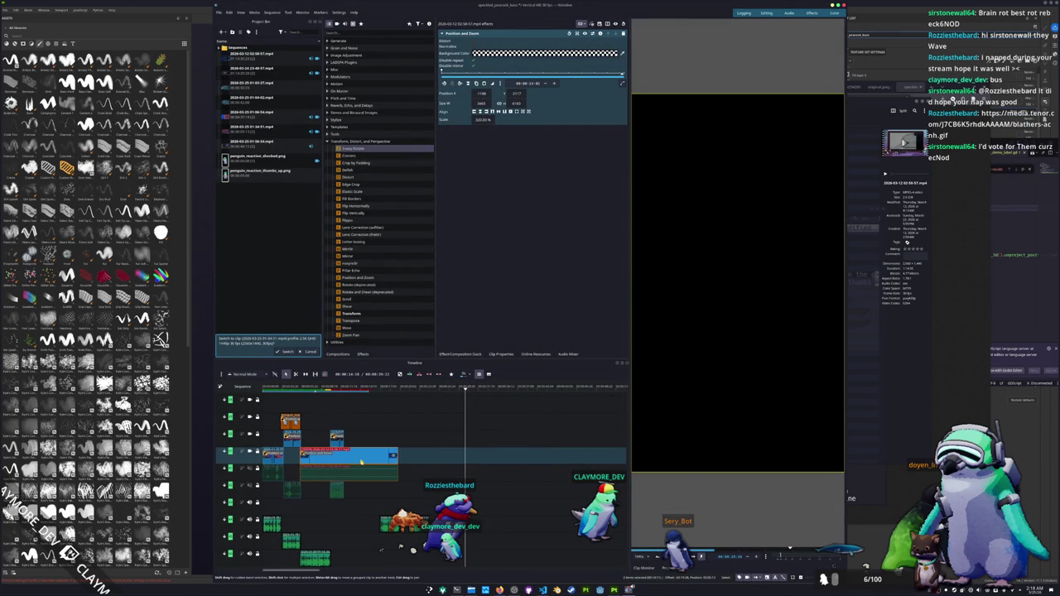
key("ctrl+z")
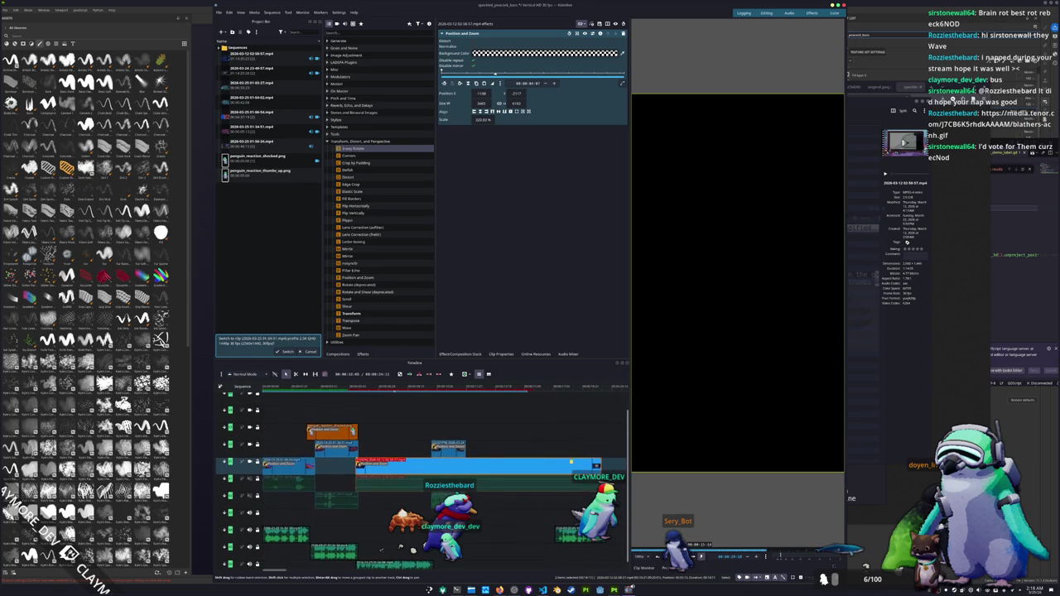
left_click_drag(527, 466, 532, 466)
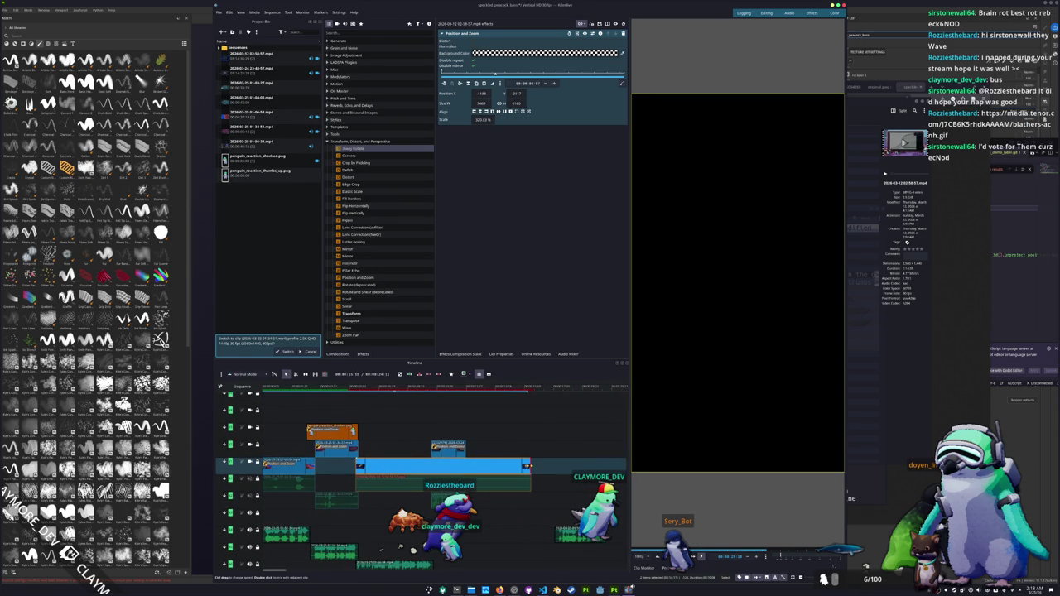
scroll(517, 423, "down", 1)
left_click_drag(374, 387, 357, 387)
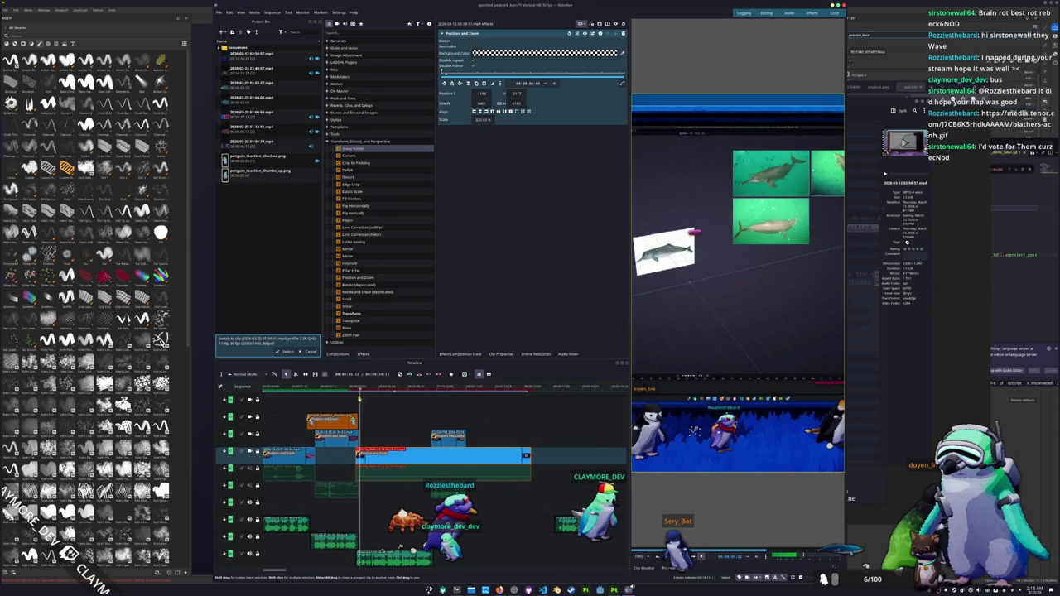
left_click_drag(380, 468, 382, 468)
key("space")
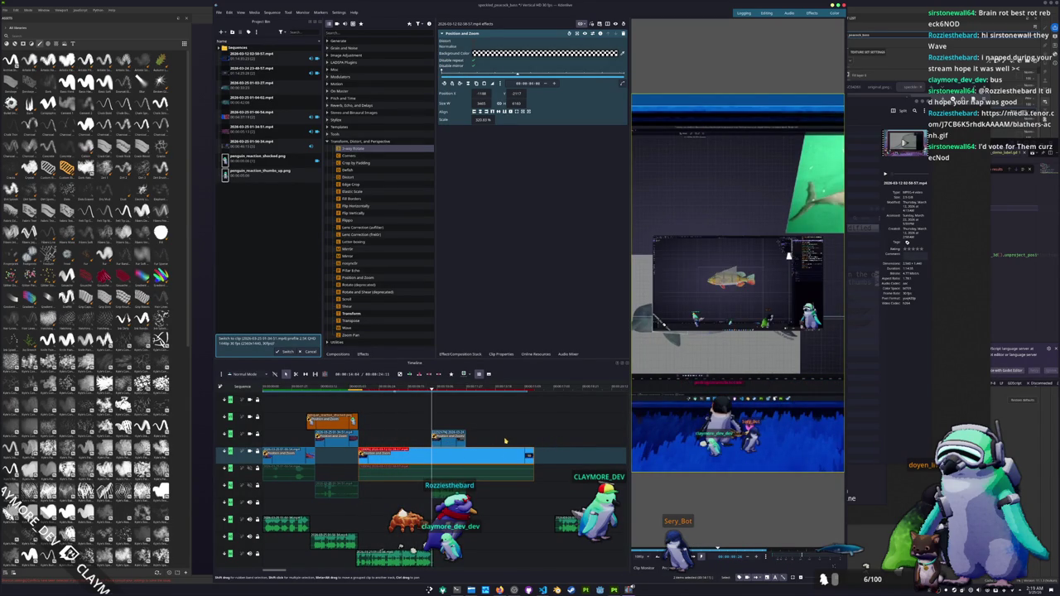
Select and play the small overlay clip, then open the timeline preview-render dropdown.
left_click(448, 437)
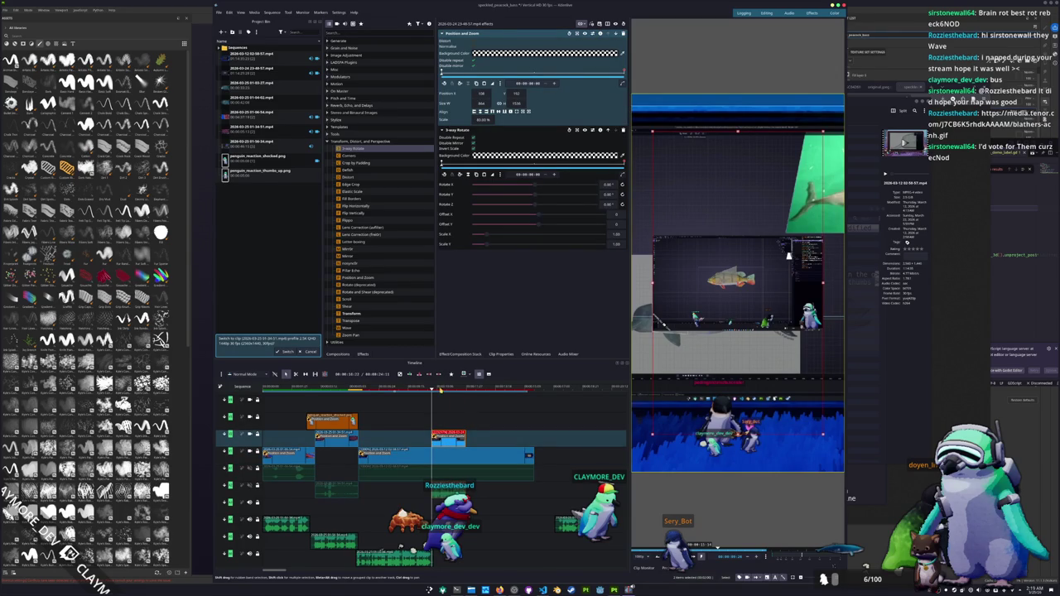
key("space")
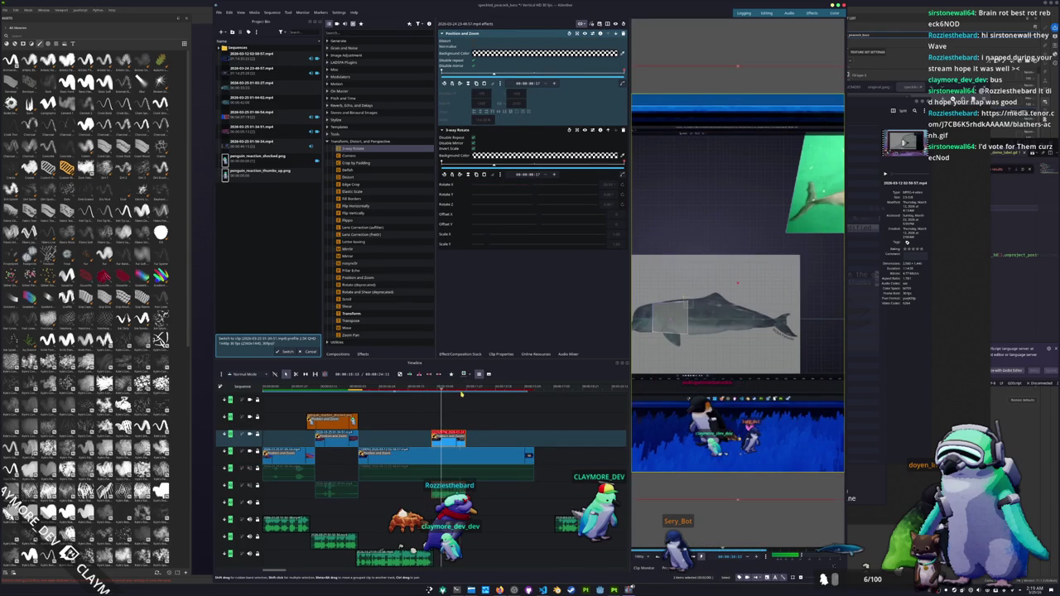
left_click(431, 397)
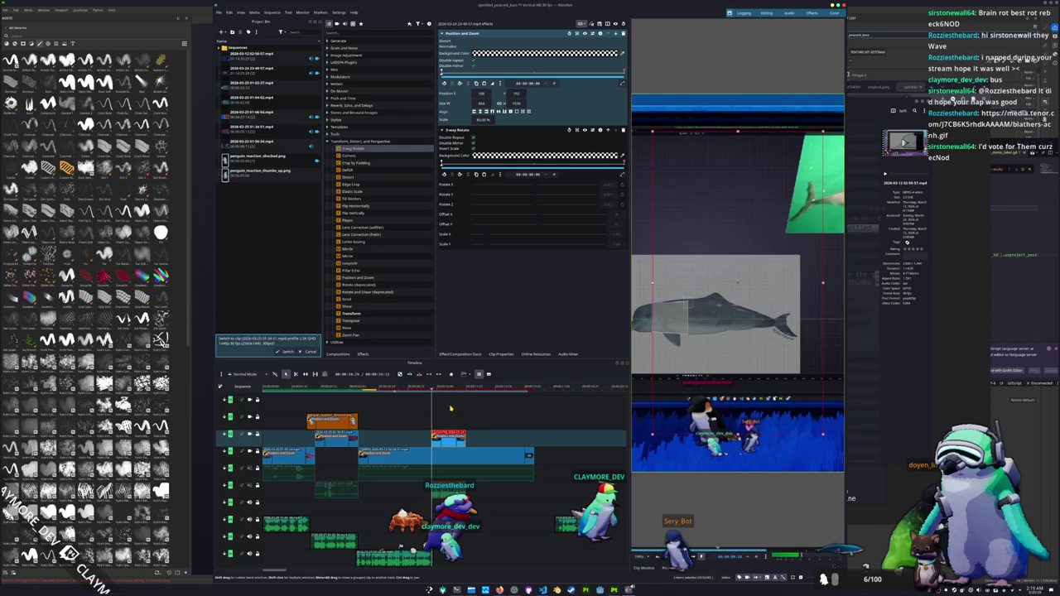
left_click(466, 375)
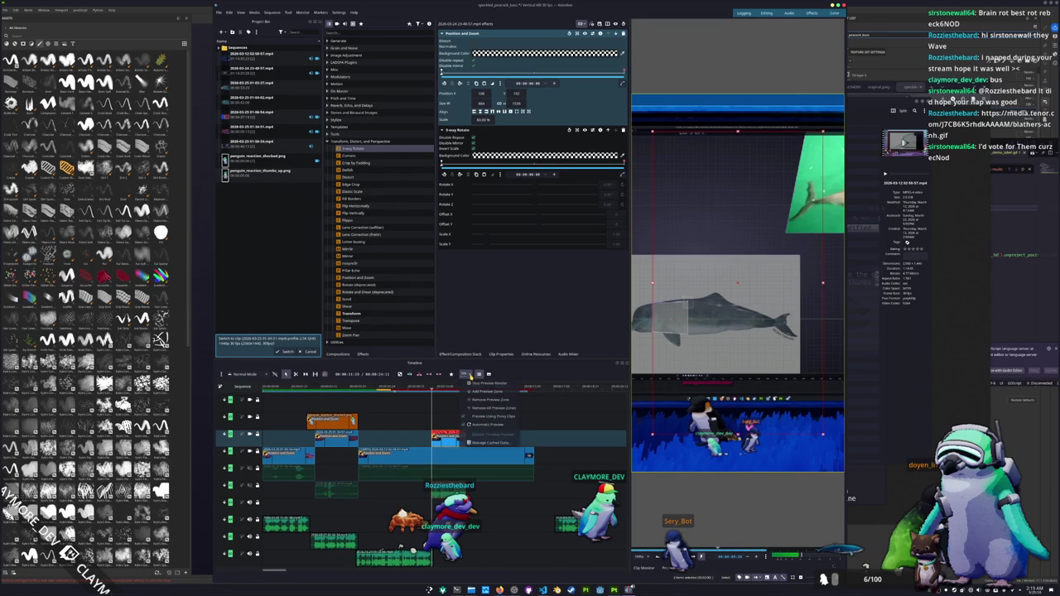
left_click(466, 375)
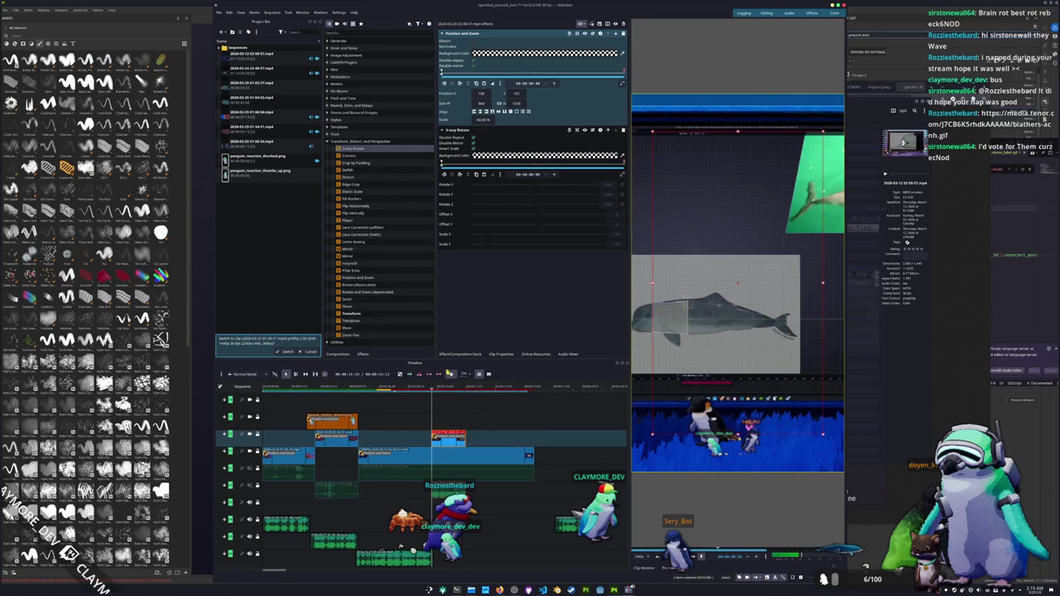
left_click(218, 13)
left_click(231, 124)
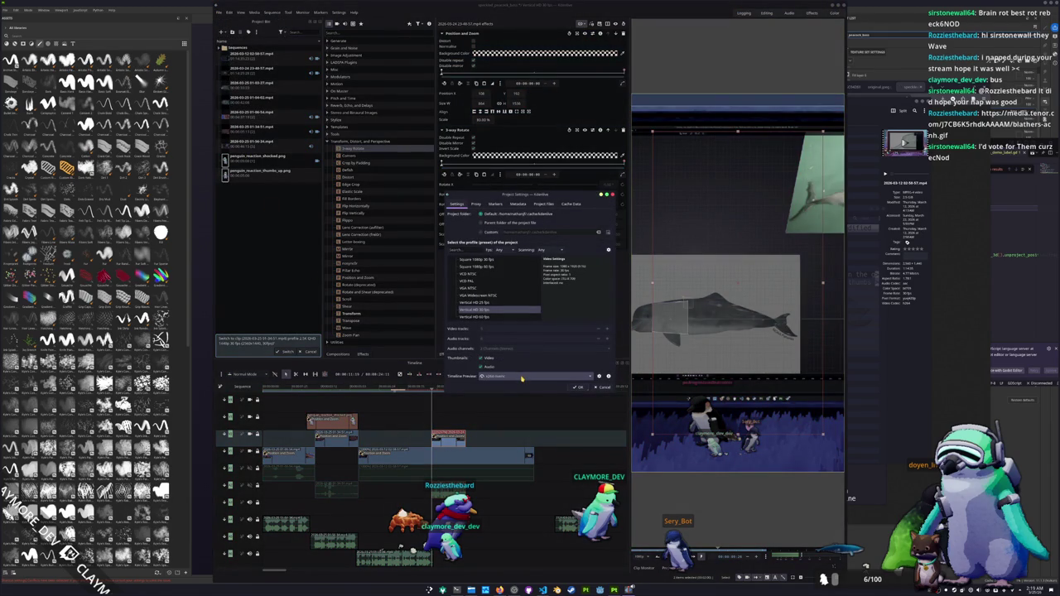
left_click(579, 386)
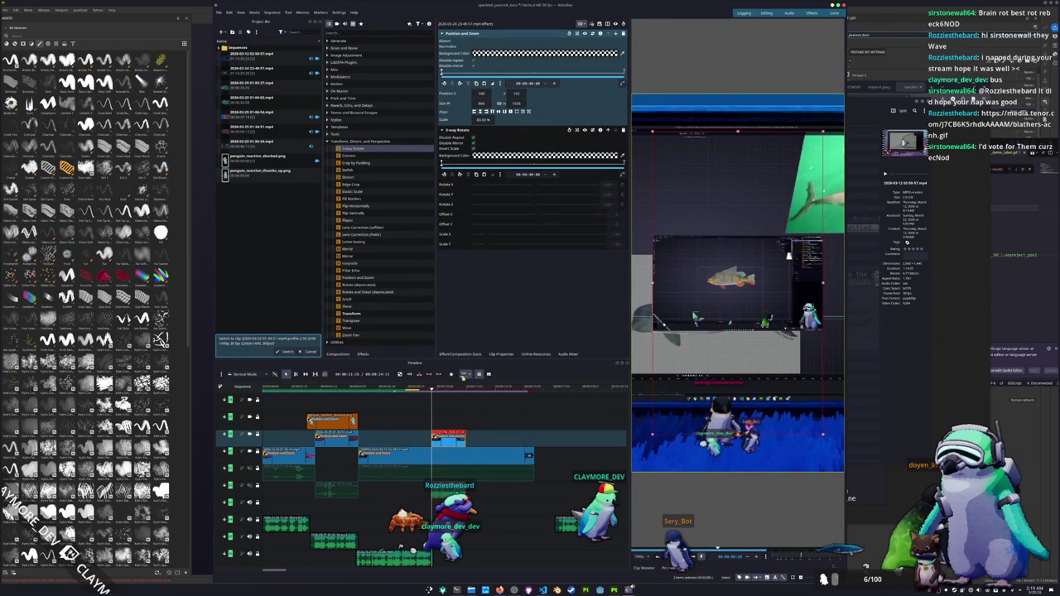
left_click(465, 374)
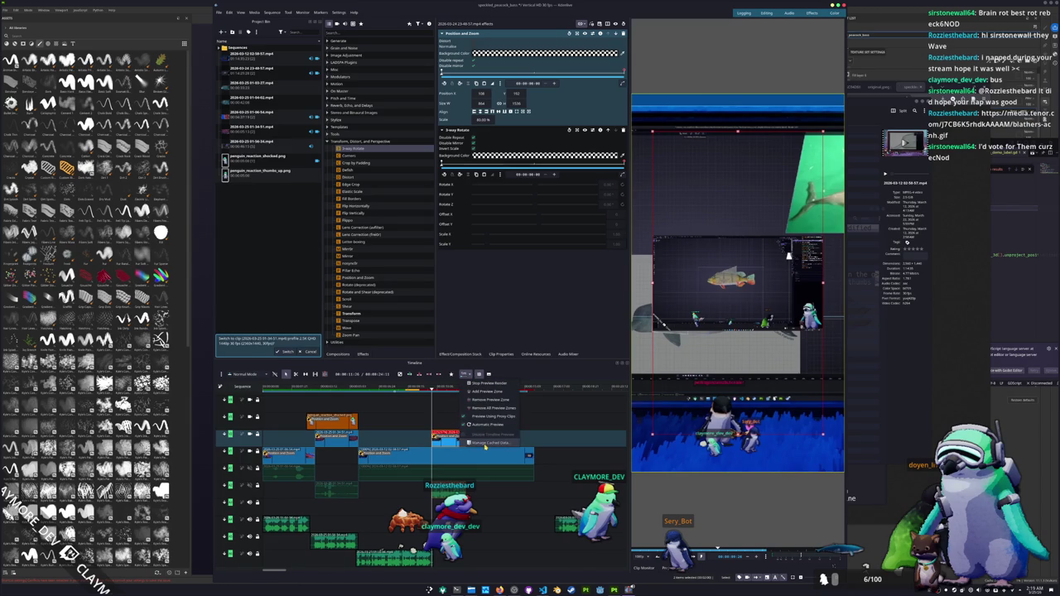
left_click(489, 443)
left_click(511, 223)
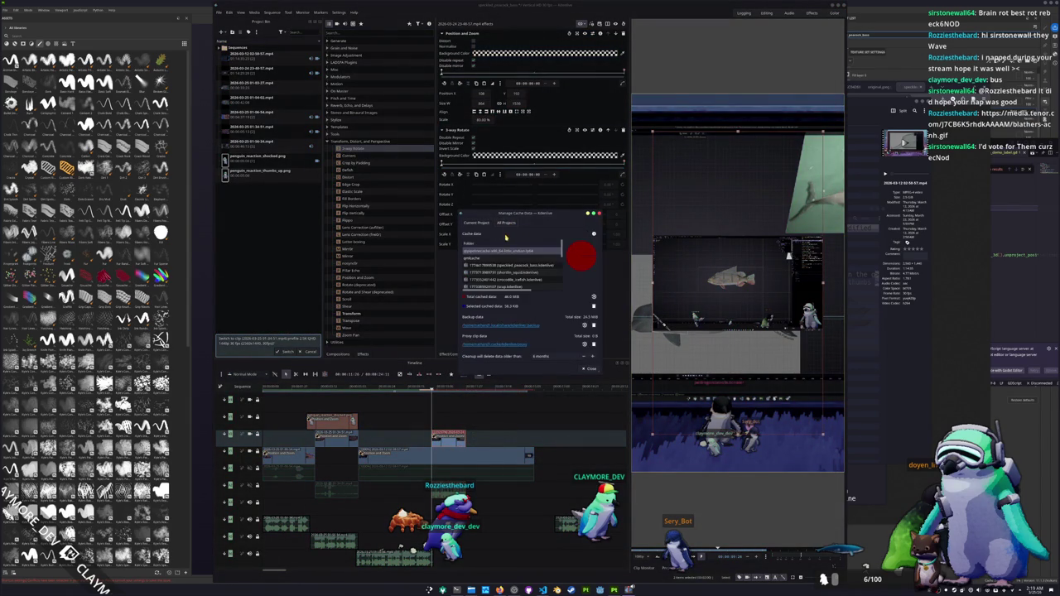
left_click(476, 223)
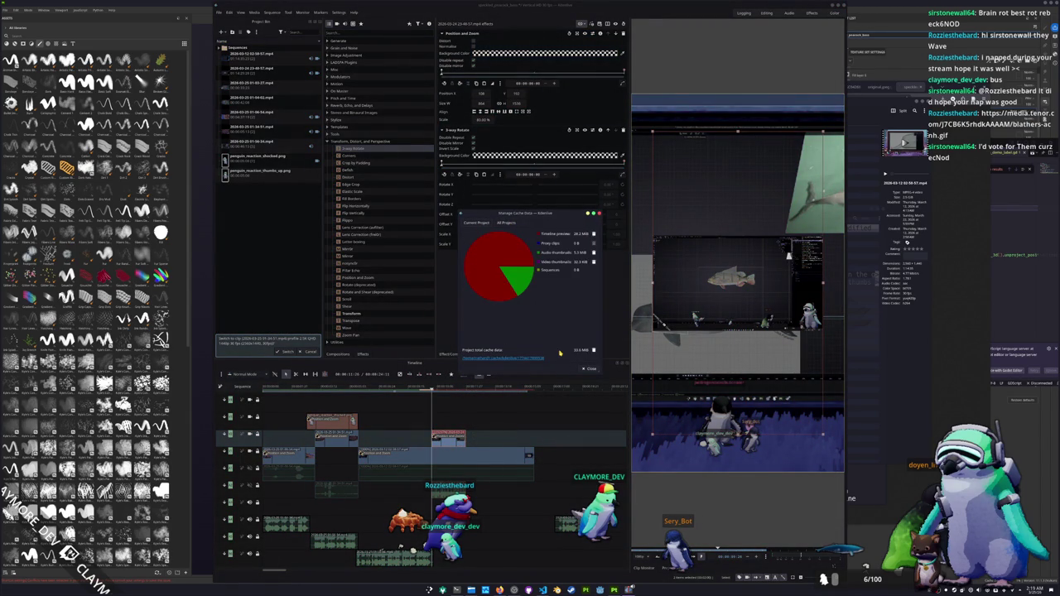
left_click(582, 369)
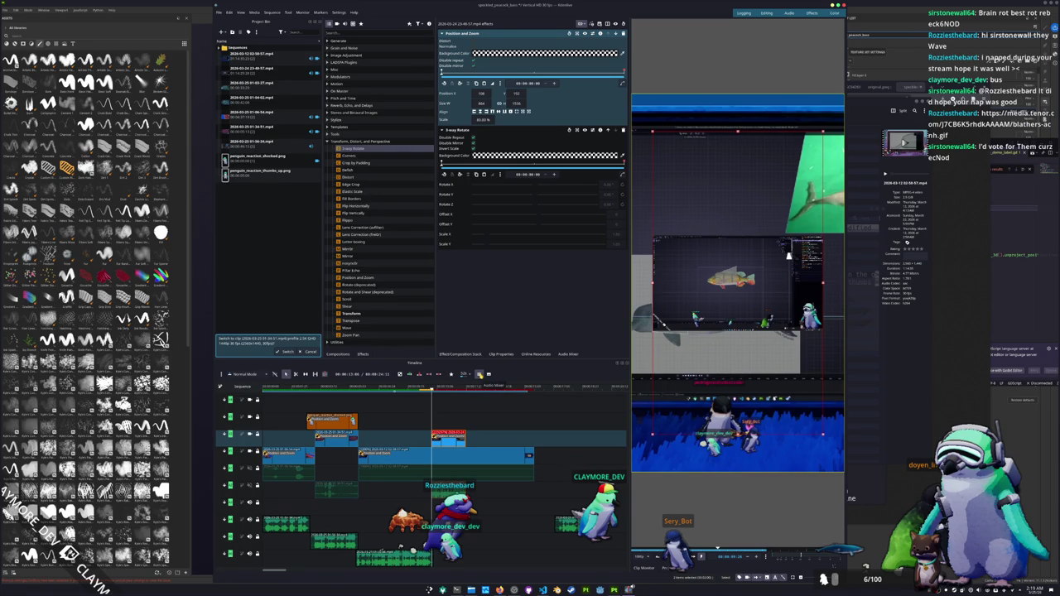
left_click(469, 375)
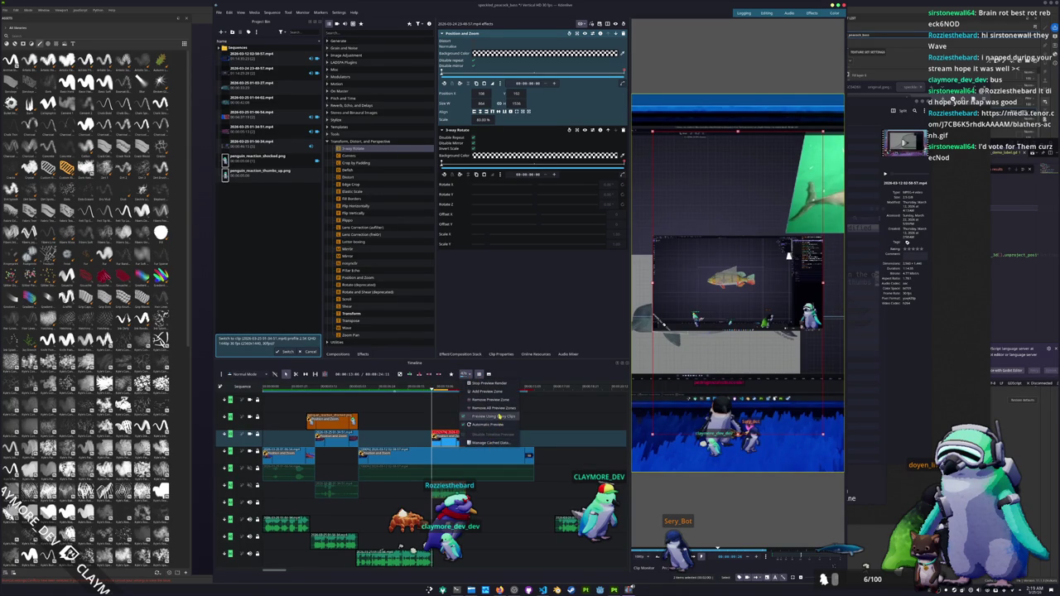
left_click(530, 375)
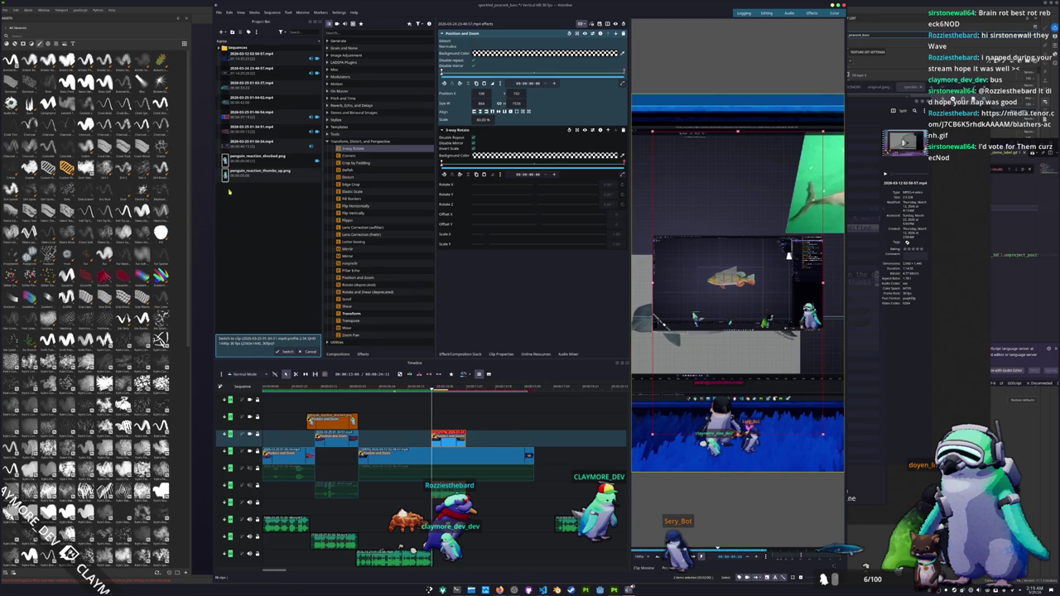
left_click(256, 31)
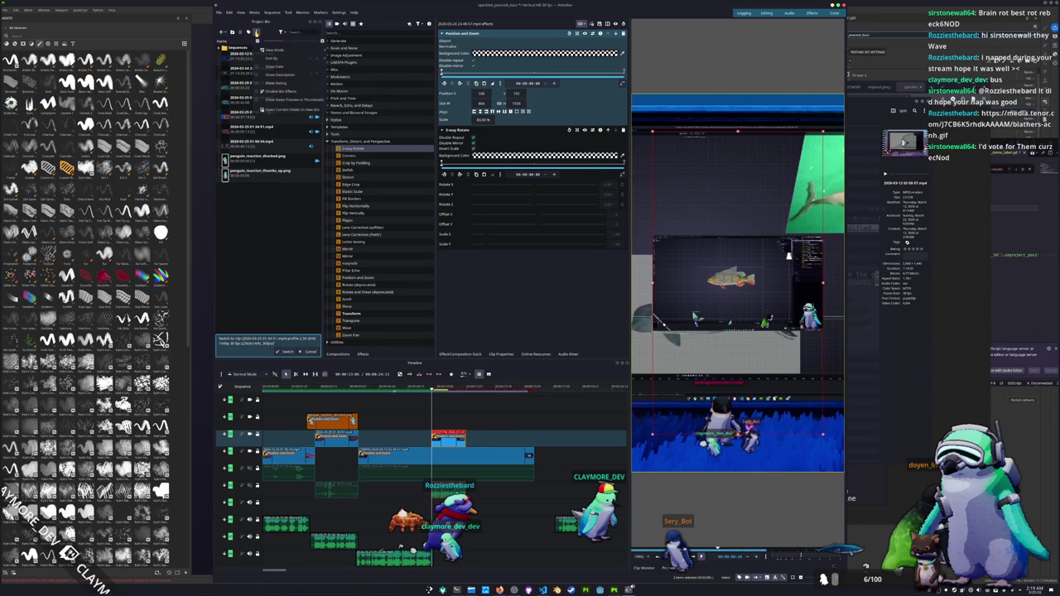
left_click(256, 31)
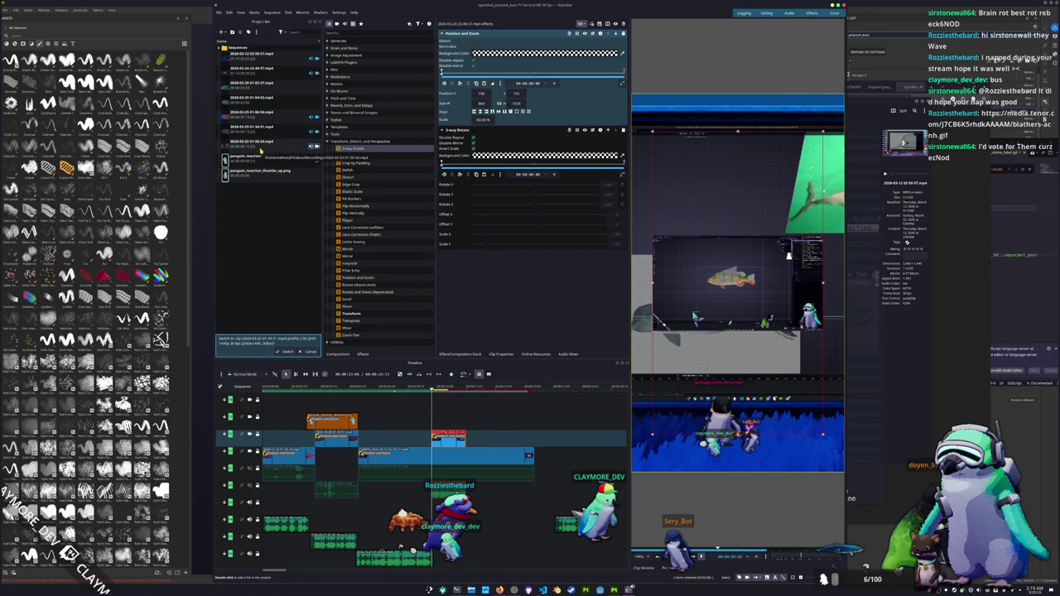
Open and dismiss a timeline clip's context menu before turning to the Reddit proxies thread.
right_click(448, 443)
mouse_move(469, 380)
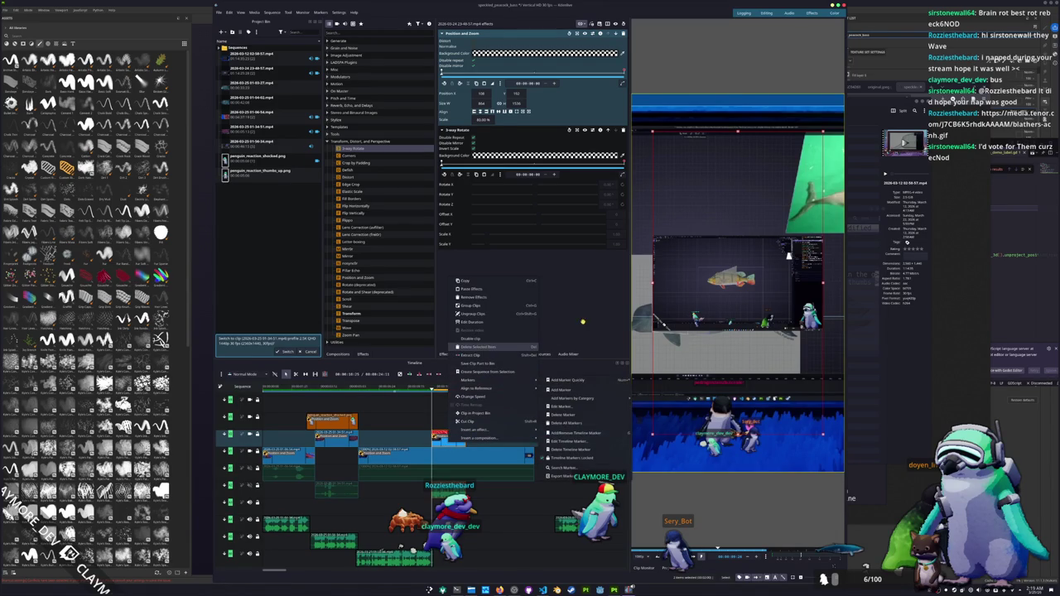
key("Escape")
key("Escape")
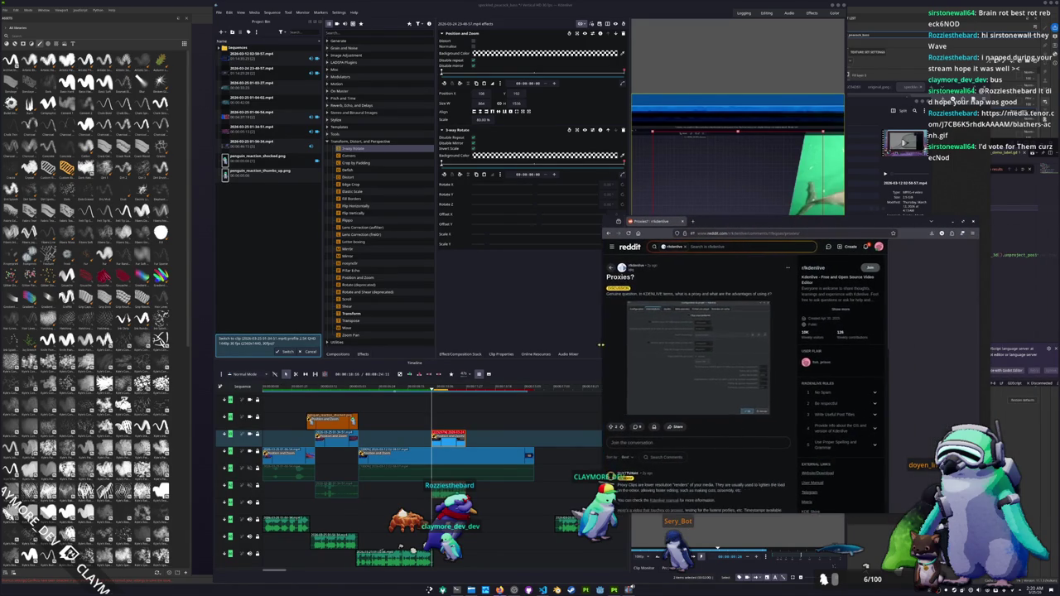
Scroll the Reddit comments and open Snoober's Guide to OBS Studio in a new tab.
scroll(699, 366, "down", 3)
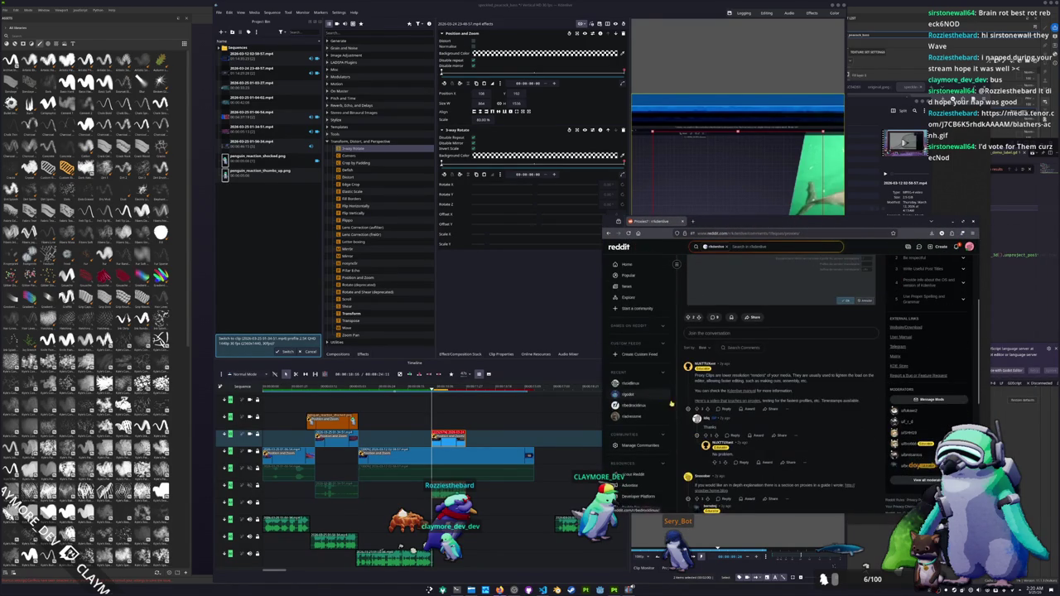
scroll(700, 365, "down", 3)
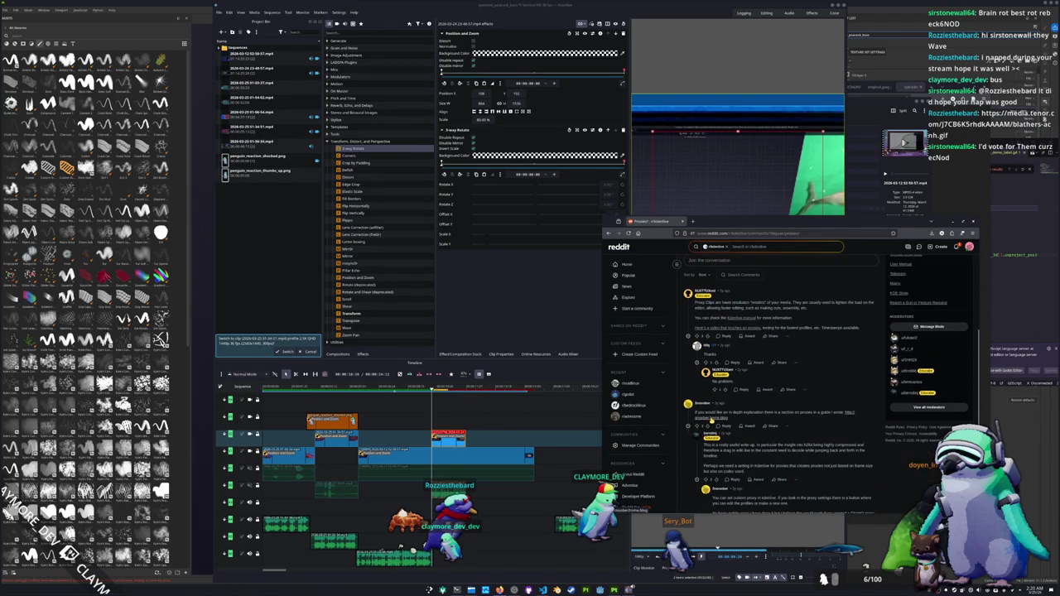
left_click(711, 418)
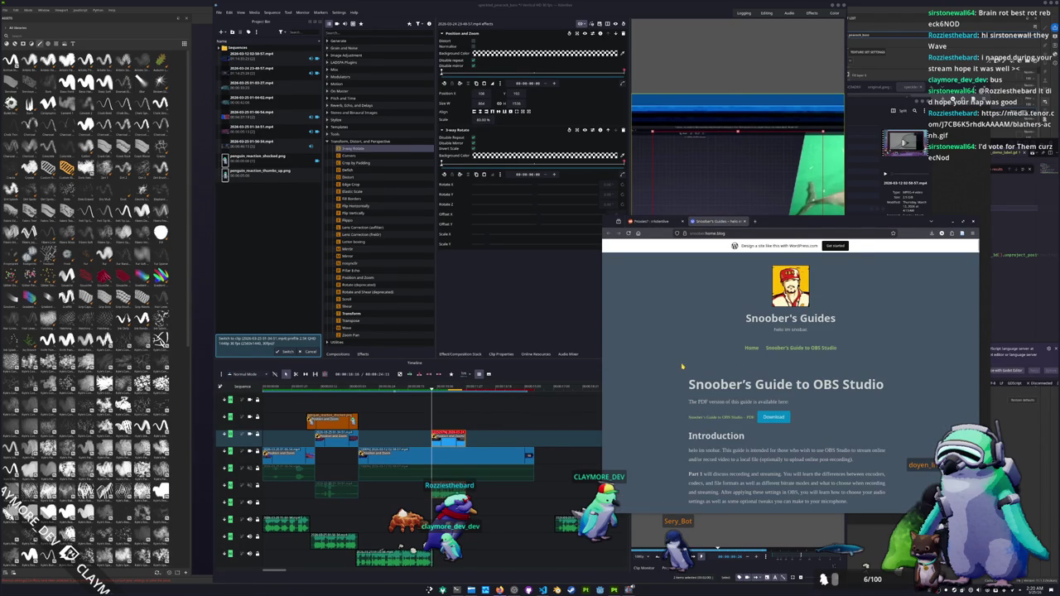
Read down the guide to its Resources Linked list and follow the Kdenlive link.
scroll(682, 365, "down", 1)
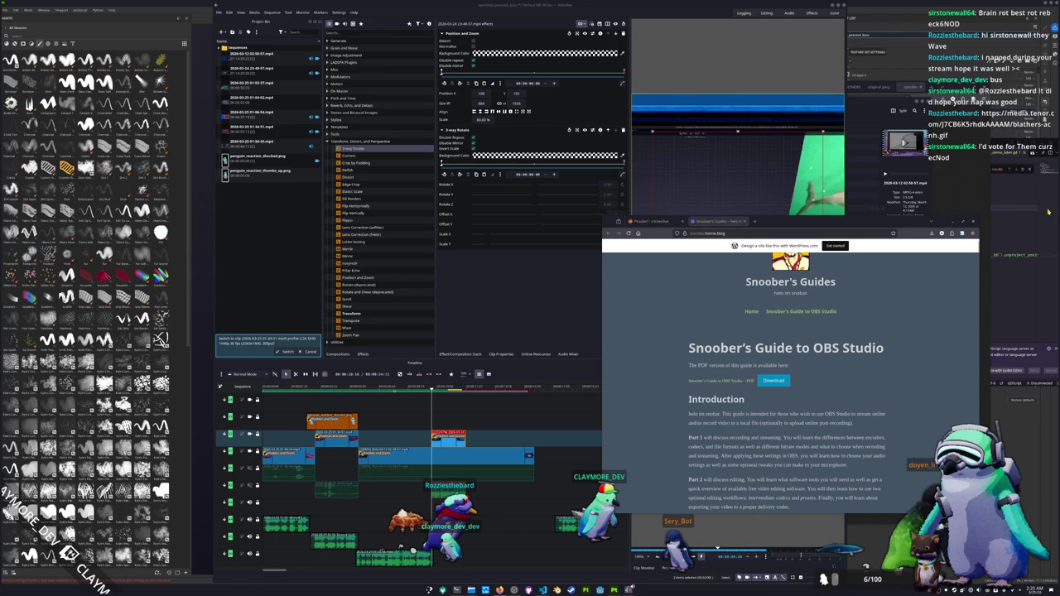
scroll(669, 403, "down", 1)
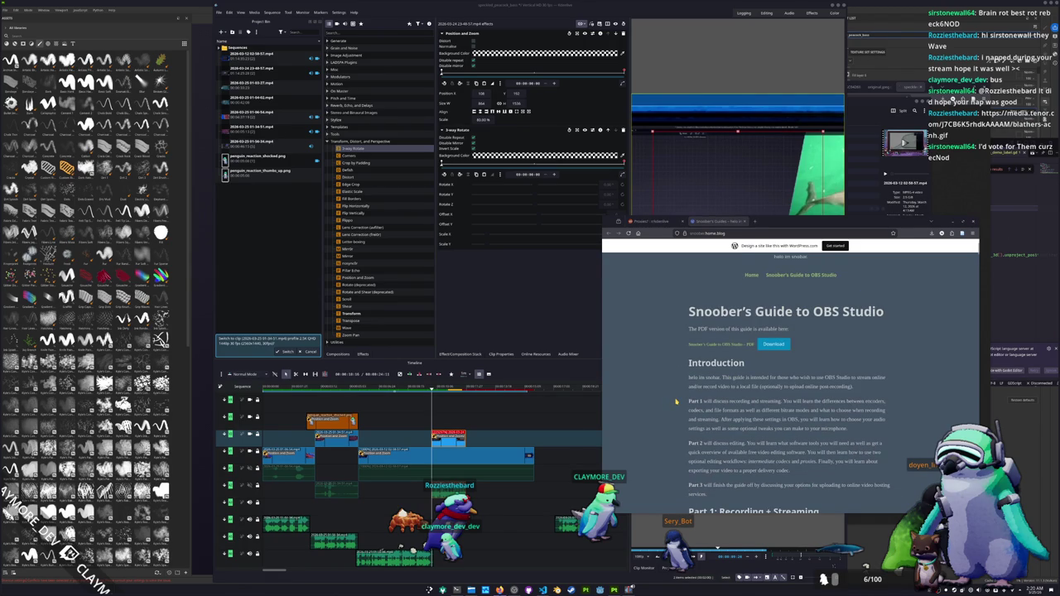
scroll(676, 402, "down", 1)
scroll(675, 402, "down", 1)
scroll(676, 402, "down", 1)
scroll(676, 402, "down", 2)
scroll(675, 402, "down", 2)
scroll(676, 402, "down", 3)
scroll(676, 402, "down", 2)
scroll(676, 402, "down", 3)
scroll(676, 402, "down", 2)
scroll(676, 401, "down", 2)
scroll(676, 402, "down", 2)
scroll(676, 402, "down", 2)
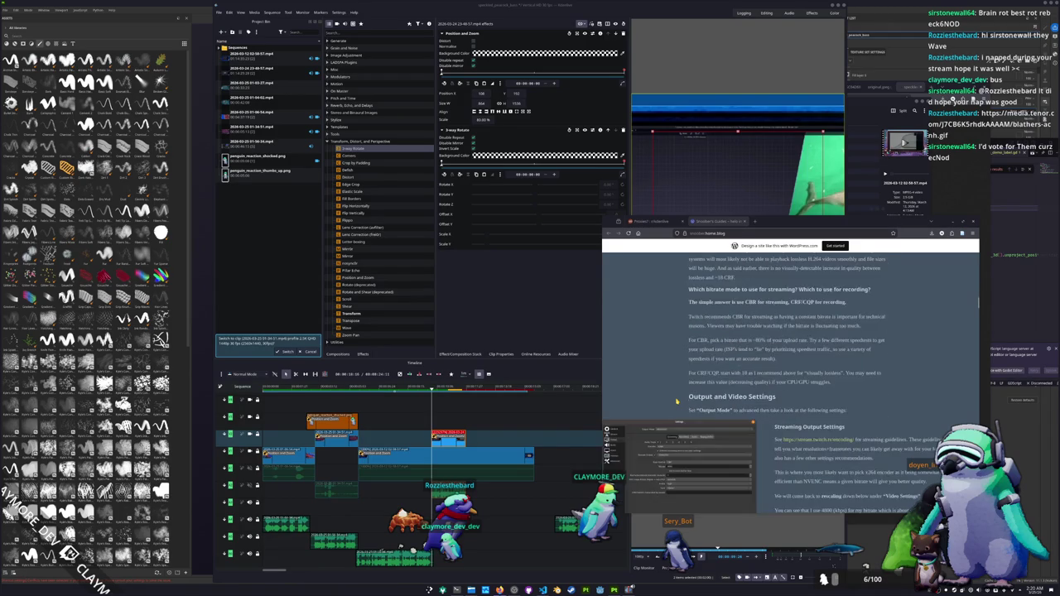
scroll(675, 402, "down", 2)
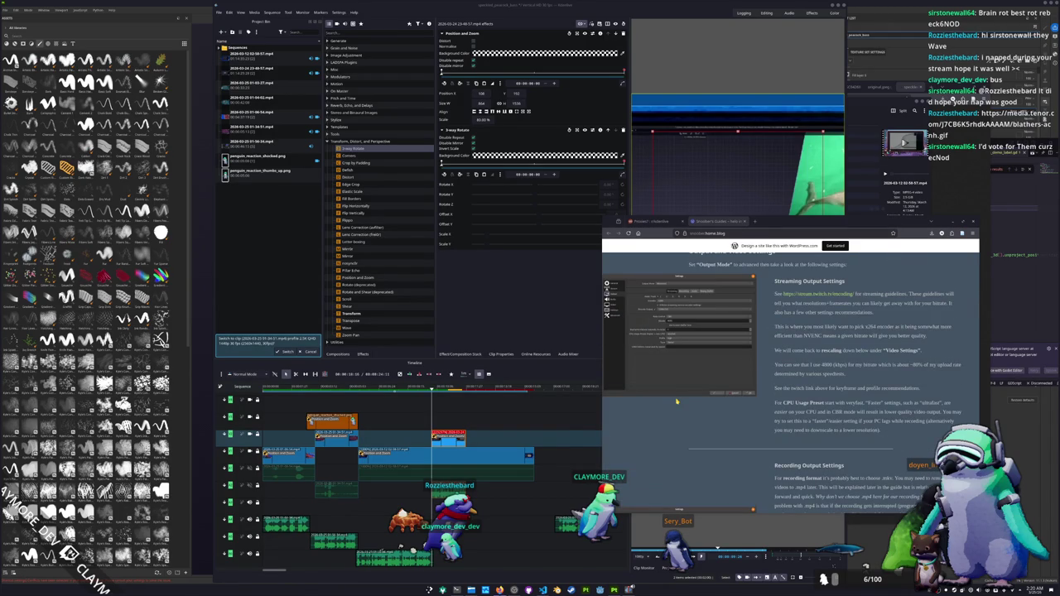
scroll(675, 402, "down", 2)
scroll(676, 401, "down", 2)
scroll(676, 402, "down", 2)
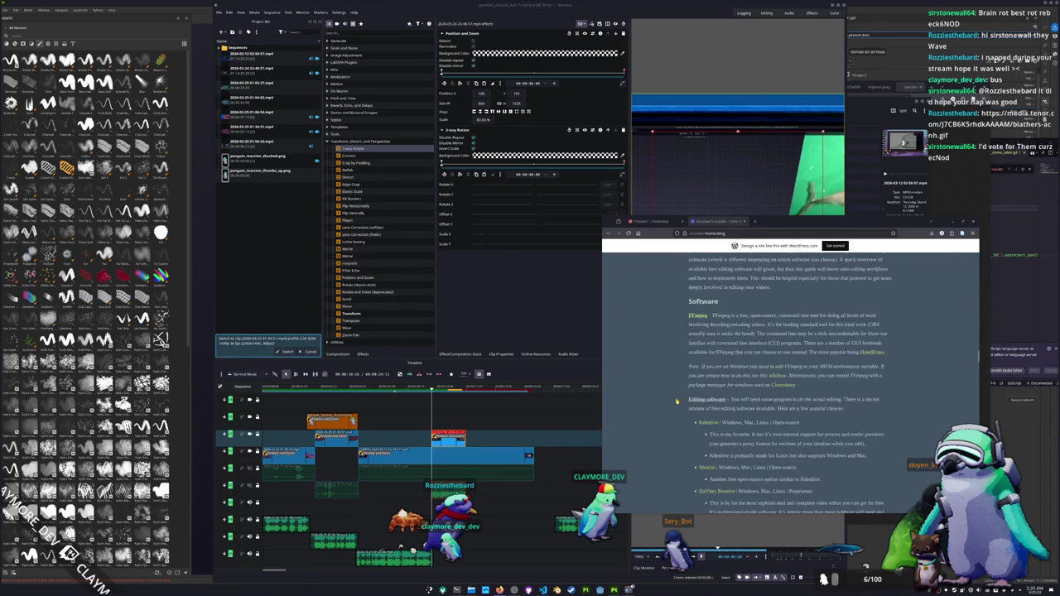
scroll(676, 401, "down", 2)
scroll(676, 401, "down", 2)
scroll(676, 401, "down", 2)
scroll(676, 402, "down", 2)
scroll(676, 402, "down", 2)
scroll(677, 402, "down", 5)
scroll(677, 401, "down", 5)
scroll(676, 401, "down", 5)
scroll(676, 402, "down", 5)
scroll(677, 402, "down", 3)
scroll(677, 401, "down", 3)
scroll(676, 401, "down", 2)
scroll(677, 402, "down", 2)
scroll(695, 373, "down", 1)
left_click(717, 362)
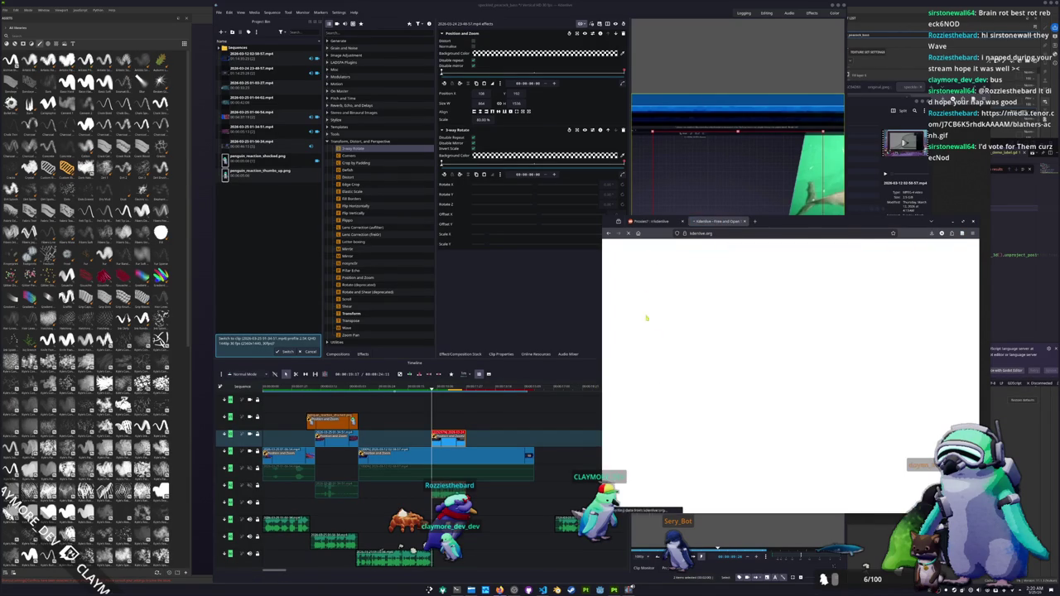
Search 'kdenlive generate proxy' and open the Kdenlive Manual's Proxy Settings page.
type("kdenlive generate proxy")
key("Return")
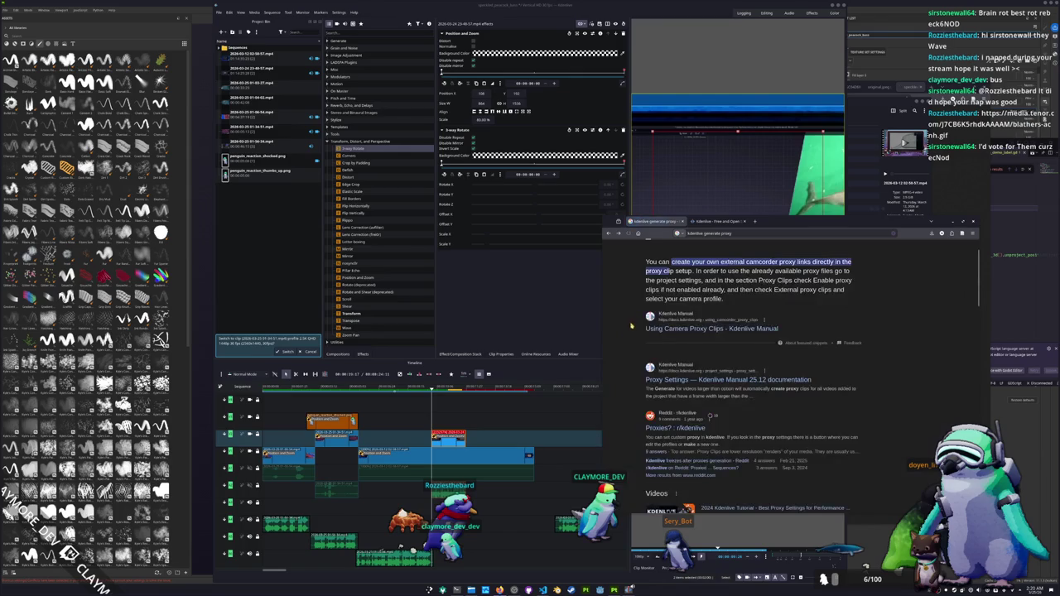
left_click(669, 424)
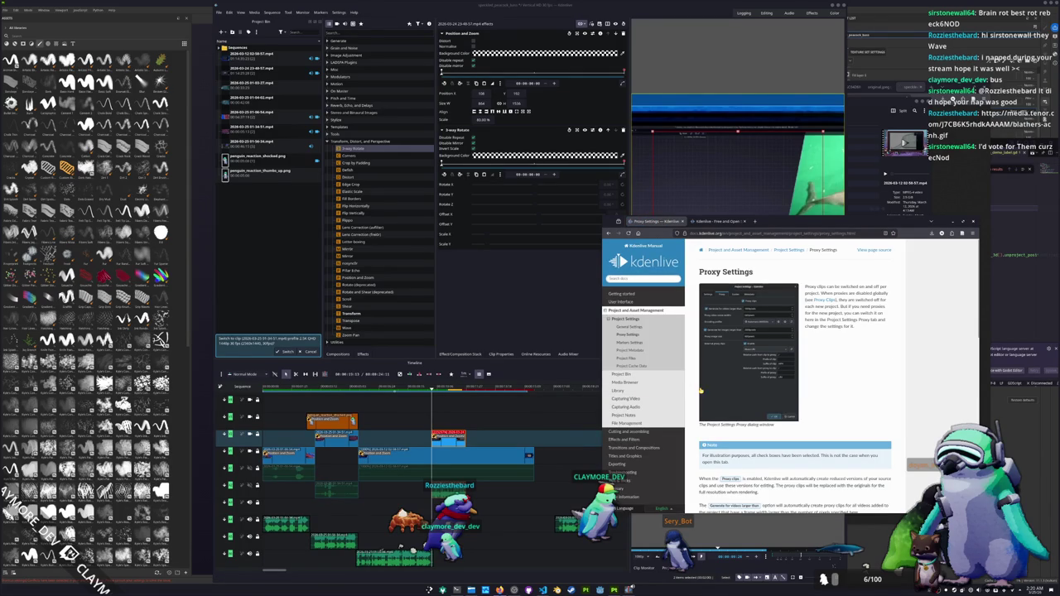
scroll(698, 418, "down", 2)
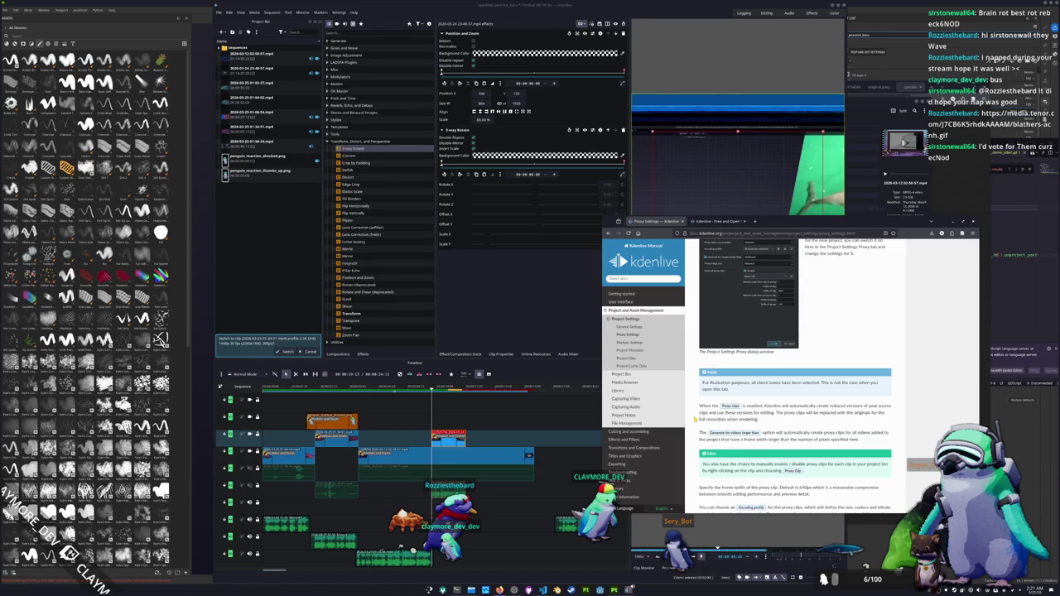
scroll(694, 419, "up", 2)
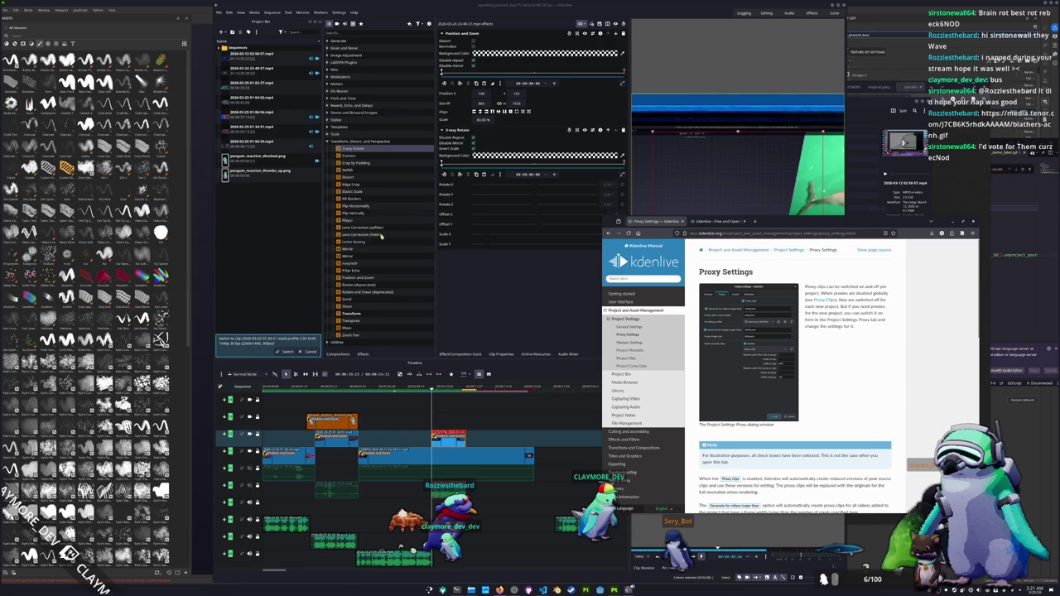
In Project Settings, generate proxies for videos over 1000 pixels and images over 2000 pixels.
left_click(229, 12)
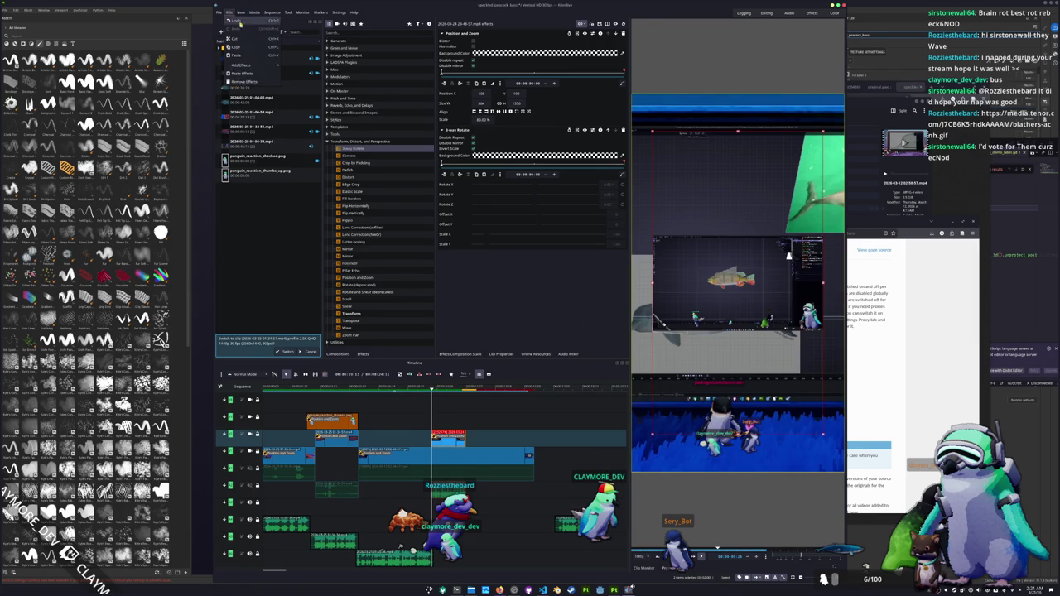
left_click(245, 122)
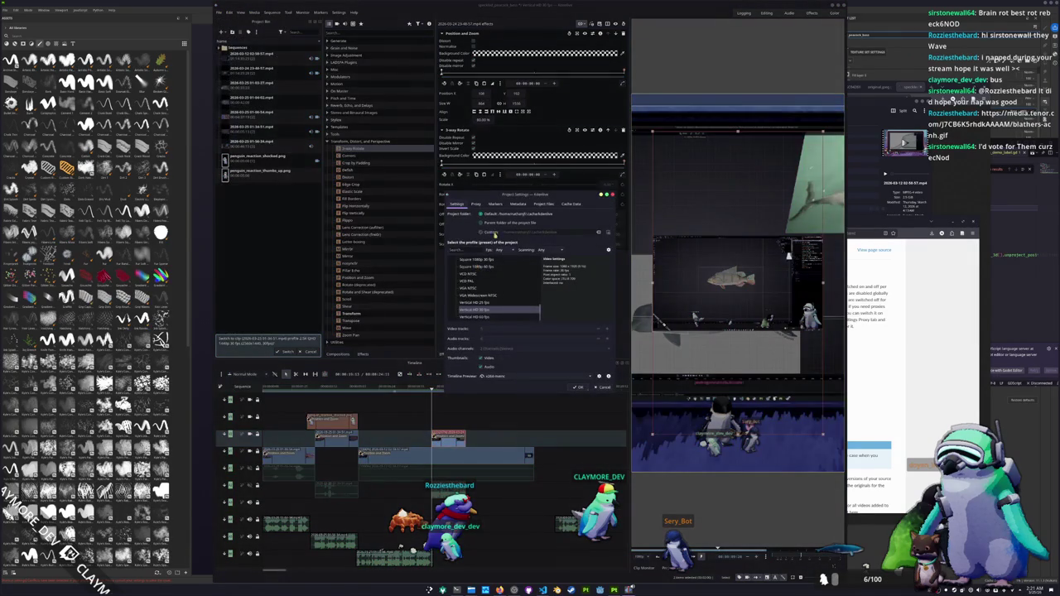
left_click(476, 203)
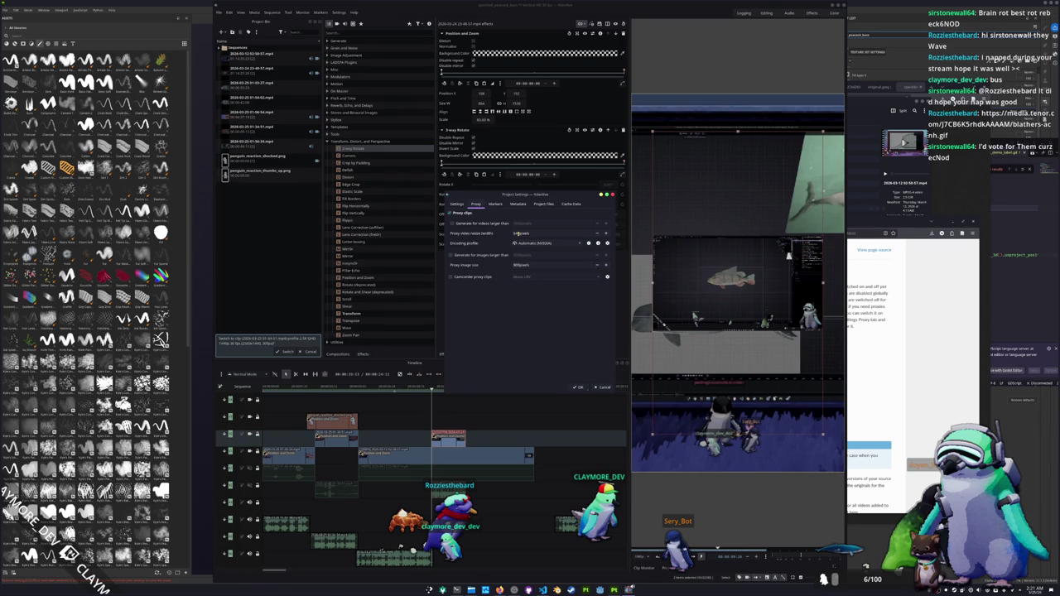
left_click(516, 234)
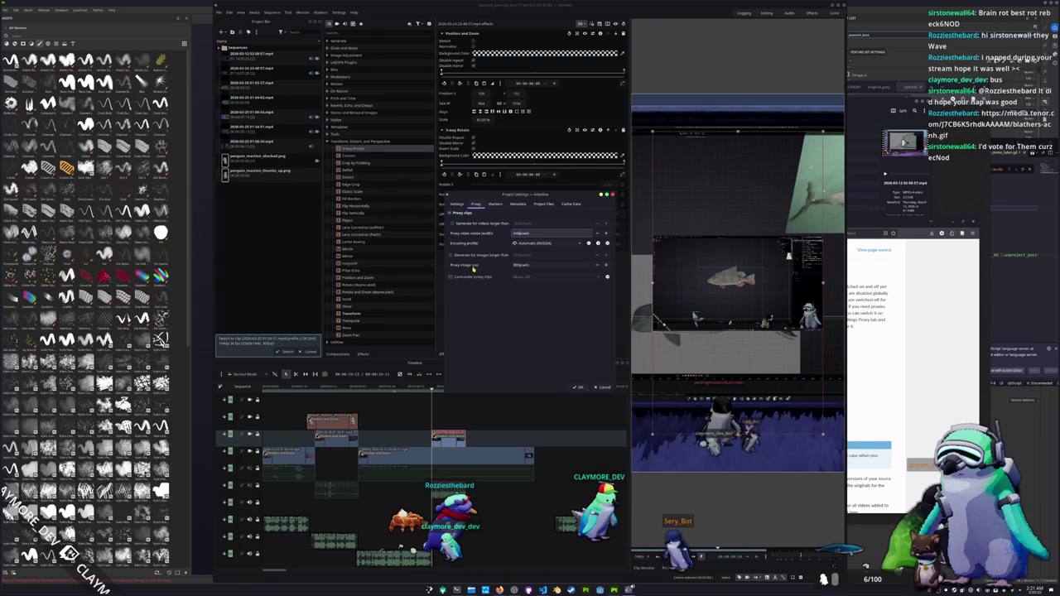
left_click(470, 224)
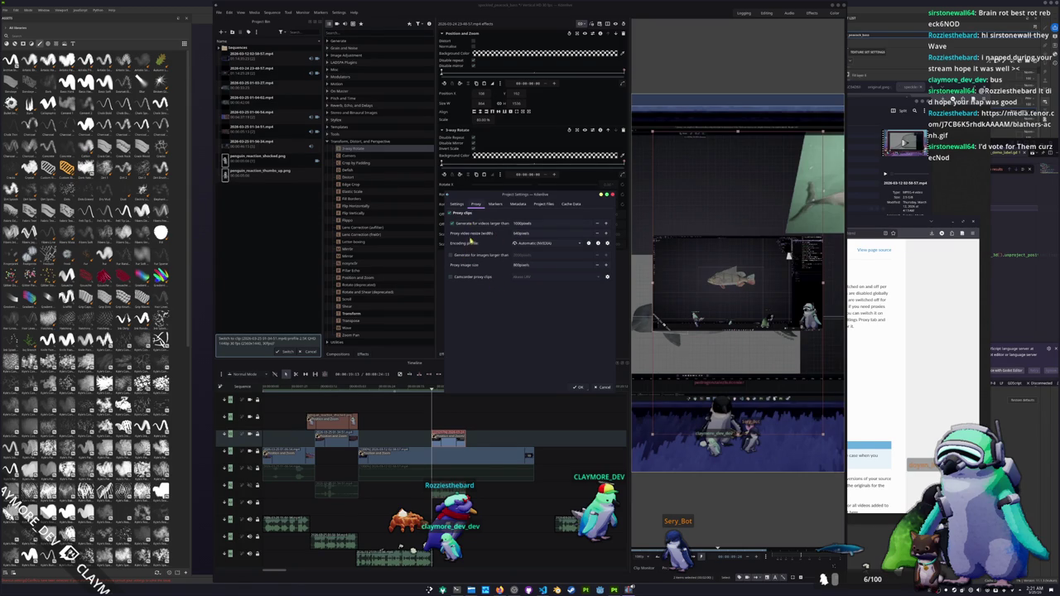
left_click(467, 255)
left_click(578, 386)
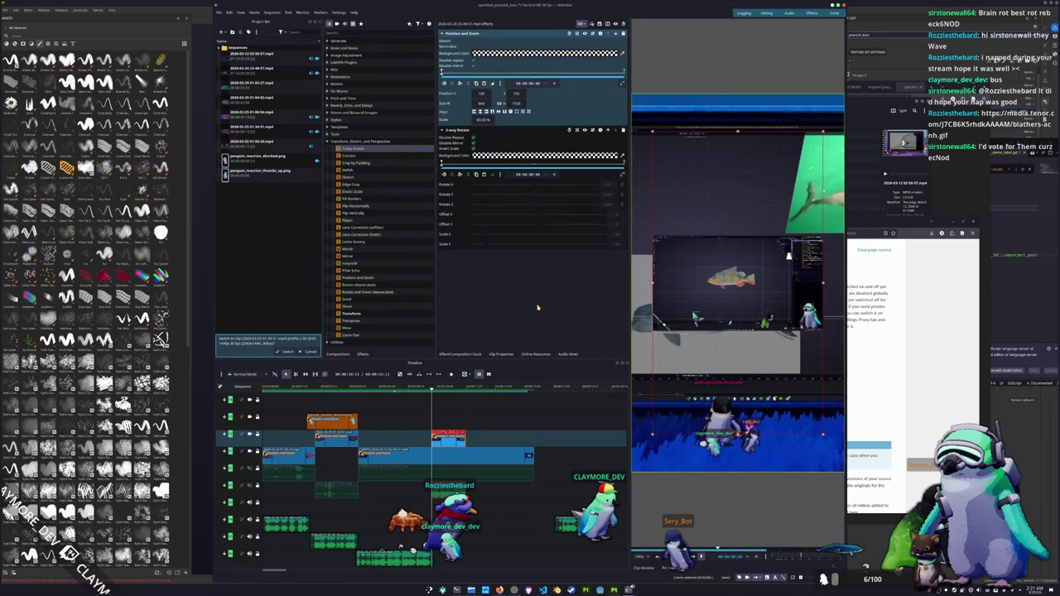
Play the timeline to review the tilted overlay clip.
key("space")
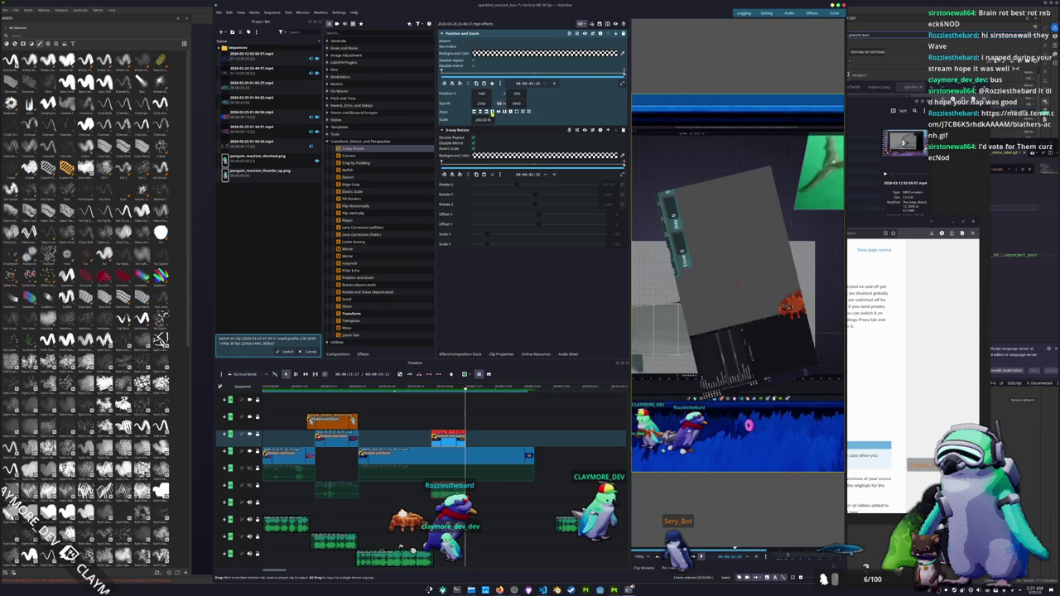
scroll(483, 119, "down", 3)
scroll(476, 119, "up", 1)
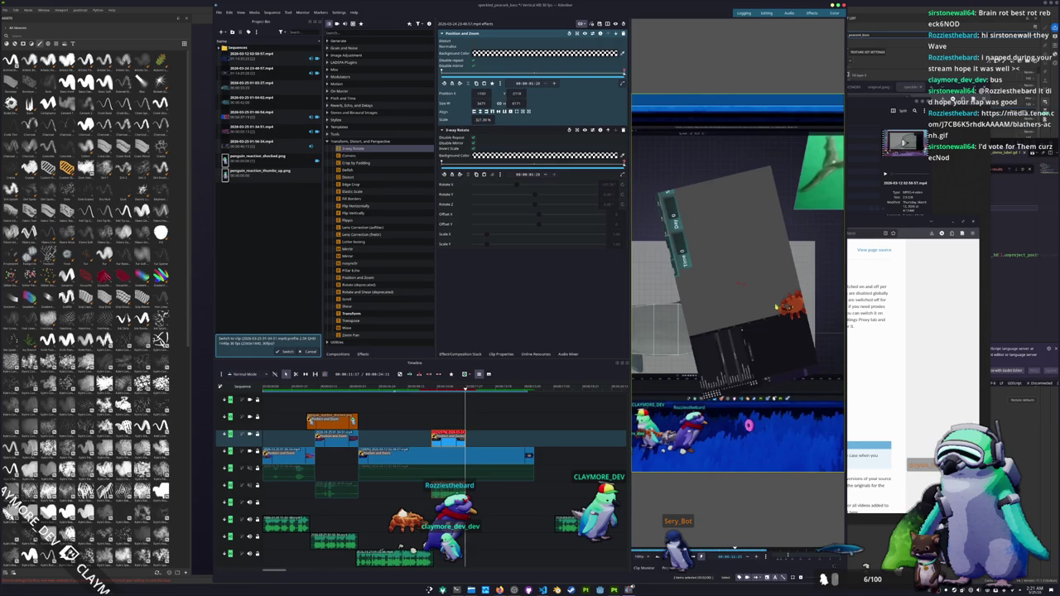
Set the Position and Zoom Scale value to 300%.
left_click(481, 119)
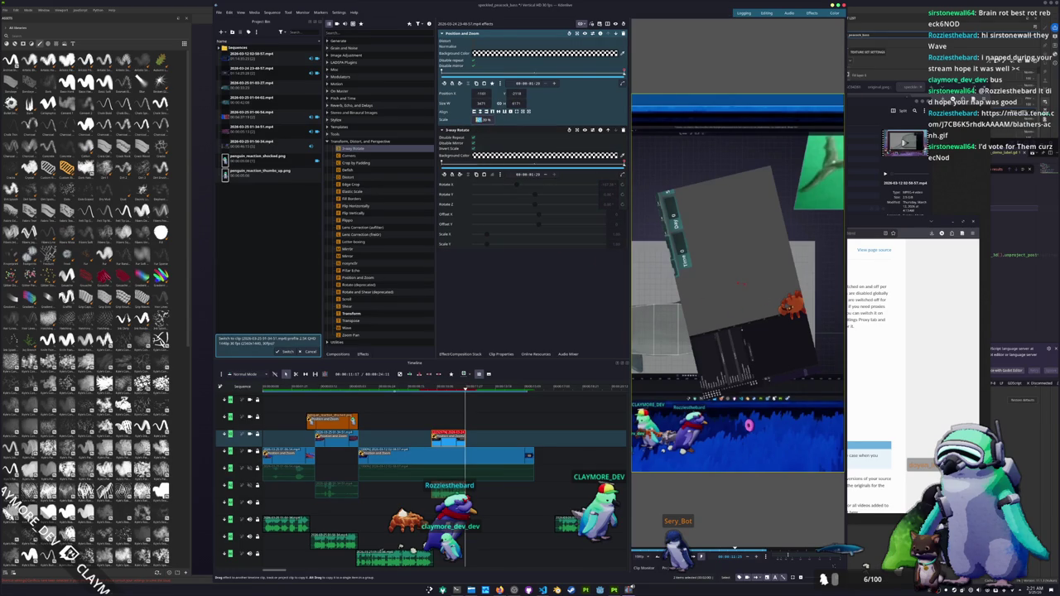
key("Return")
type("300")
key("Return")
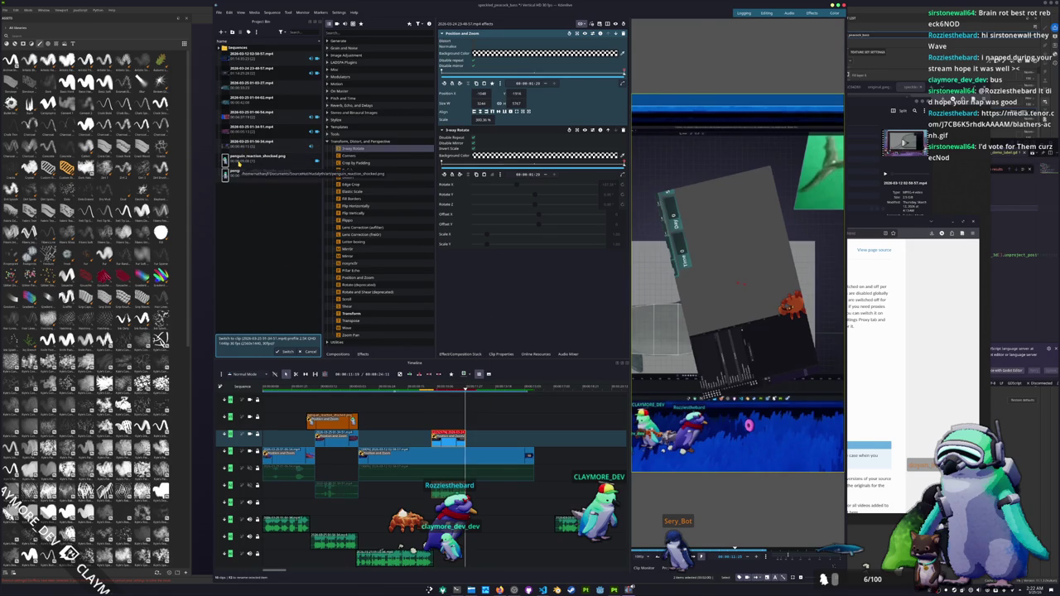
Replace the shocked penguin clip at the playhead with penguin_reaction_thumbs_up.png.
left_click(238, 164)
key("v")
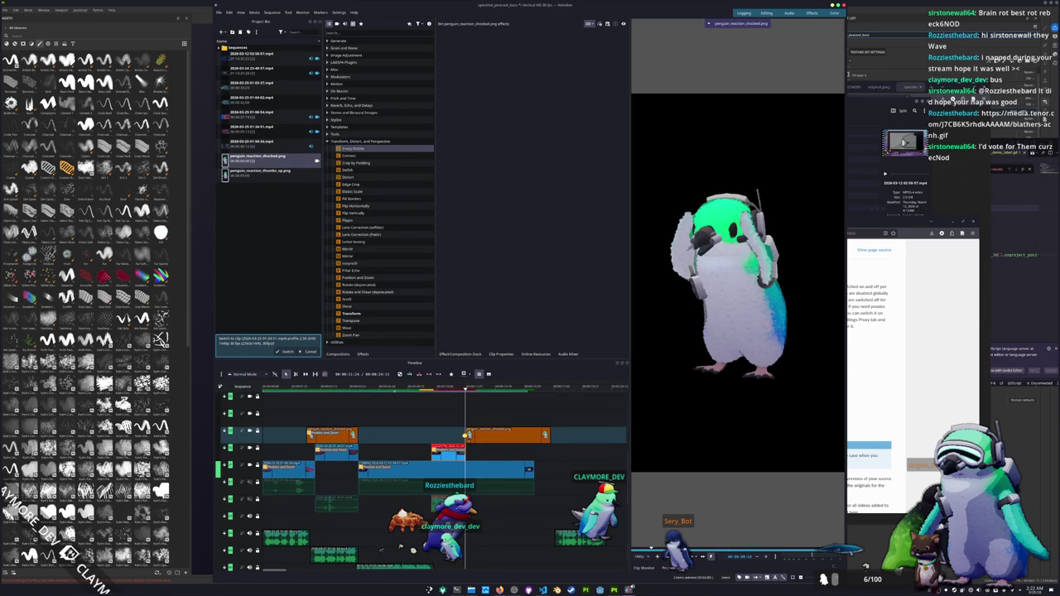
left_click(485, 436)
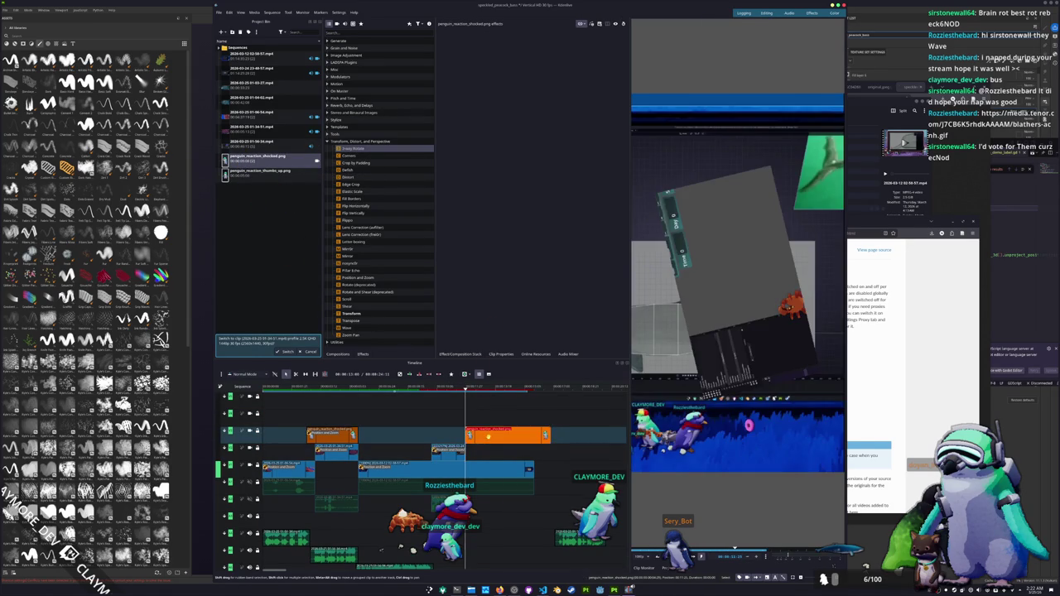
key("Delete")
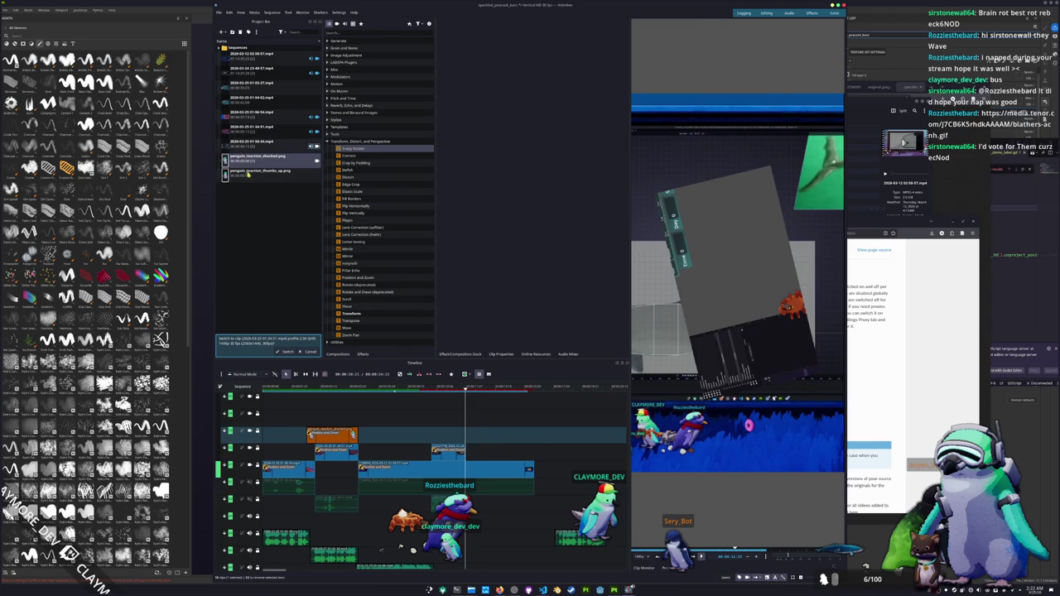
left_click(257, 171)
key("v")
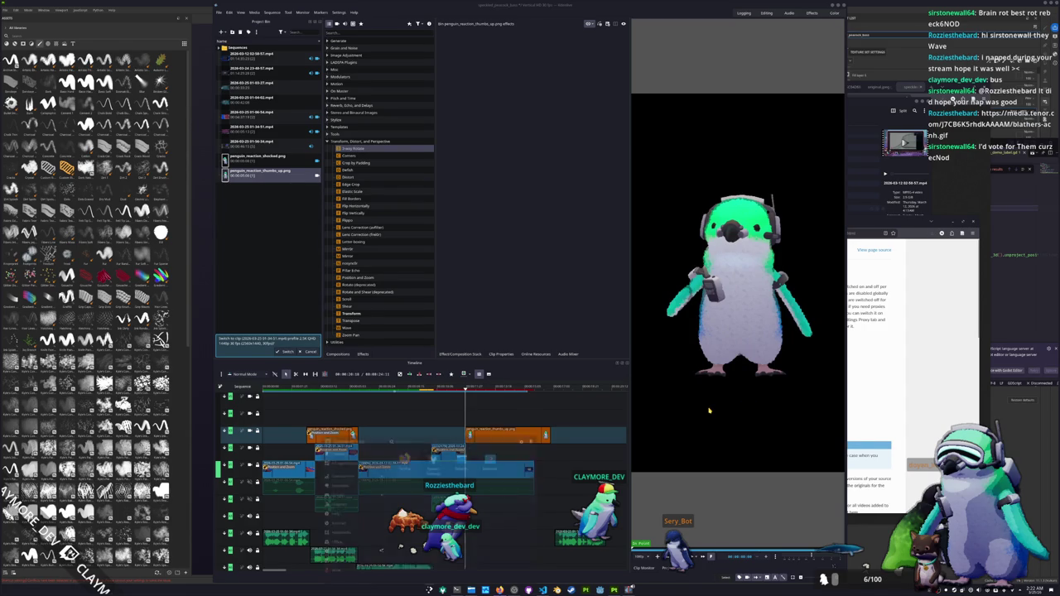
Launch GIMP through the KRunner search.
key("alt+space")
type("gimp")
key("Return")
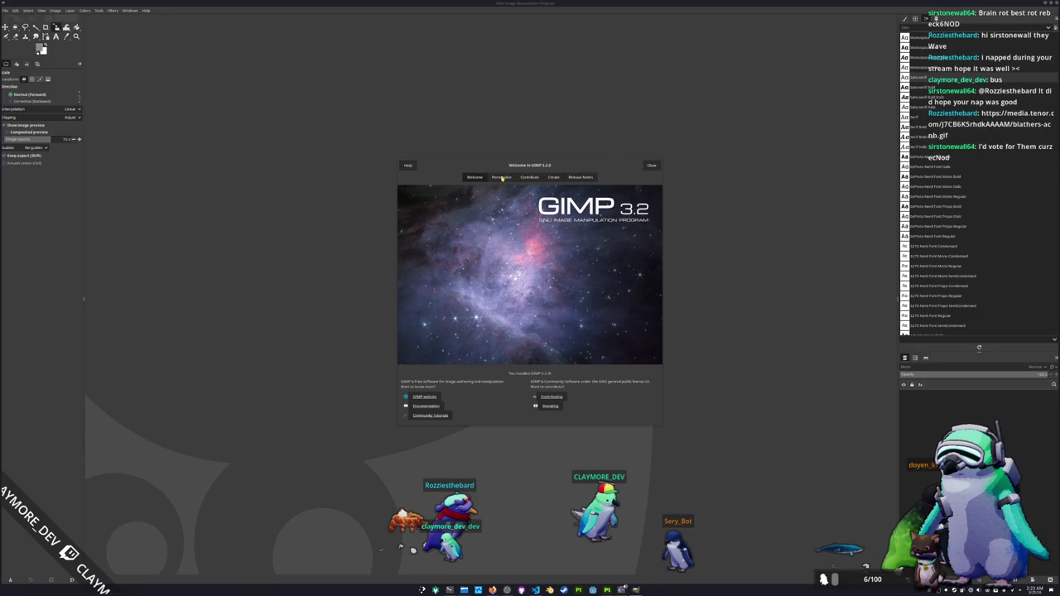
Set GIMP's colour scheme to System Colors on the Welcome dialog's Personalize page.
left_click(502, 179)
left_click(446, 197)
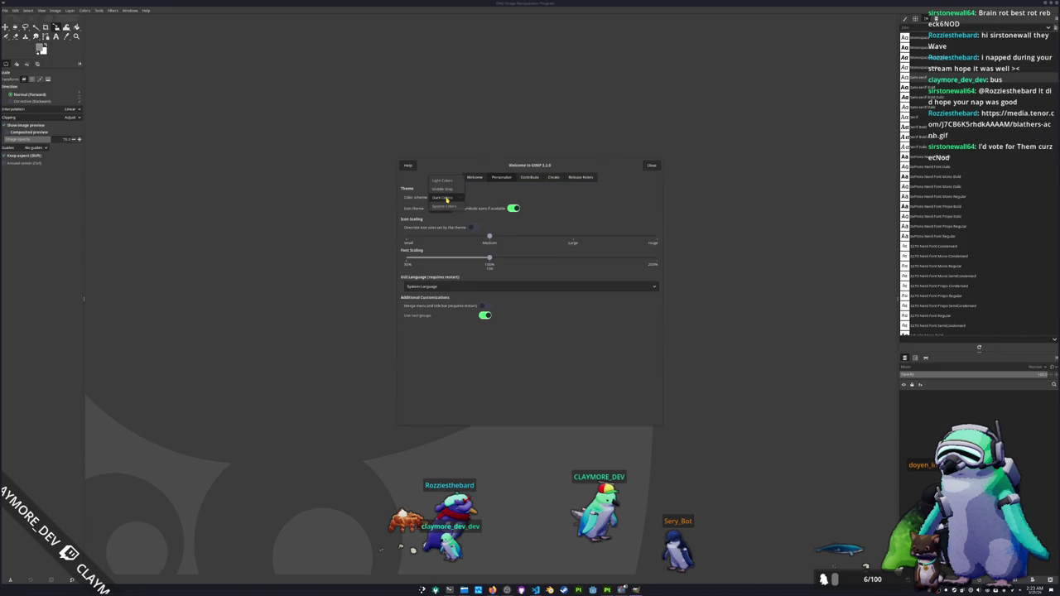
left_click(454, 208)
View the Create page, close the Welcome dialog, and open Dolphin on the Videos folder.
left_click(553, 177)
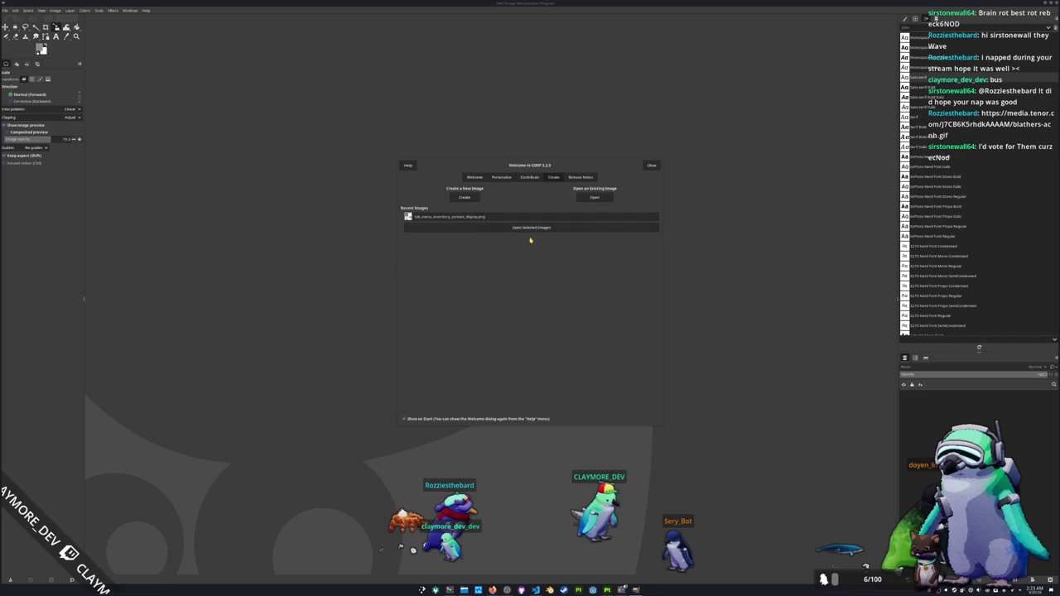
left_click(650, 167)
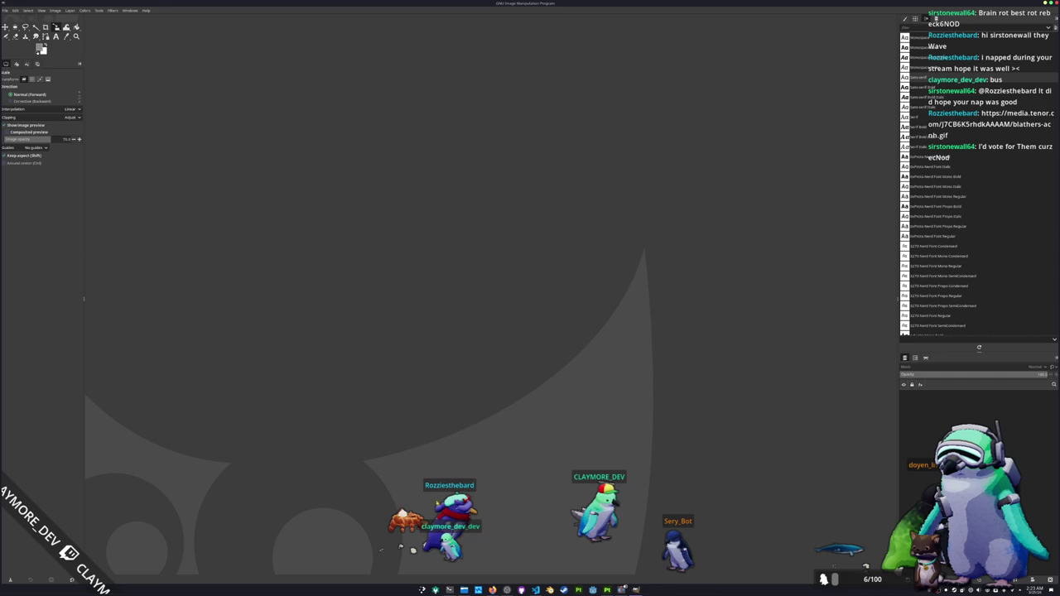
left_click(449, 589)
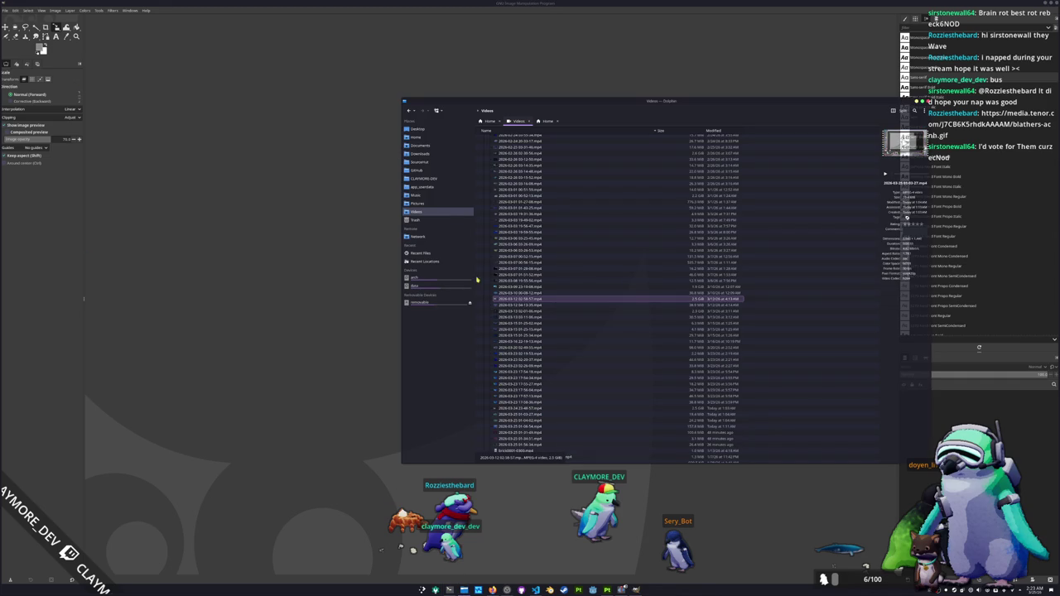
Move Dolphin aside and drag penguin_reaction_thumbs_up.png onto the empty GIMP canvas.
key("super+shift+Right")
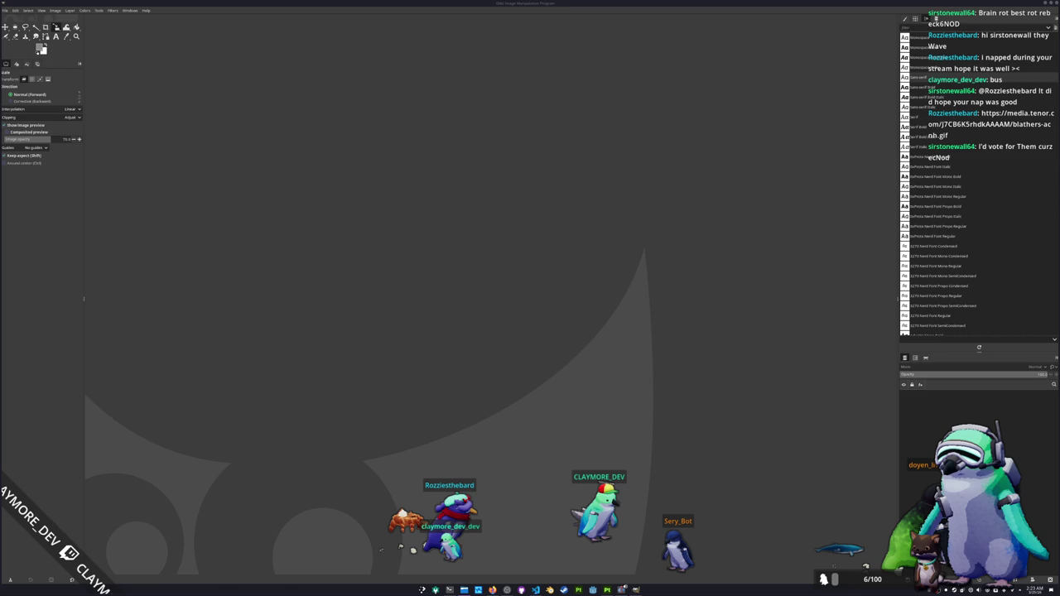
left_click_drag(696, 349, 682, 350)
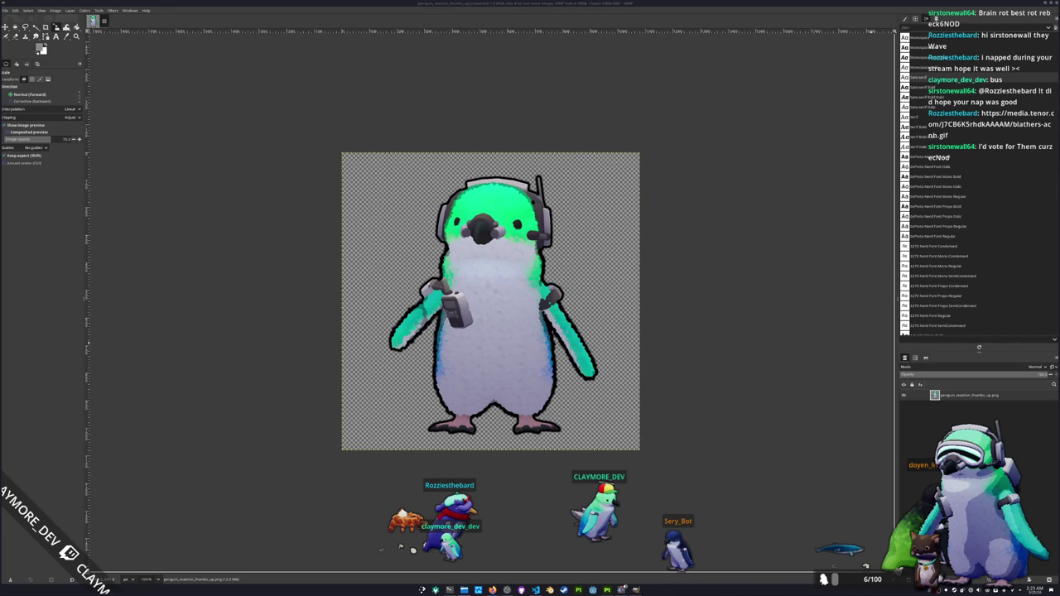
Add the thumbs-up hand photo as a new layer and scale it down to a small box.
left_click_drag(563, 319, 562, 334)
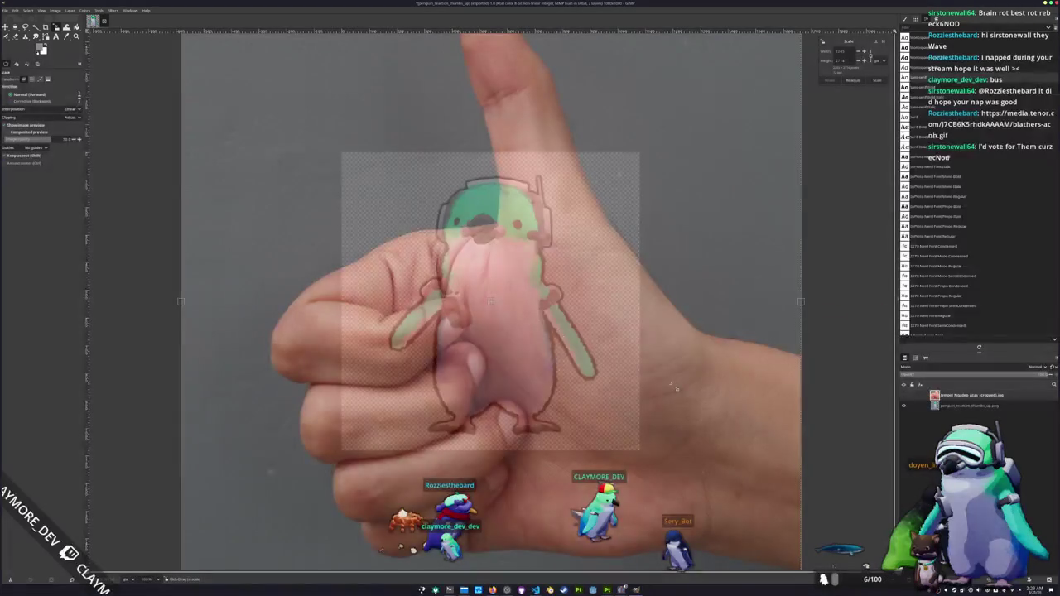
scroll(676, 389, "down", 1)
scroll(677, 388, "down", 1)
scroll(676, 389, "down", 1)
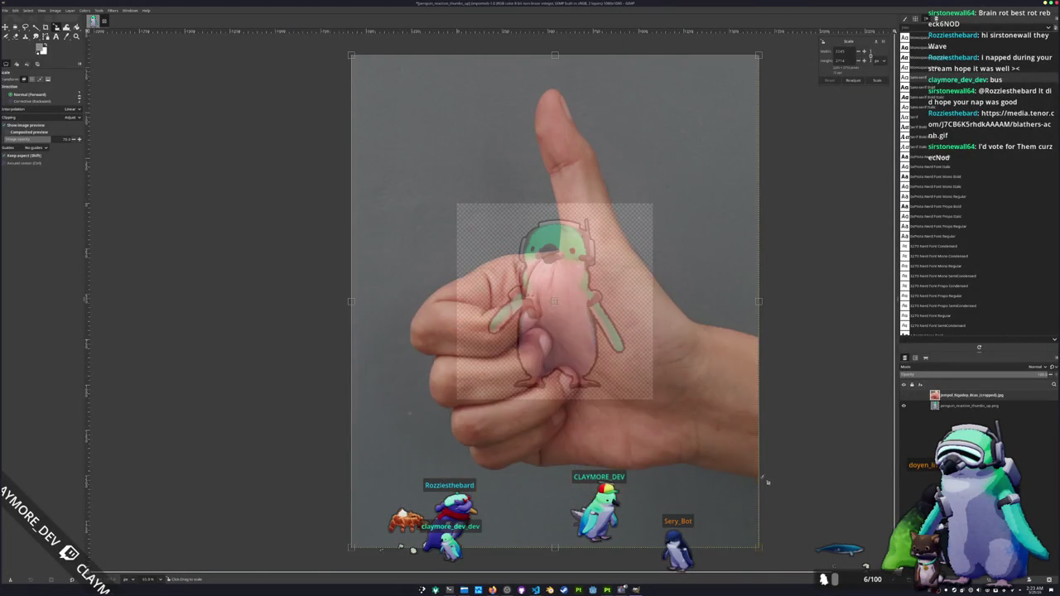
left_click_drag(759, 547, 419, 133)
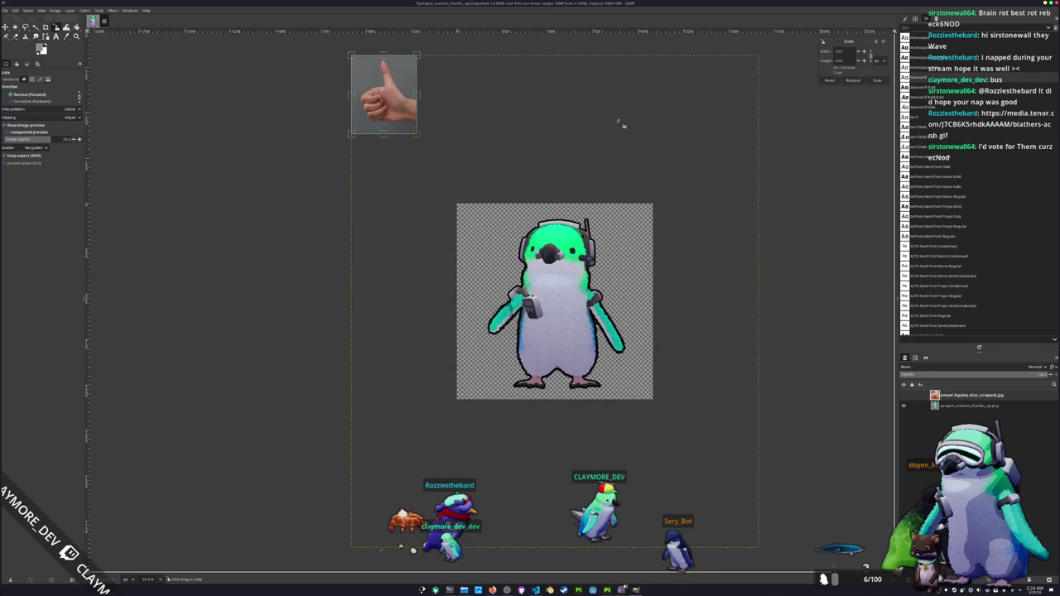
left_click(880, 81)
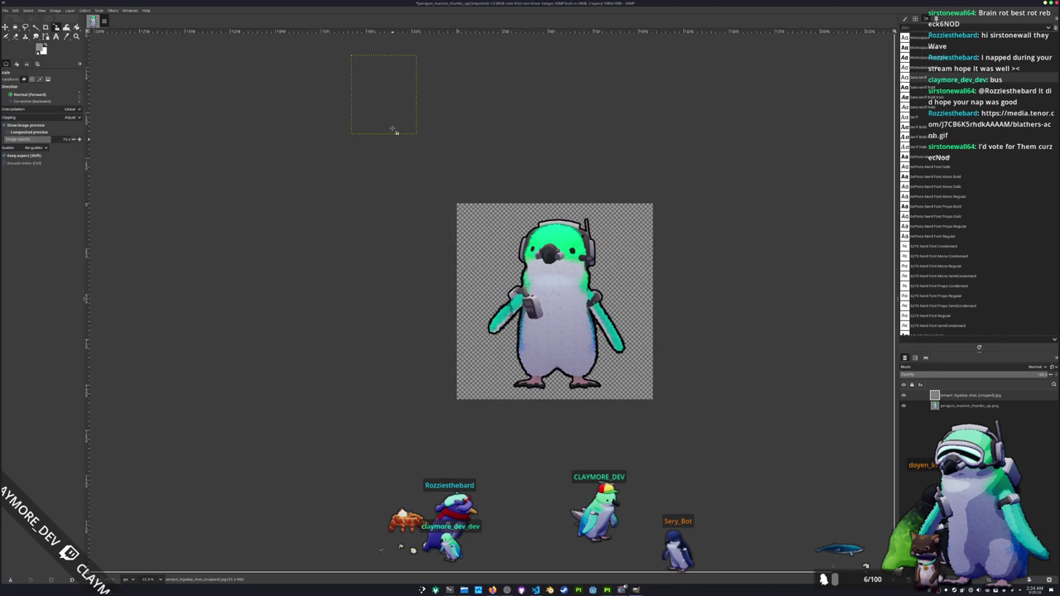
Move the hand layer beside the penguin and fine-tune its size there.
key("m")
left_click_drag(421, 147, 522, 362)
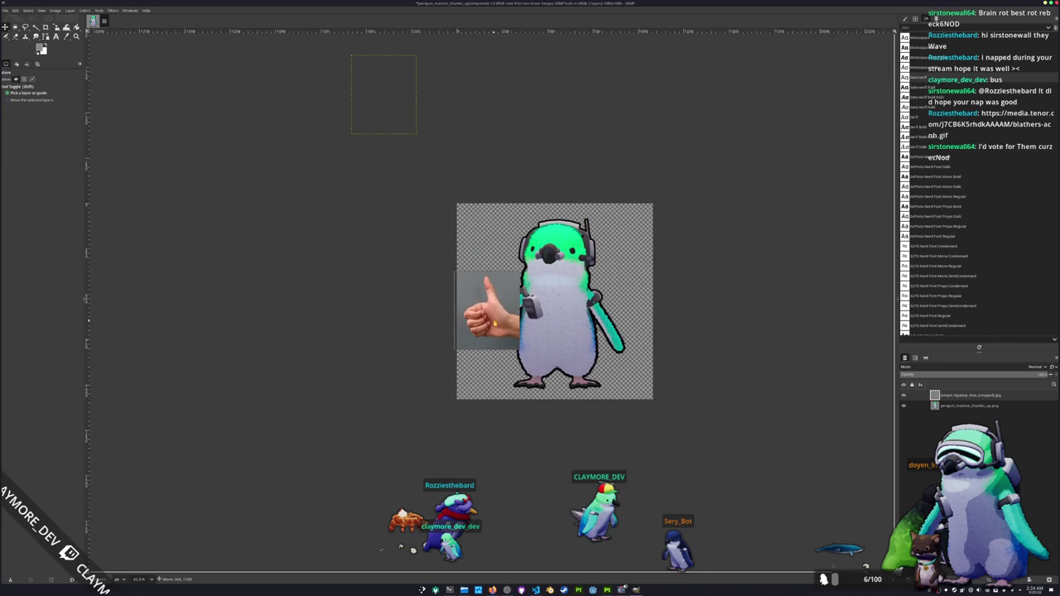
key("shift+s")
left_click(489, 311)
mouse_move(500, 338)
left_mouse_down()
mouse_move(687, 218)
mouse_move(503, 330)
mouse_move(540, 325)
left_mouse_up()
scroll(517, 323, "up", 1)
key("m")
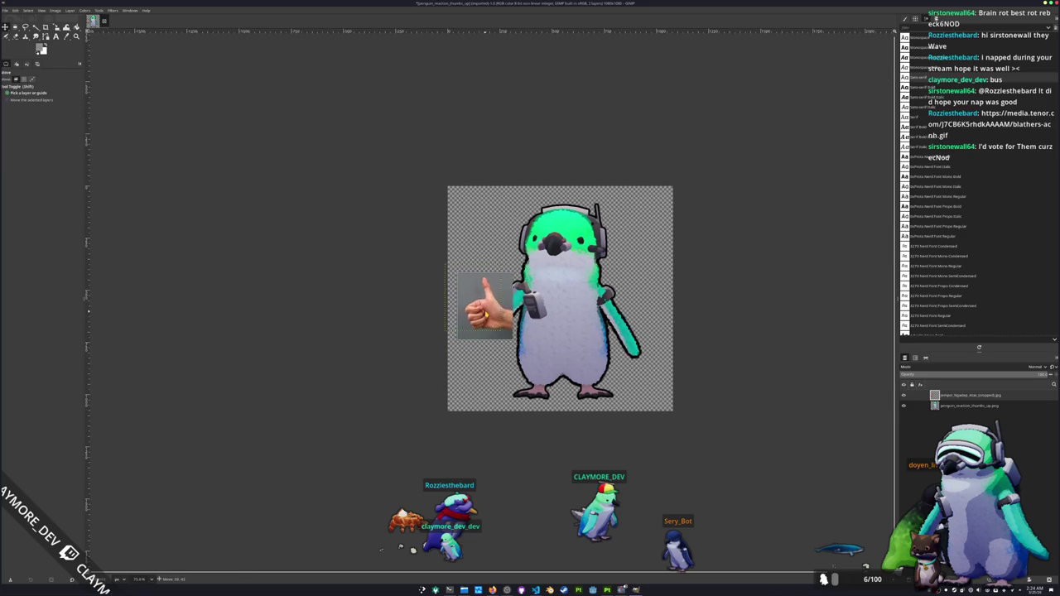
scroll(540, 324, "up", 1)
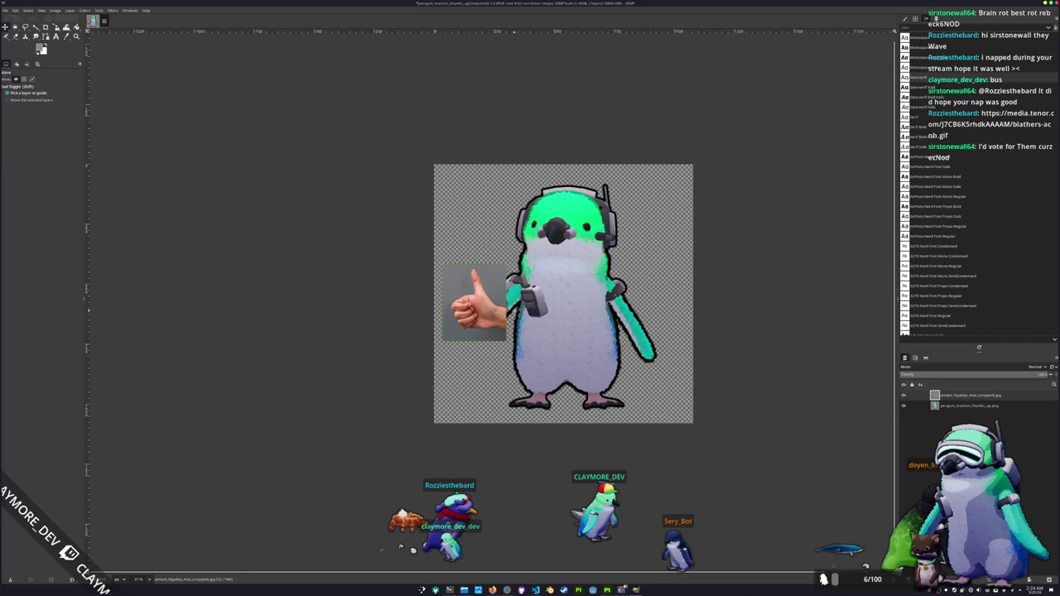
Rotate the hand photo about 20 degrees against the penguin's flipper.
key("shift+r")
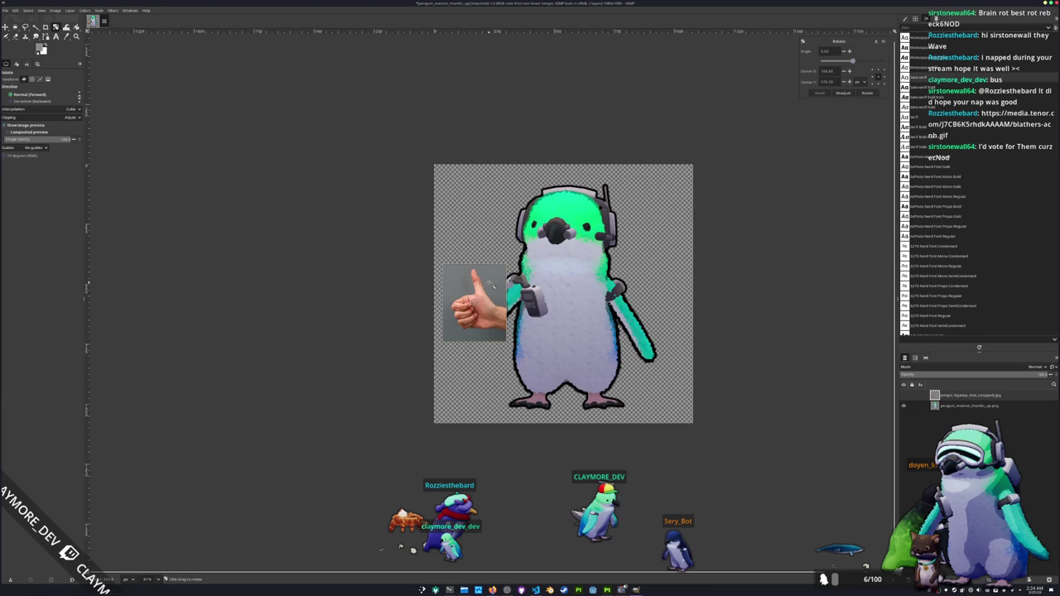
left_click_drag(500, 284, 482, 262)
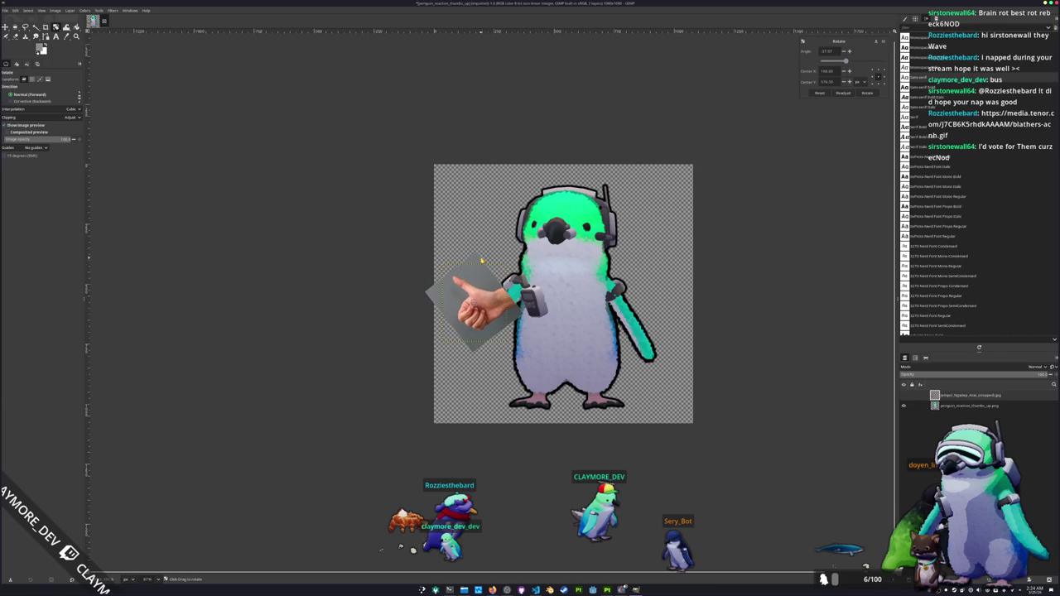
left_click(867, 92)
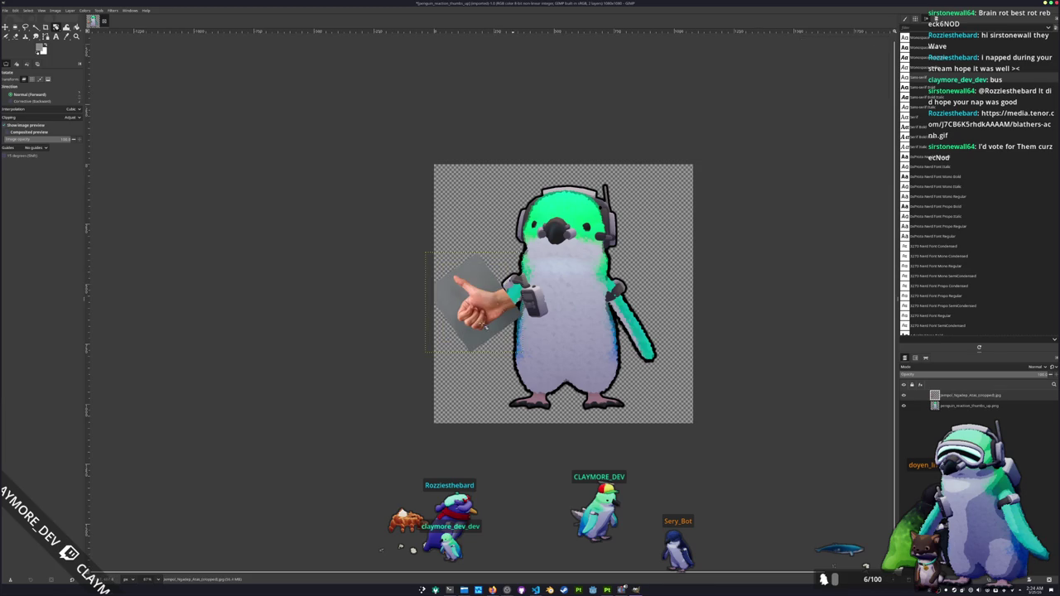
scroll(486, 328, "up", 2)
scroll(485, 328, "up", 2)
key("s")
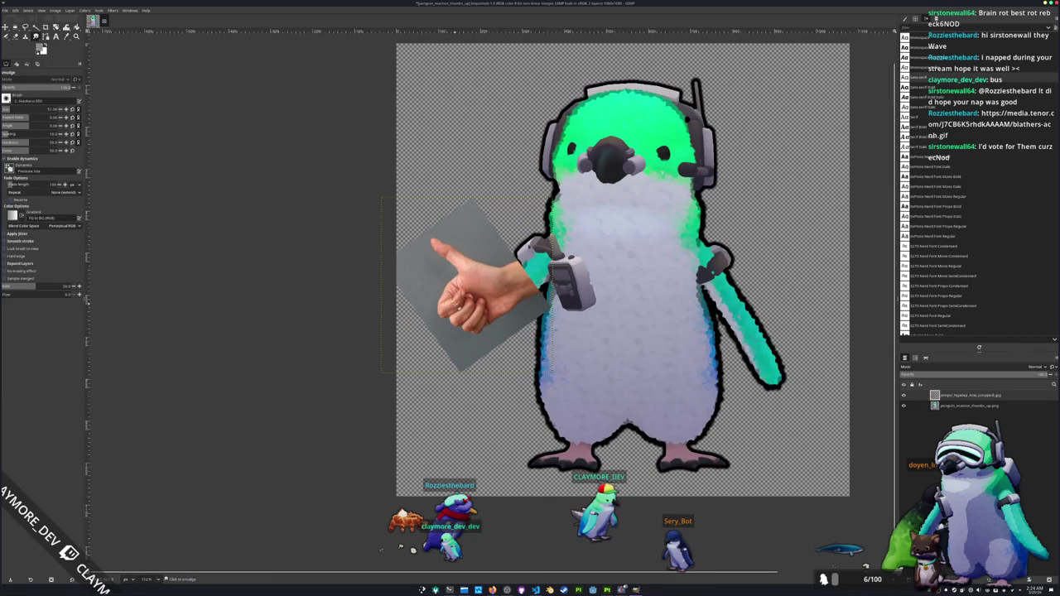
key("f")
scroll(466, 325, "up", 2)
scroll(466, 326, "up", 1)
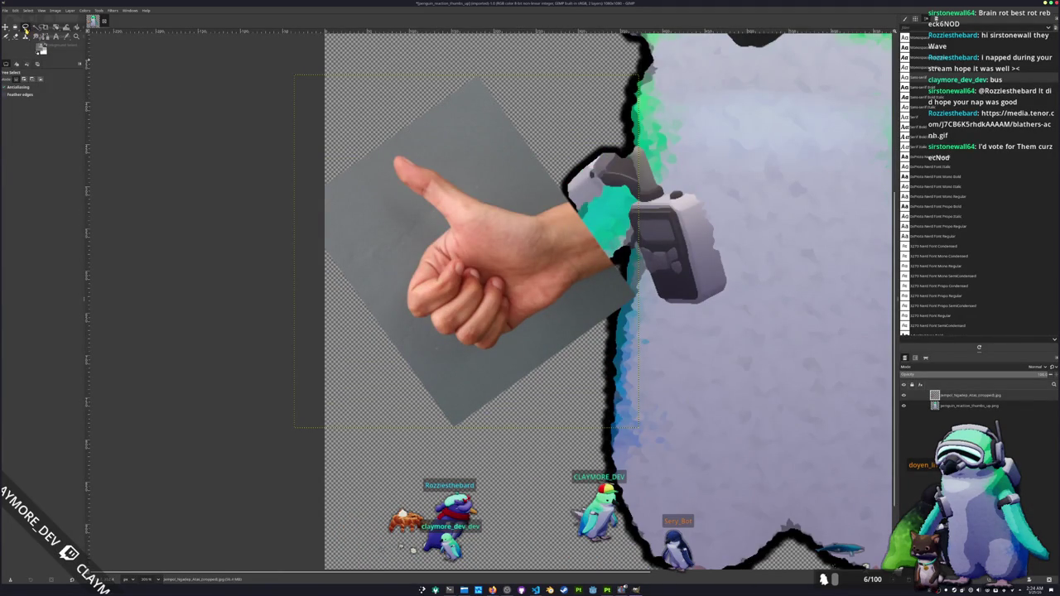
Trace a Free Select outline around the hand and cut away its grey background.
mouse_move(624, 265)
left_mouse_down()
mouse_move(561, 291)
mouse_move(511, 333)
left_mouse_up()
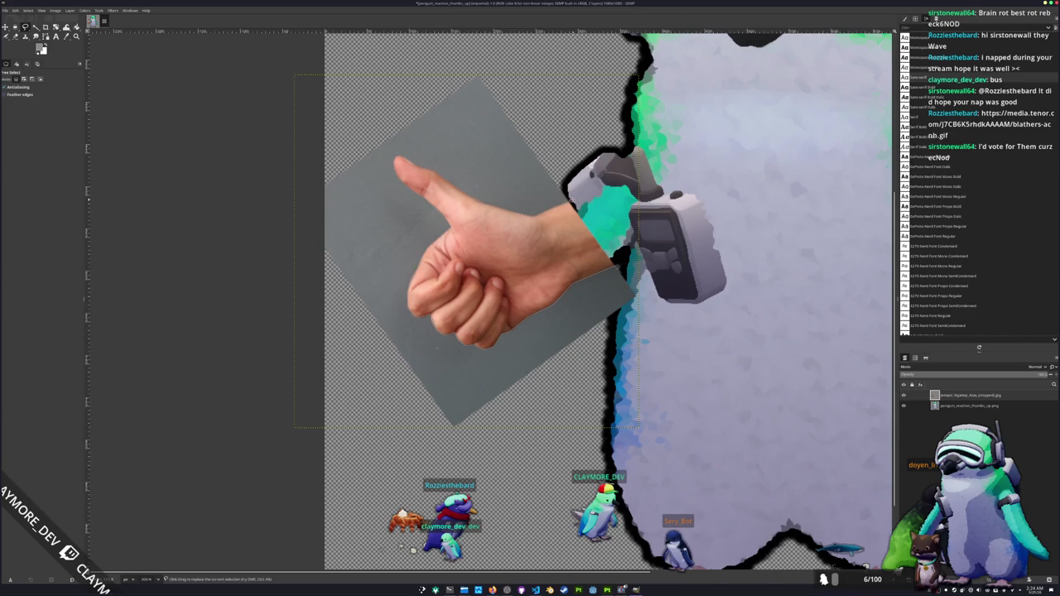
left_click(622, 253)
key("ctrl+x")
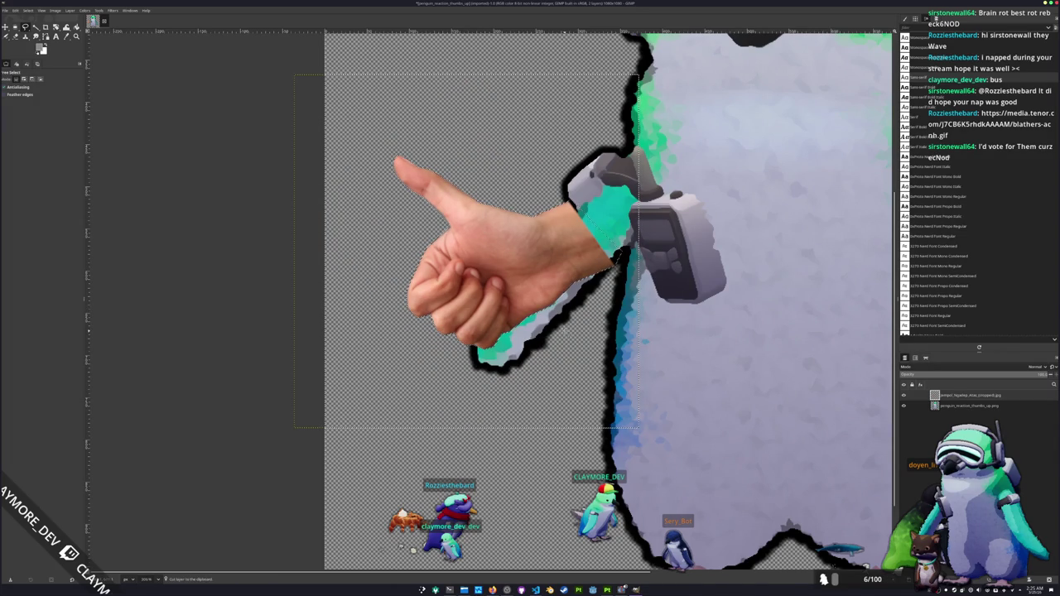
Move the pasted hand about 40 px down and tilt it slightly counterclockwise.
key("m")
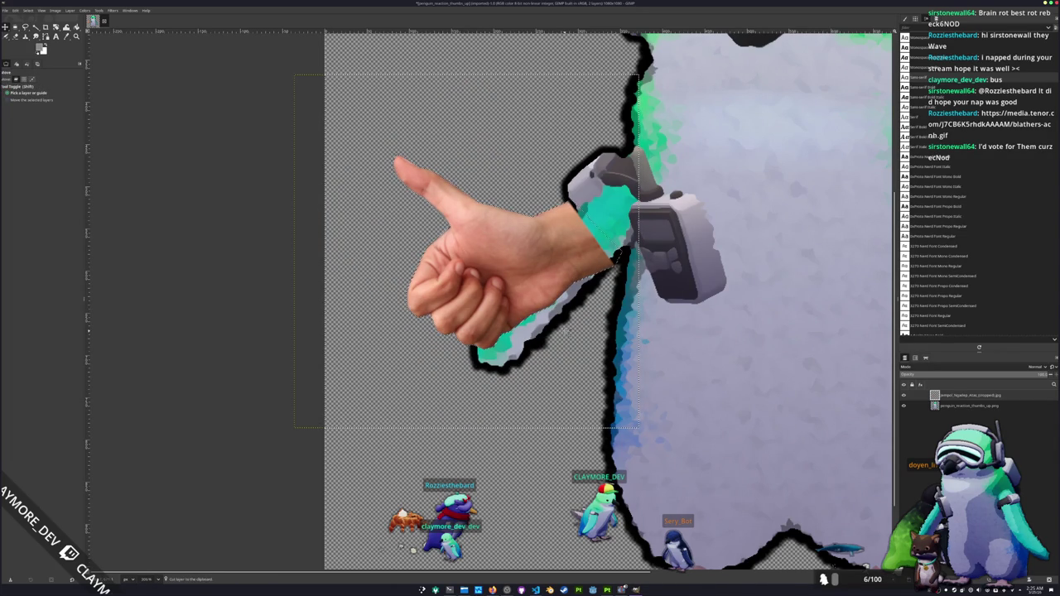
left_click_drag(511, 267, 513, 301)
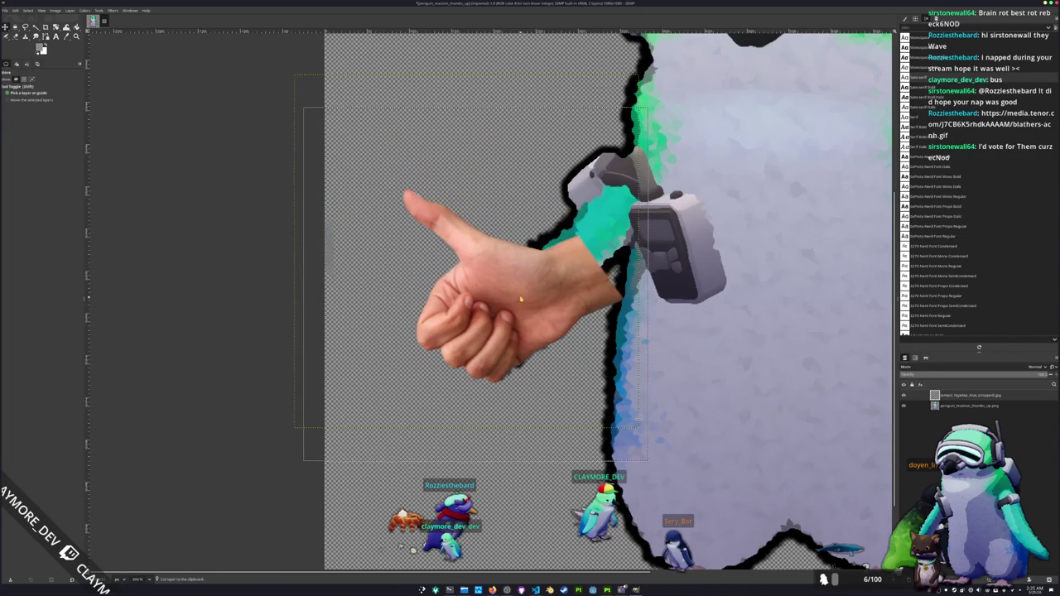
key("shift+r")
left_click(563, 302)
left_click_drag(581, 282, 579, 268)
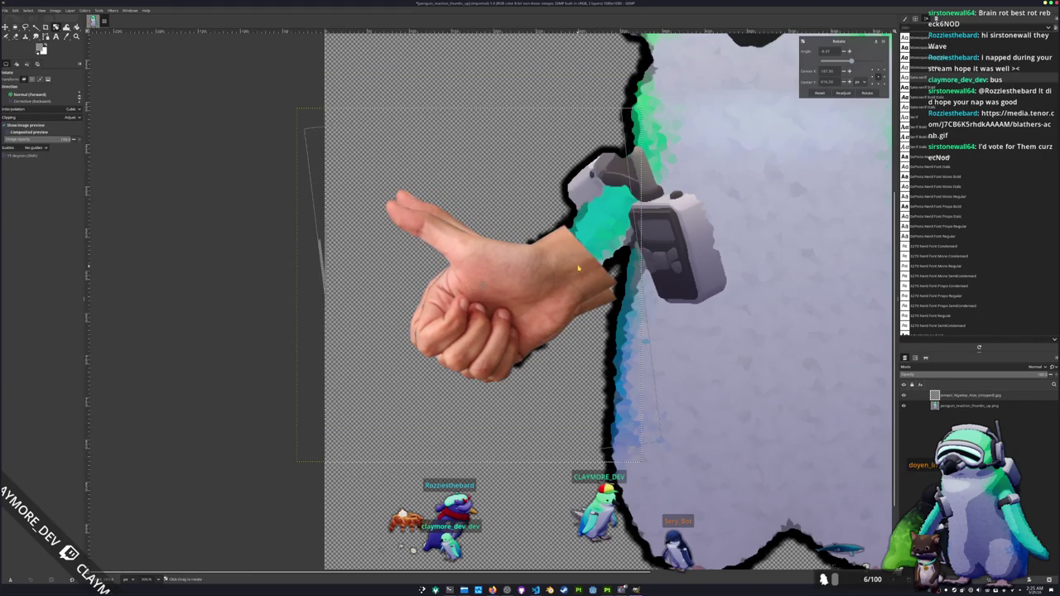
key("ctrl+z")
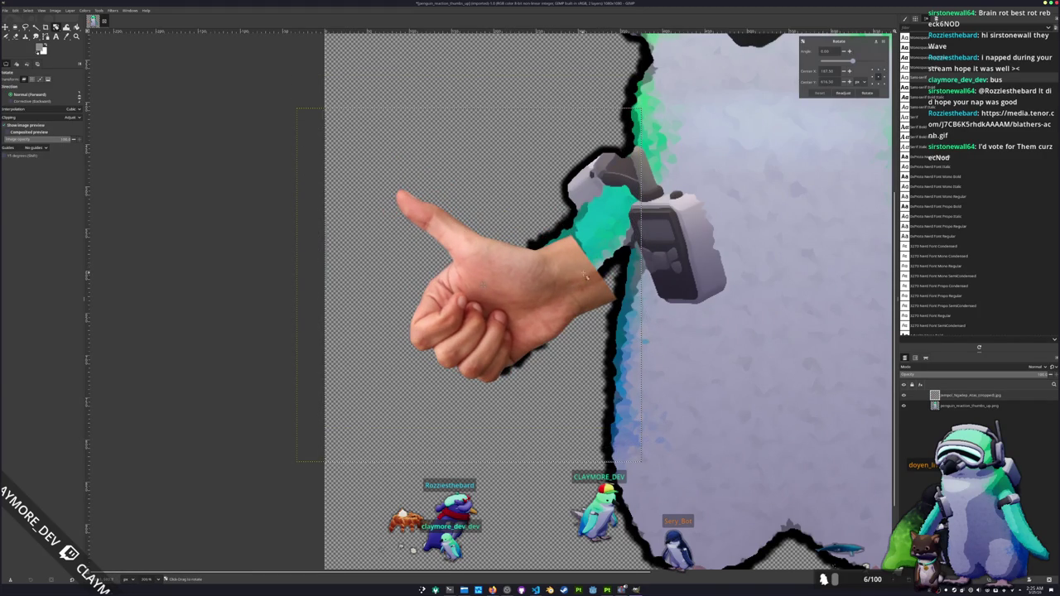
left_click_drag(584, 274, 582, 261)
left_click(867, 92)
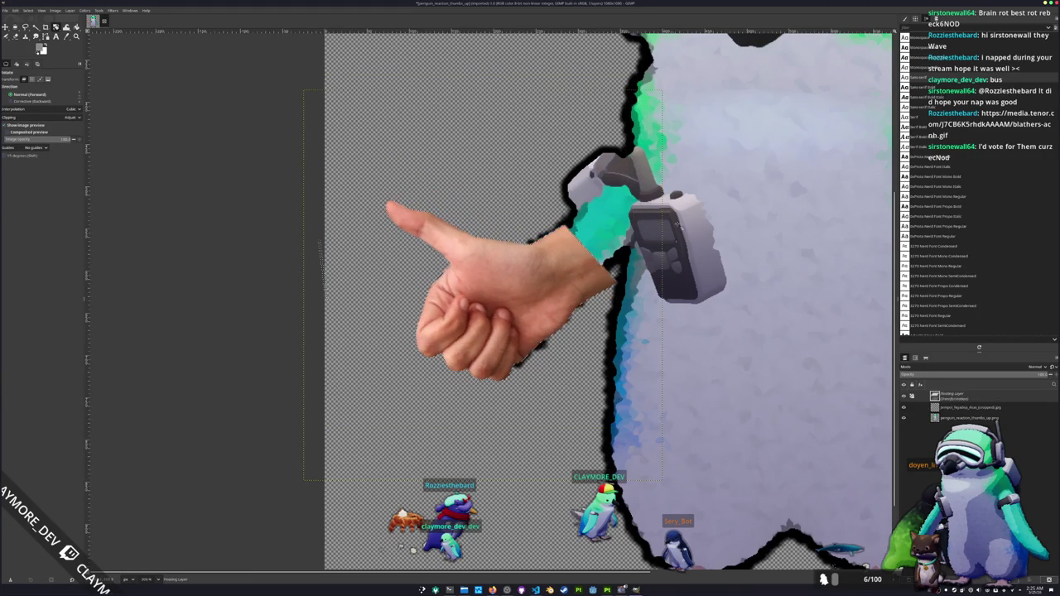
left_click(682, 379)
key("Delete")
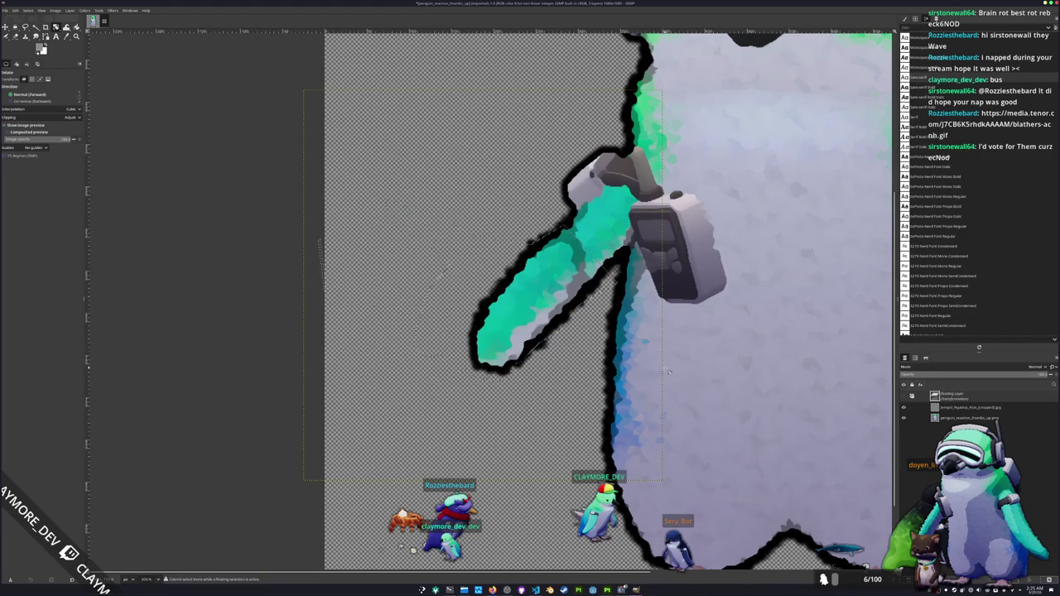
key("ctrl+z")
Turn the floating hand into its own layer stacked above the penguin's arm.
key("shift+ctrl+n")
left_click(952, 406)
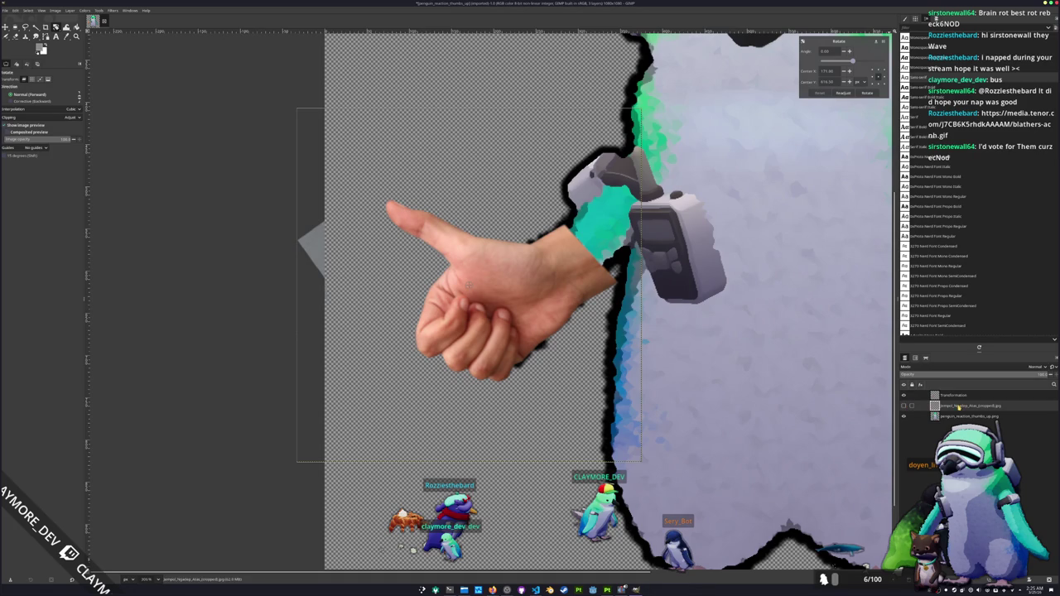
key("Escape")
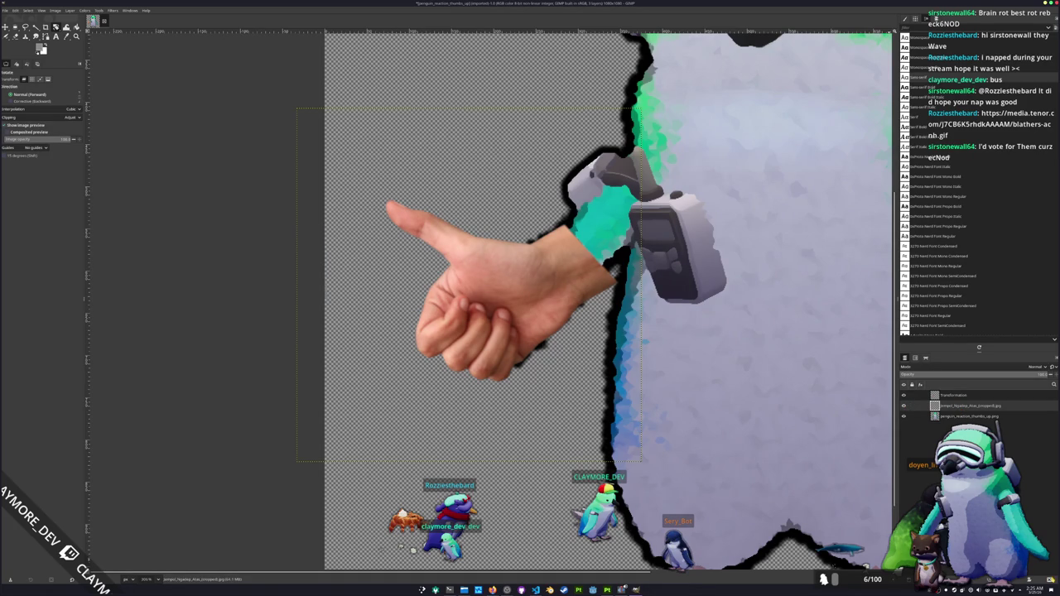
left_click(950, 396)
left_click(950, 396)
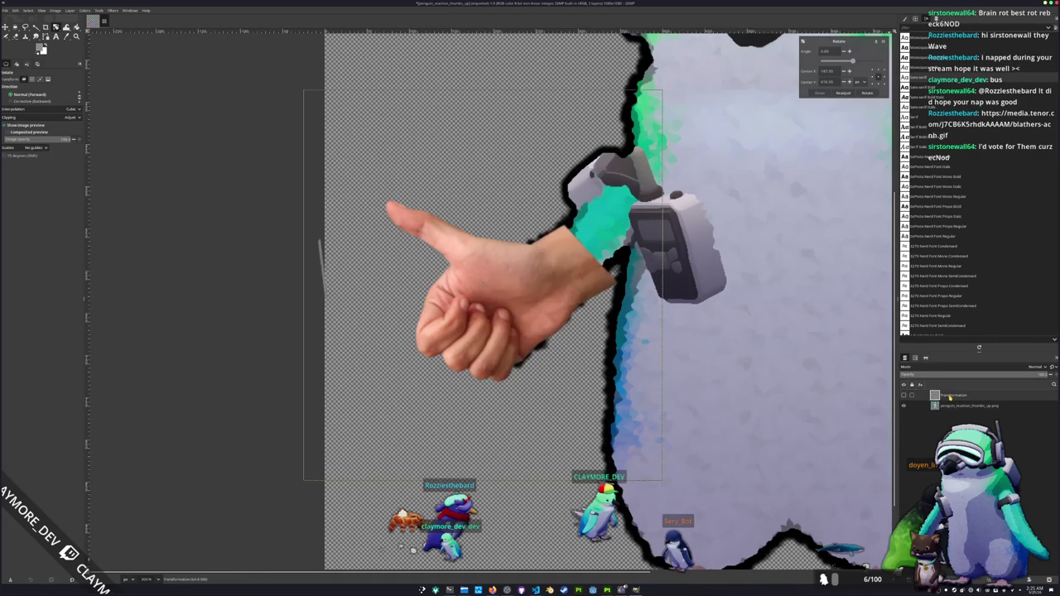
left_click(955, 401)
left_click(956, 402)
left_click(16, 38)
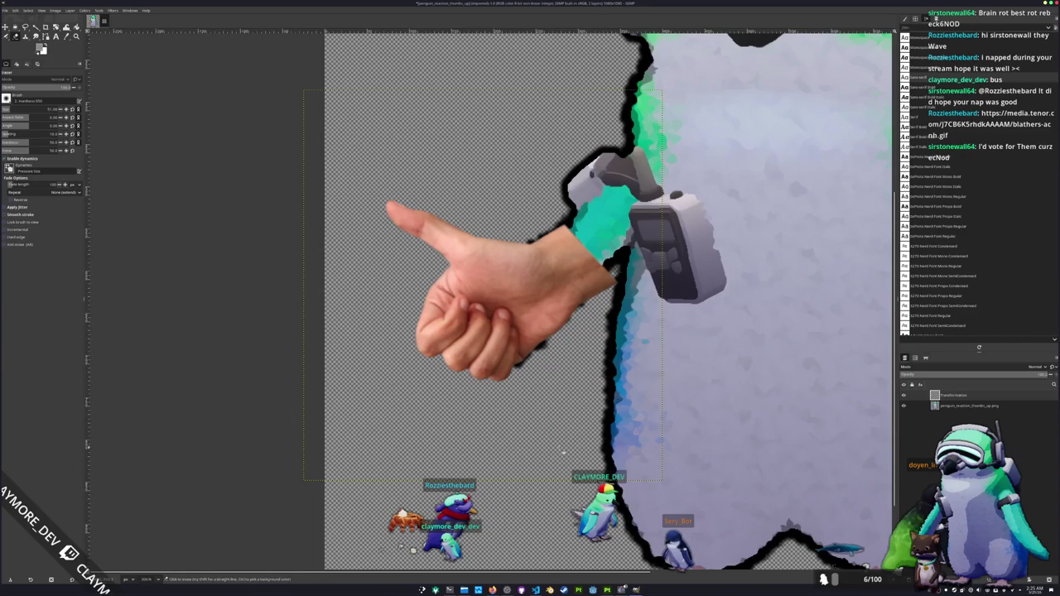
Inspect the composite and abandon saving it as a GIMP project file.
scroll(744, 403, "down", 2)
scroll(721, 409, "down", 1)
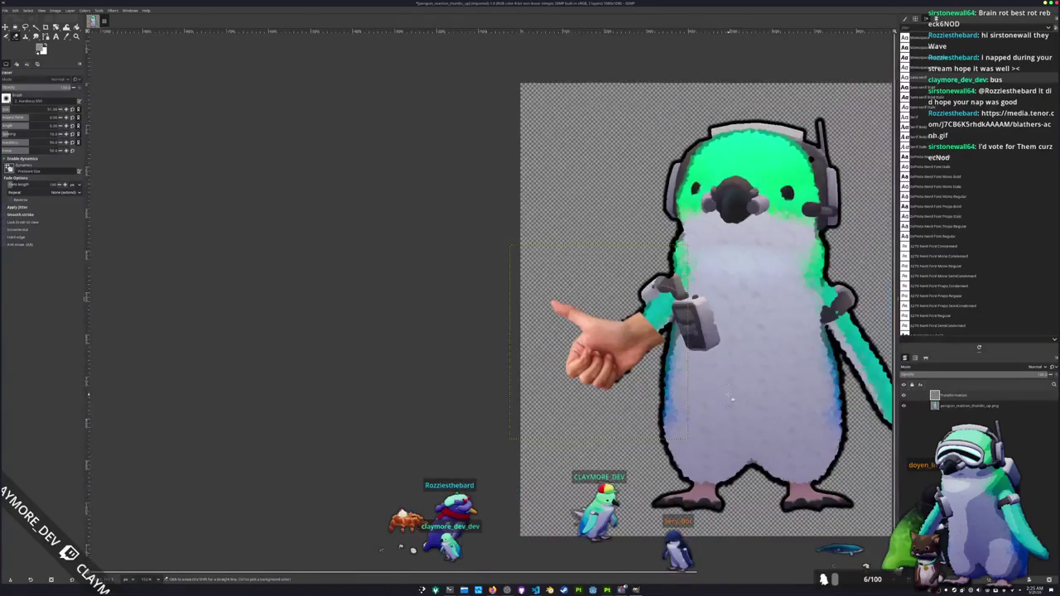
scroll(695, 414, "down", 1)
scroll(654, 425, "down", 1)
scroll(650, 425, "up", 1)
scroll(638, 426, "up", 1)
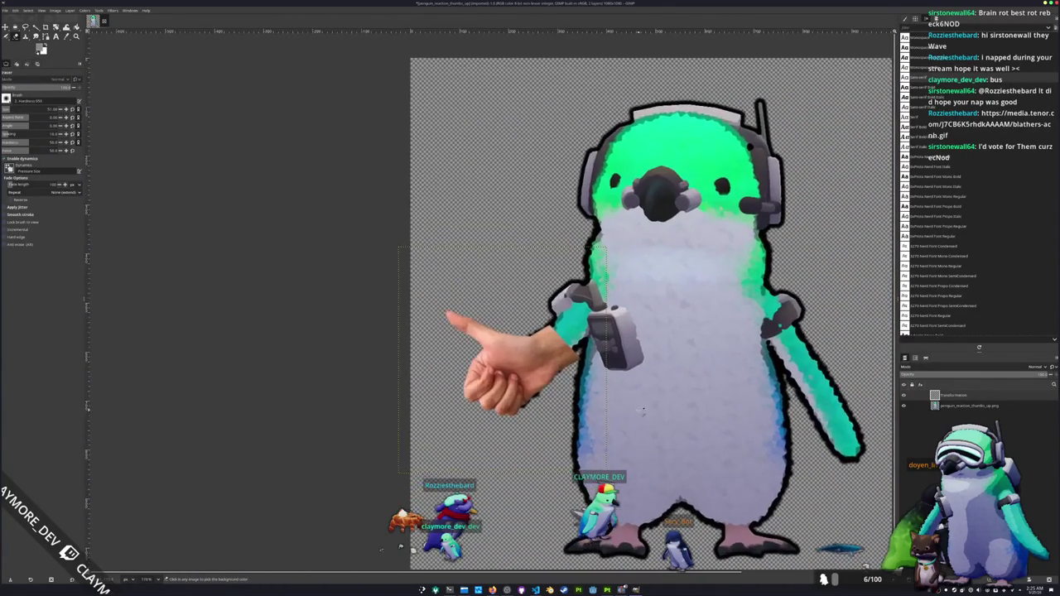
scroll(621, 427, "up", 1)
scroll(604, 428, "up", 1)
key("ctrl+s")
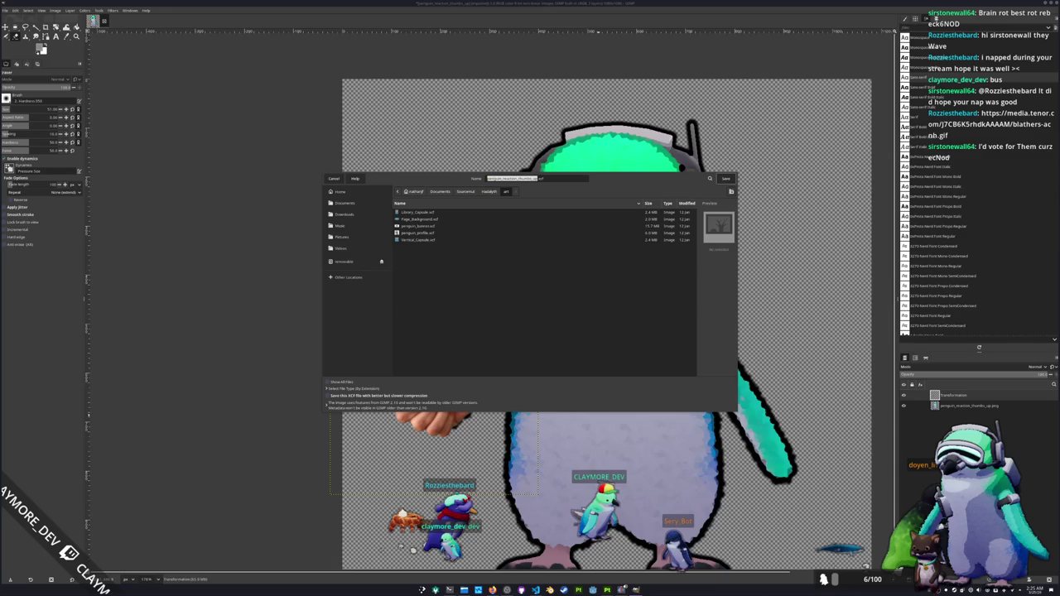
key("Return")
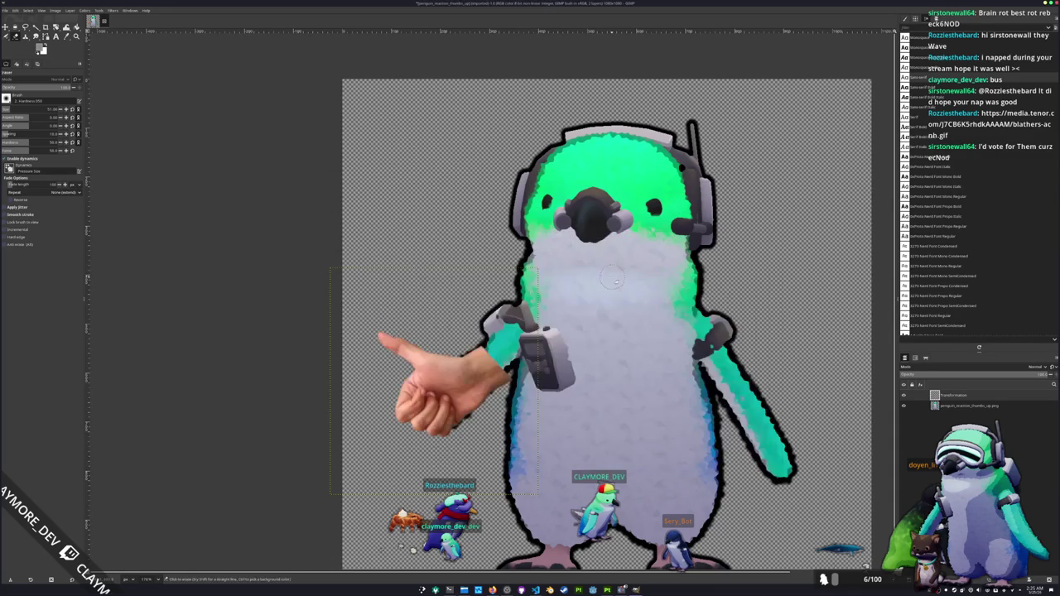
Export the composite as penguin_reaction_thumbs_up_human.png and return to Kdenlive.
key("ctrl+shift+e")
scroll(519, 284, "down", 1)
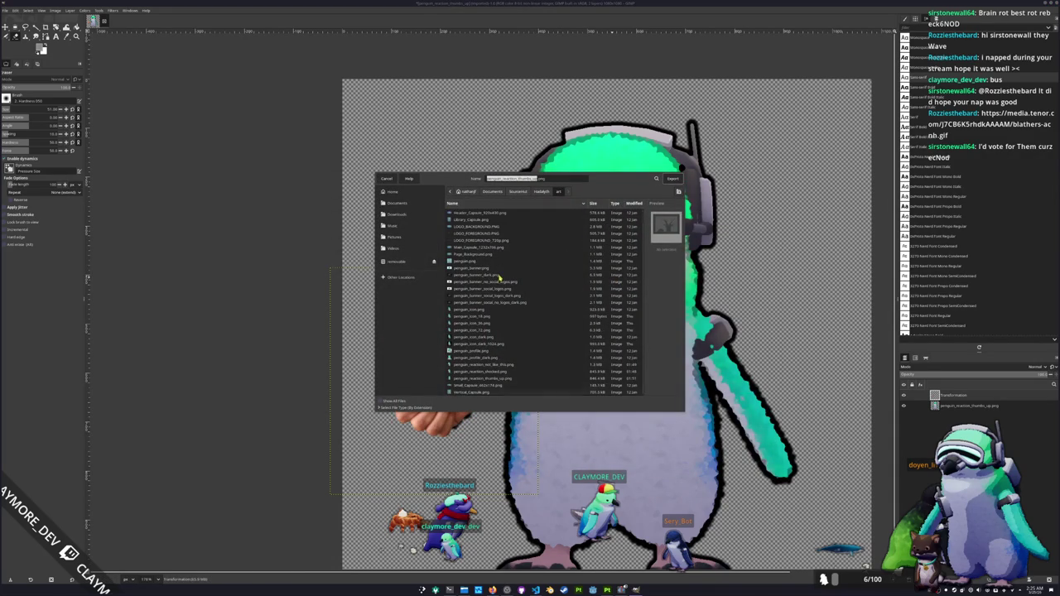
key("Right")
type("_hq")
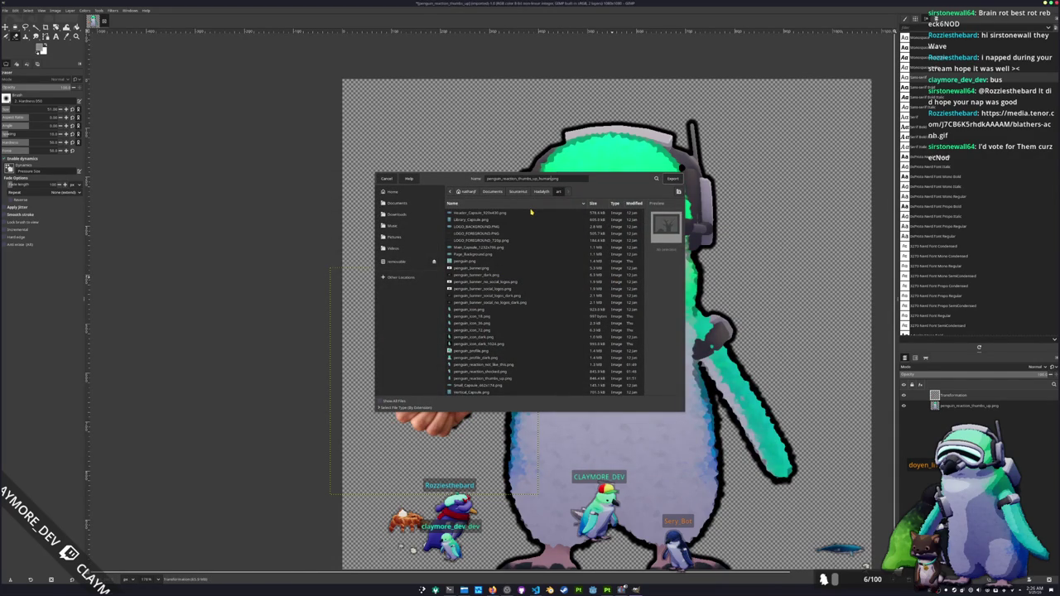
key("Return")
key("Return")
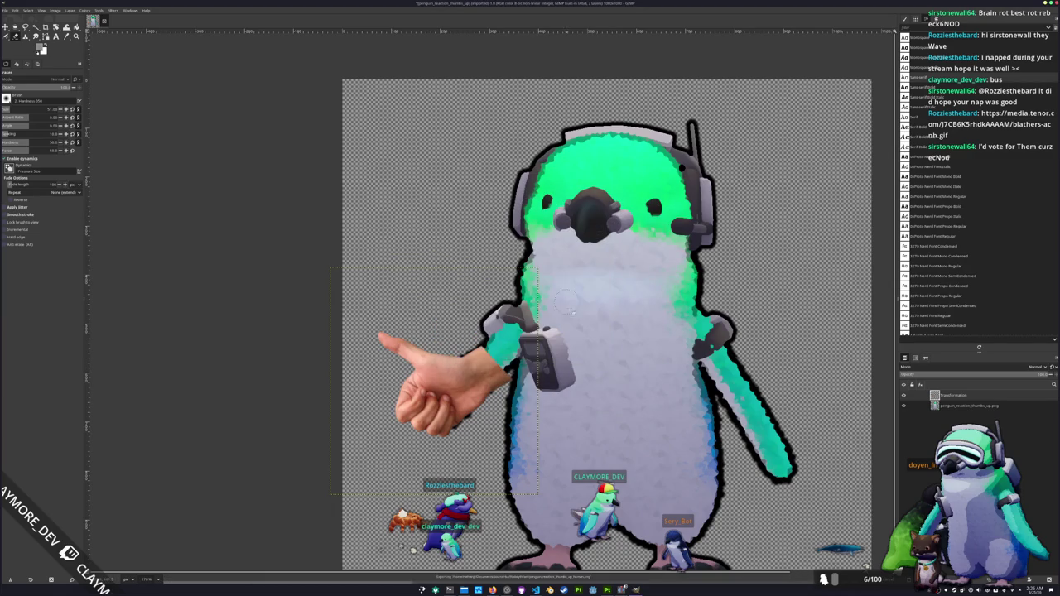
left_click(609, 590)
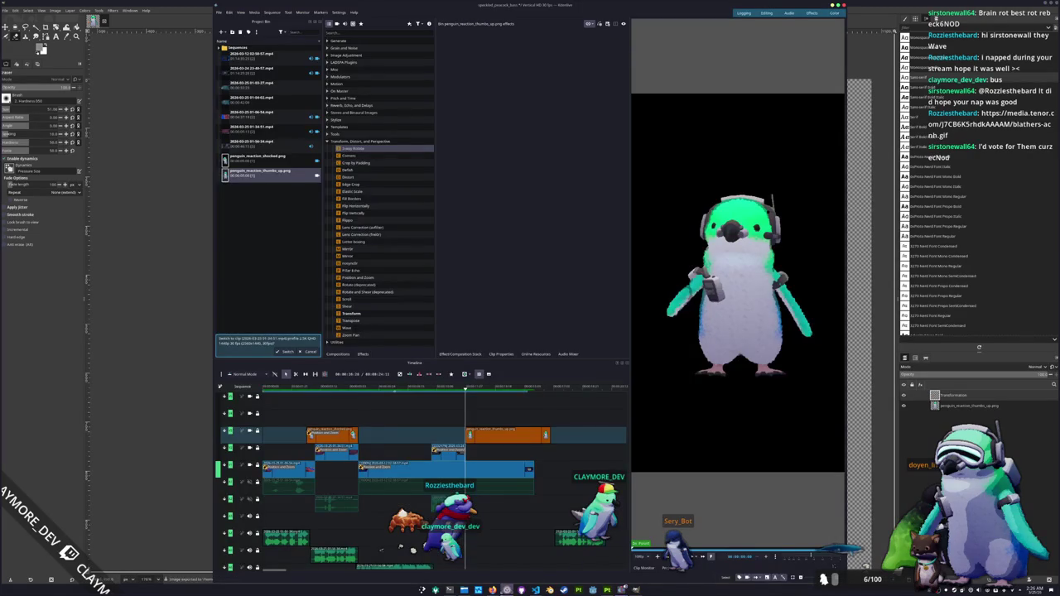
Put penguin_reaction_thumbs_up_human.png on the top video track, nudging the audio clip earlier.
left_click(464, 590)
left_click_drag(263, 172, 478, 435)
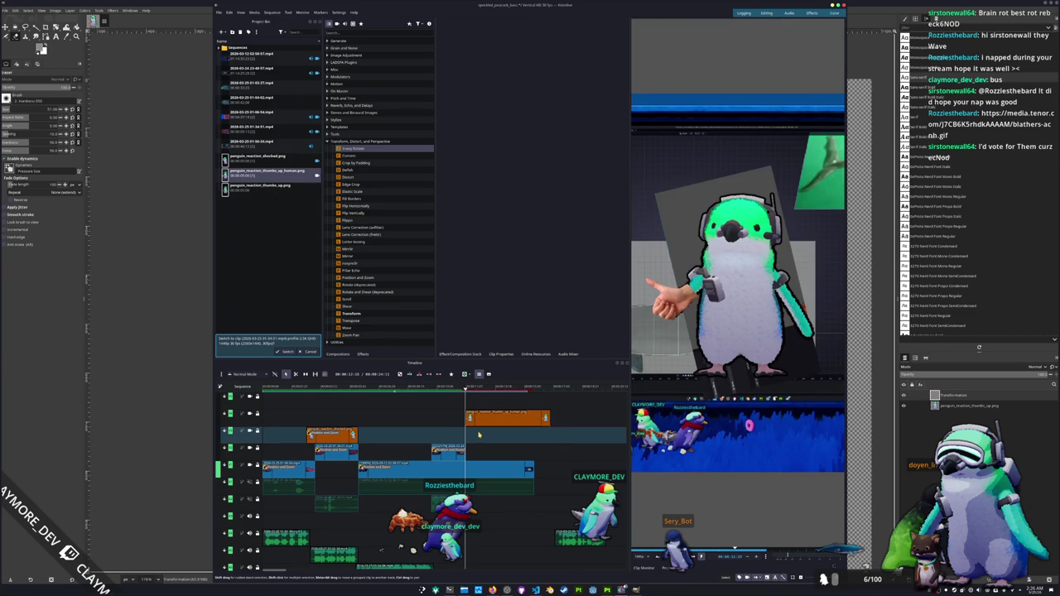
left_click_drag(478, 434, 480, 417)
scroll(481, 426, "up", 2)
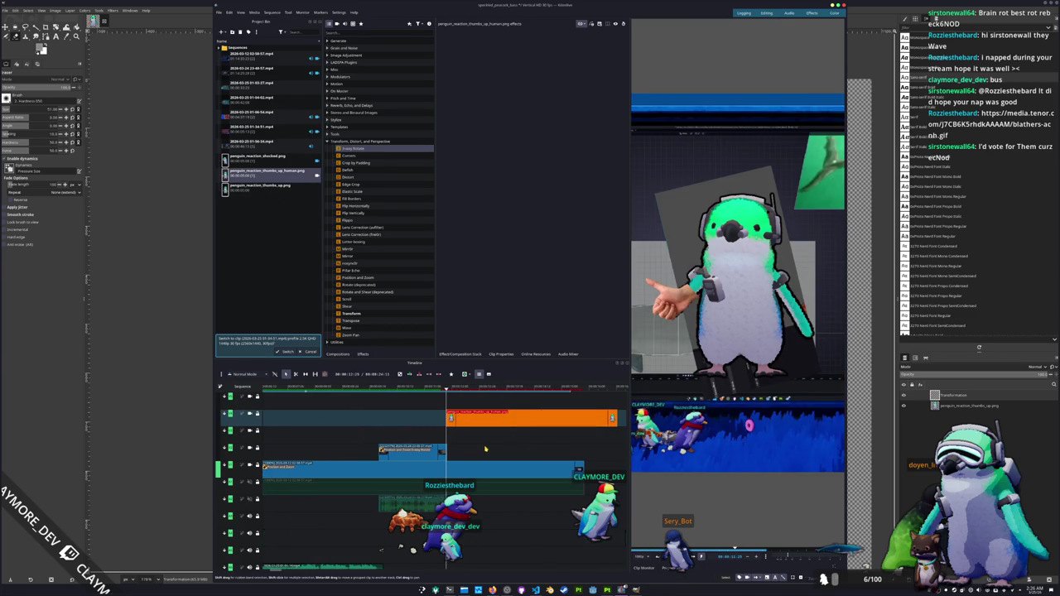
scroll(530, 488, "down", 2)
left_click_drag(530, 497, 521, 539)
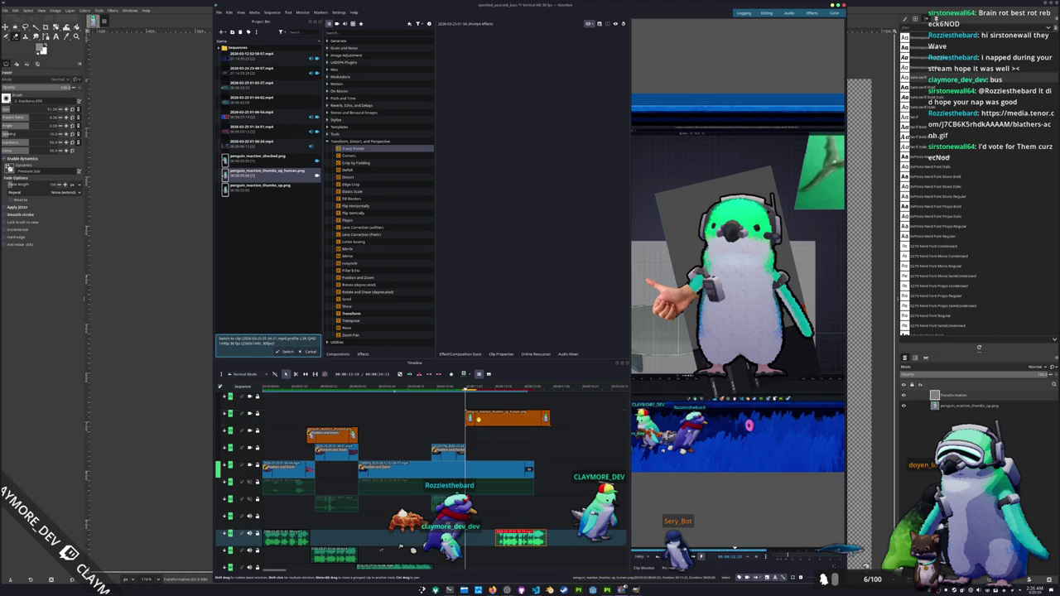
left_click_drag(505, 418, 535, 419)
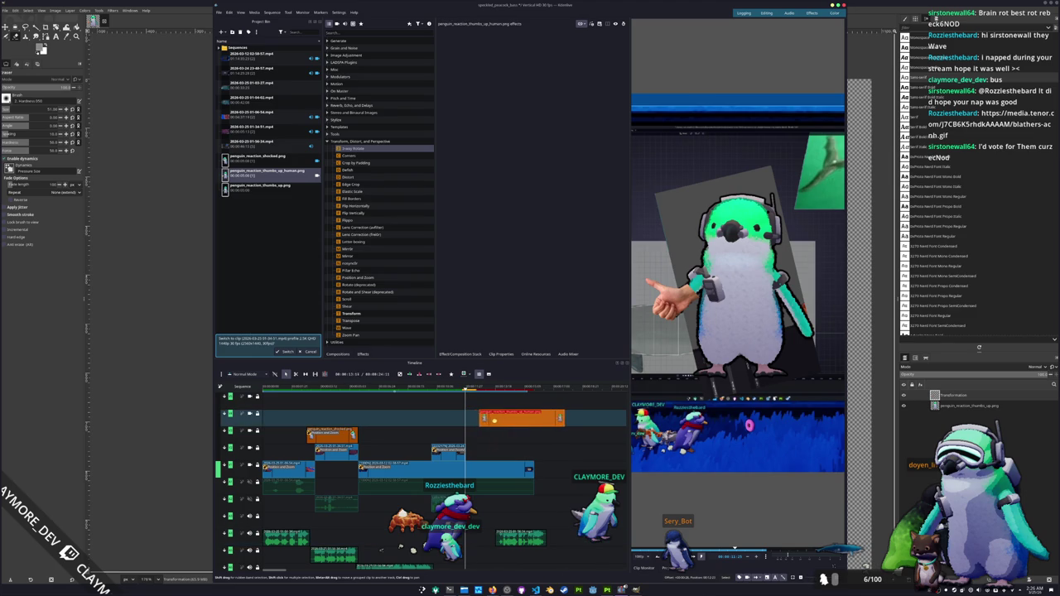
Preview the bin recordings and insert the 01-05-27 gameplay clip at the playhead.
left_click(248, 85)
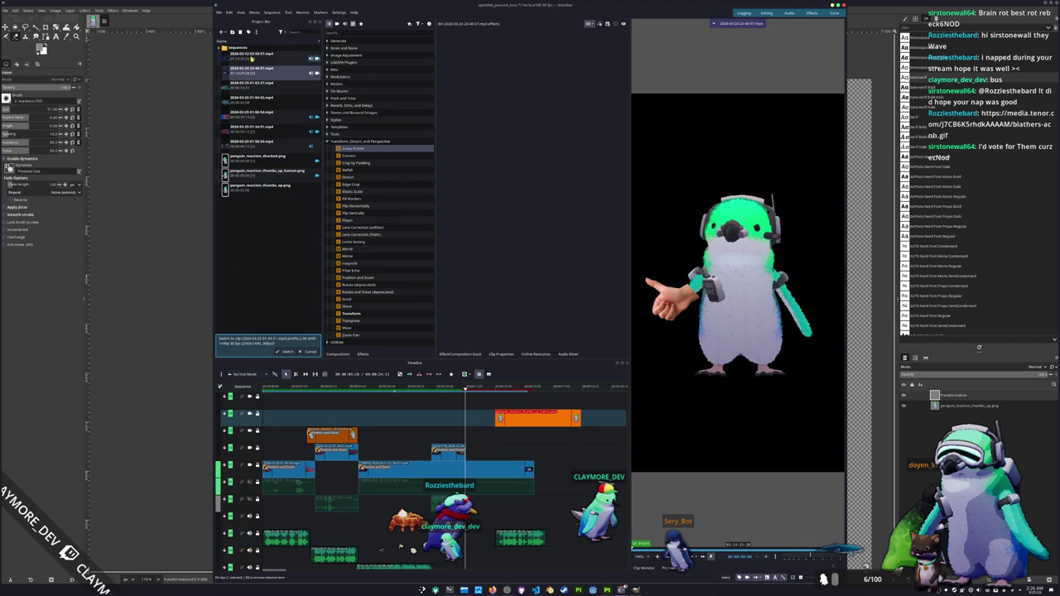
left_click(250, 57)
left_click(249, 142)
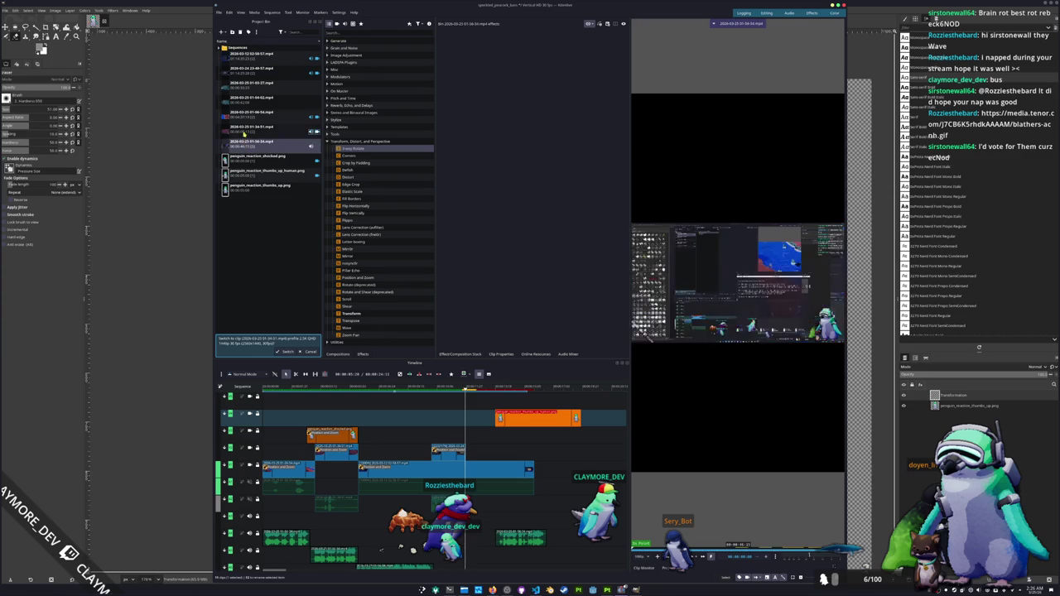
left_click(246, 116)
left_click(249, 99)
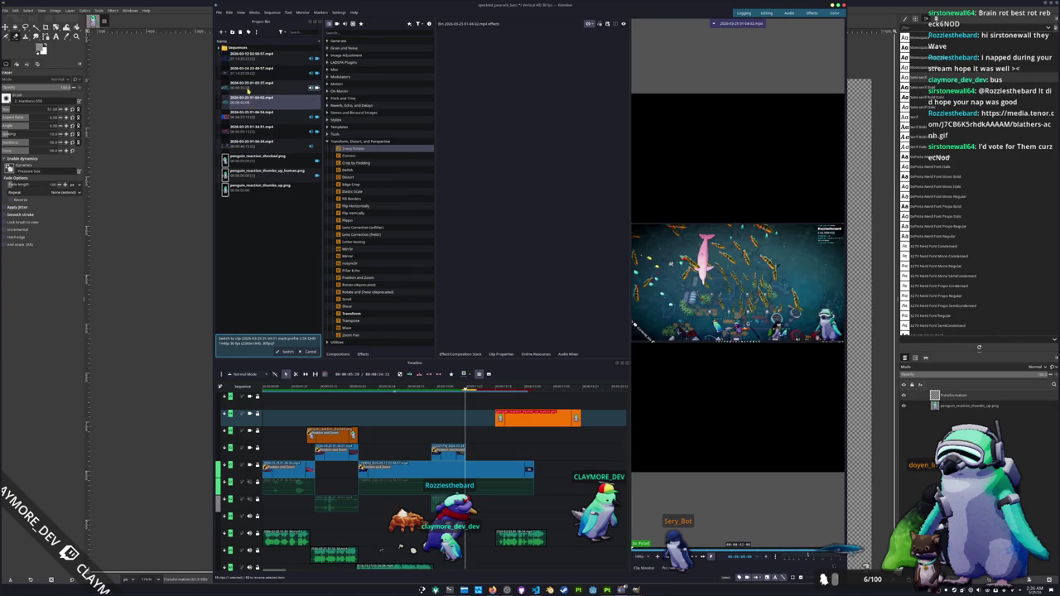
left_click(249, 85)
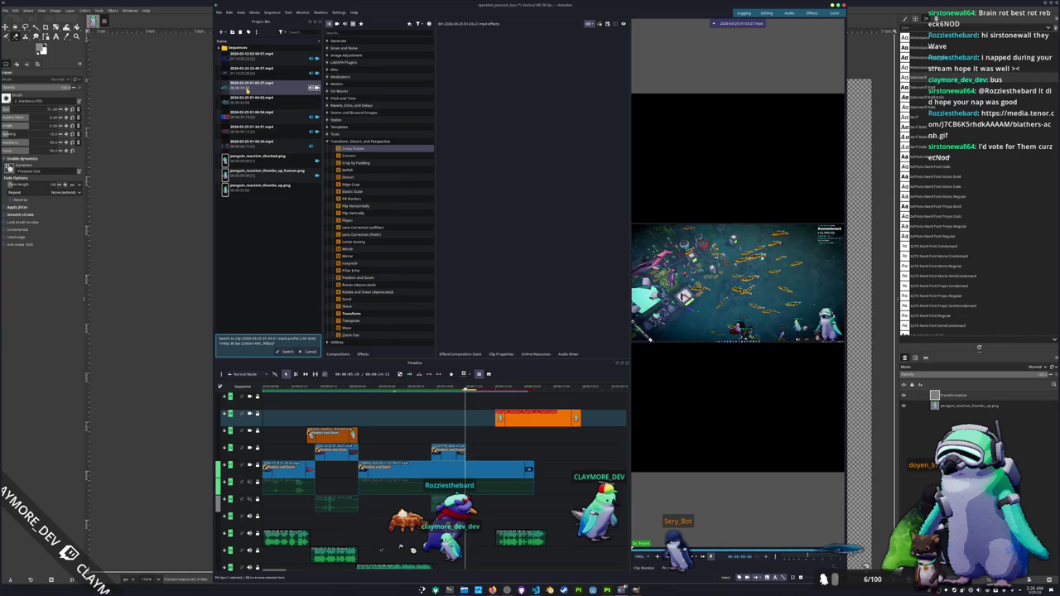
key("v")
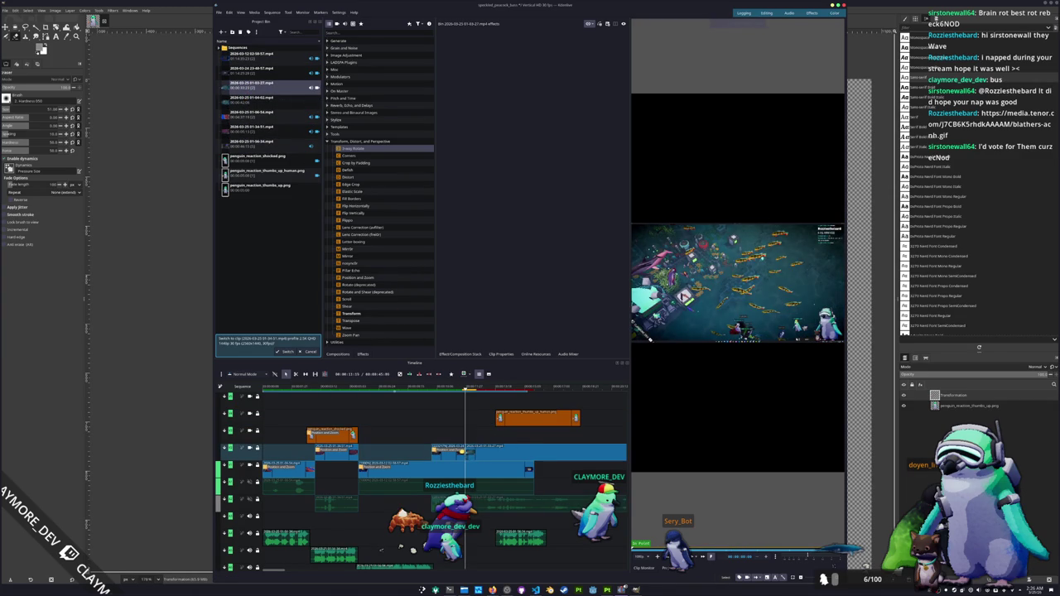
Add a Position and Zoom effect to the gameplay clip with scale 2.
scroll(413, 550, "right", 3)
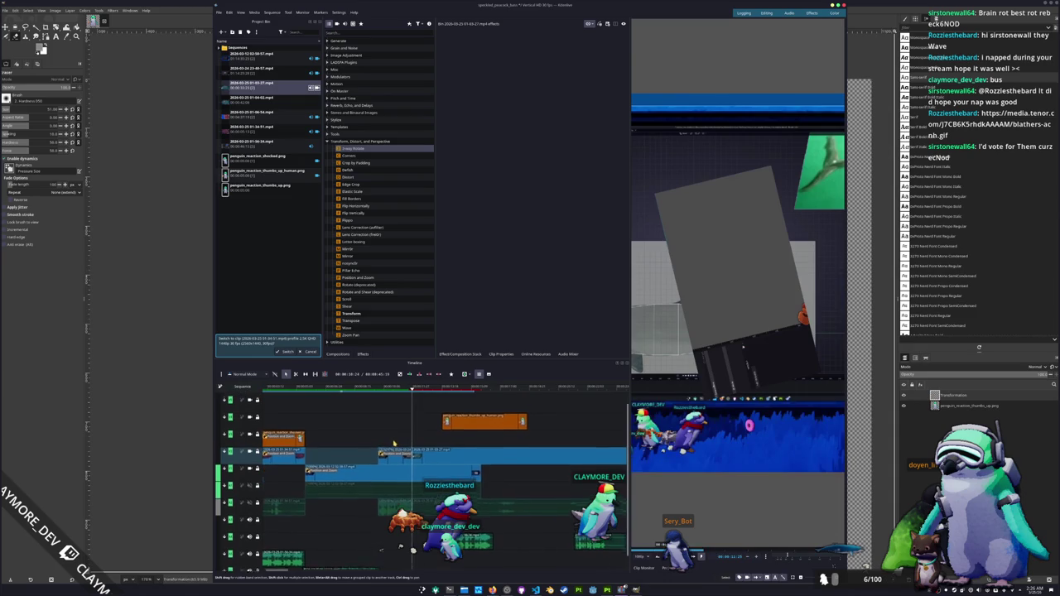
type("z")
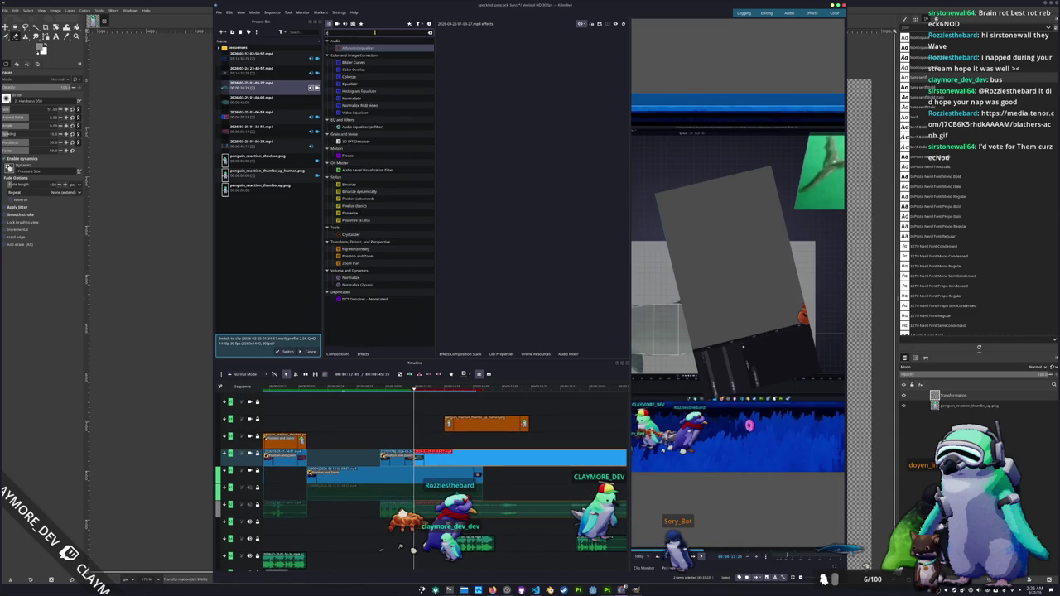
type("oom")
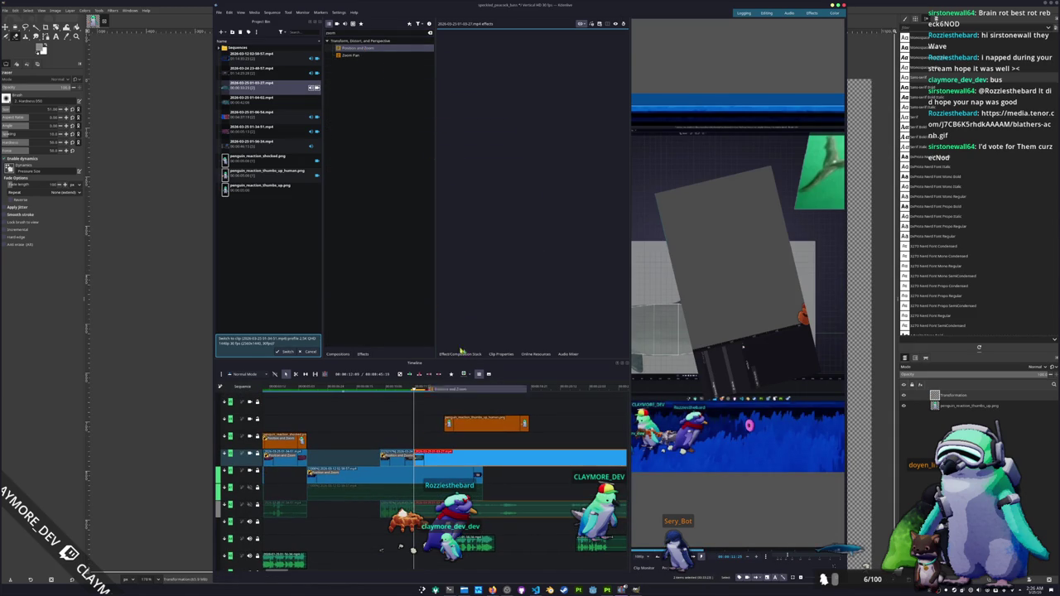
left_click_drag(365, 48, 466, 306)
double_click(480, 120)
type("200")
key("Return")
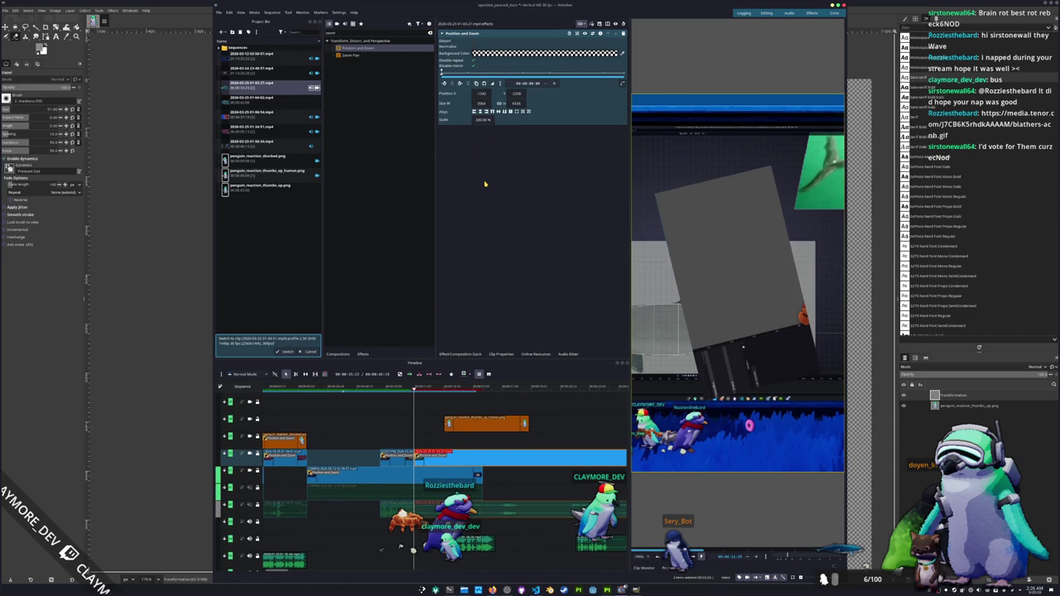
key("Right")
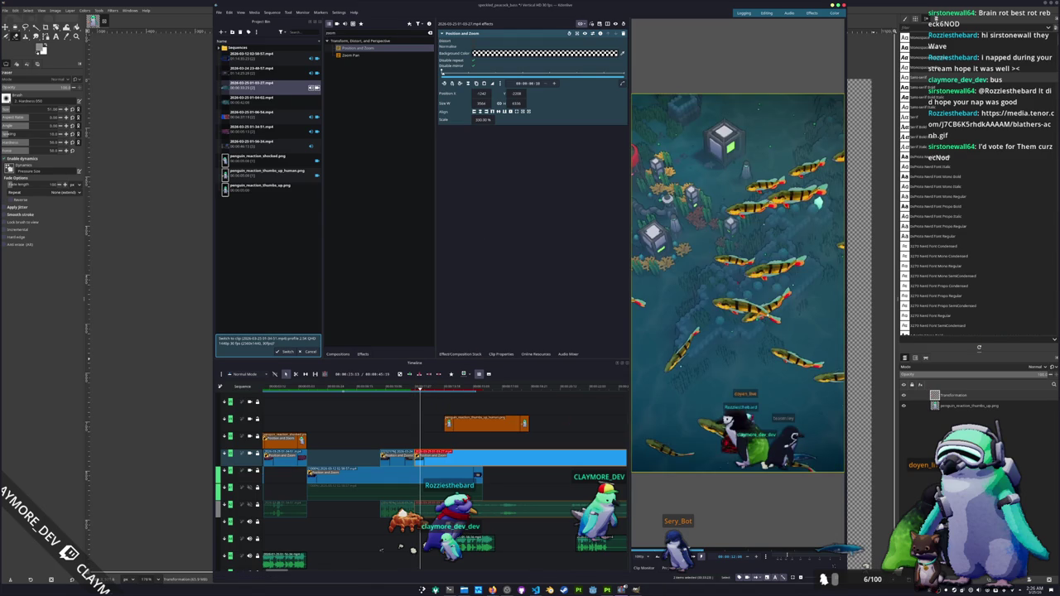
scroll(542, 414, "down", 2)
Inspect the timeline clips and scrub back to an earlier frame of the edit.
scroll(542, 414, "down", 1)
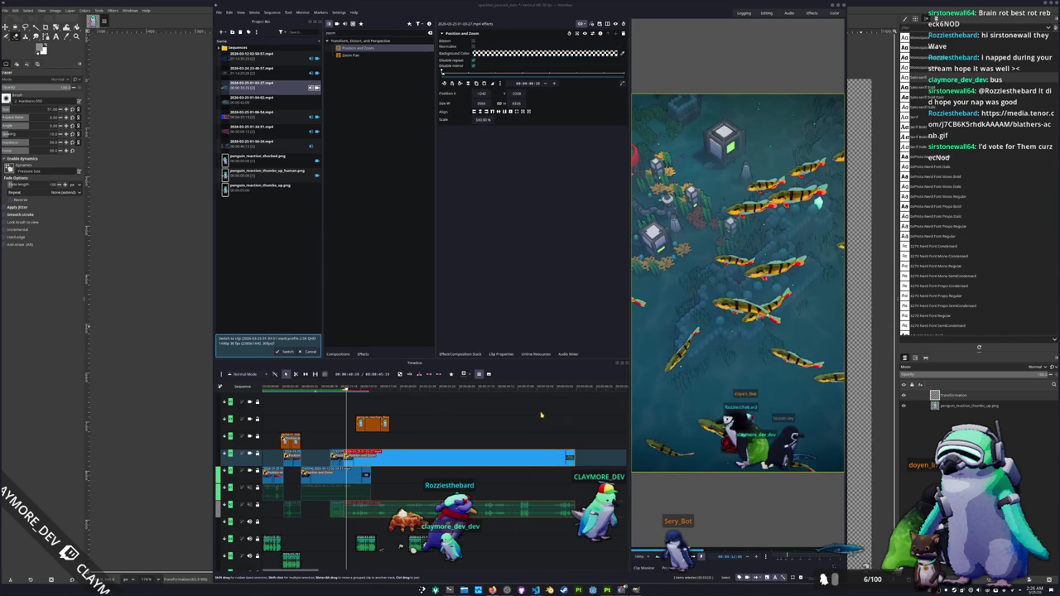
scroll(542, 414, "down", 2)
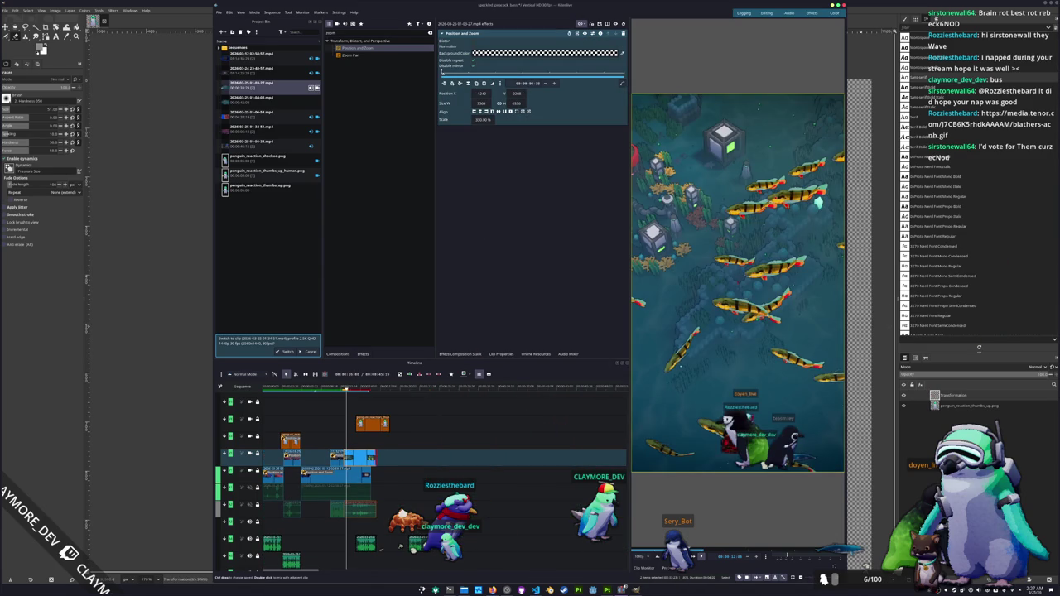
scroll(485, 473, "up", 1)
scroll(485, 473, "up", 2)
scroll(485, 473, "up", 2)
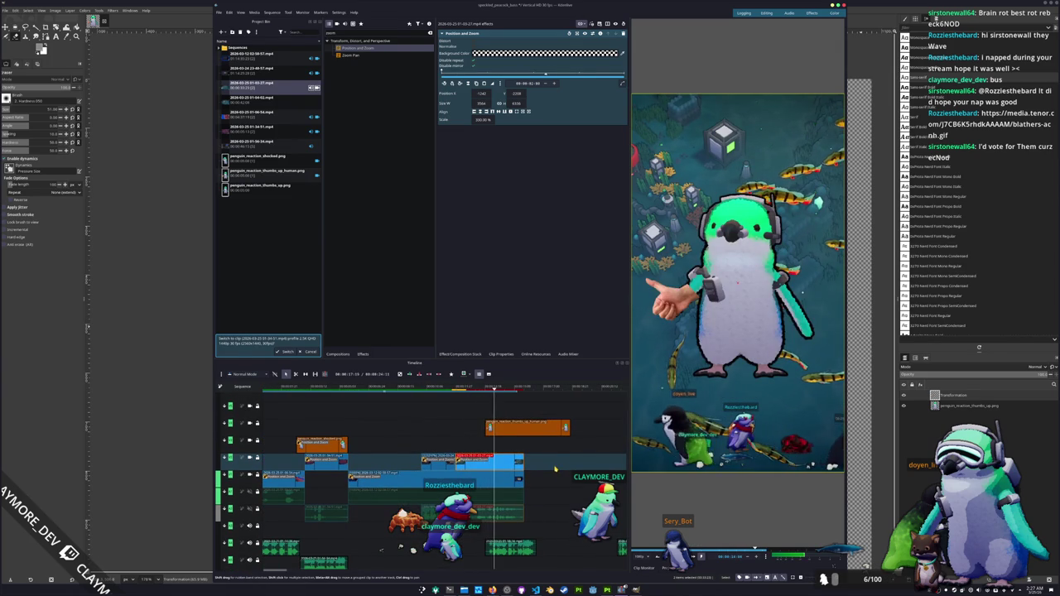
left_click(497, 549)
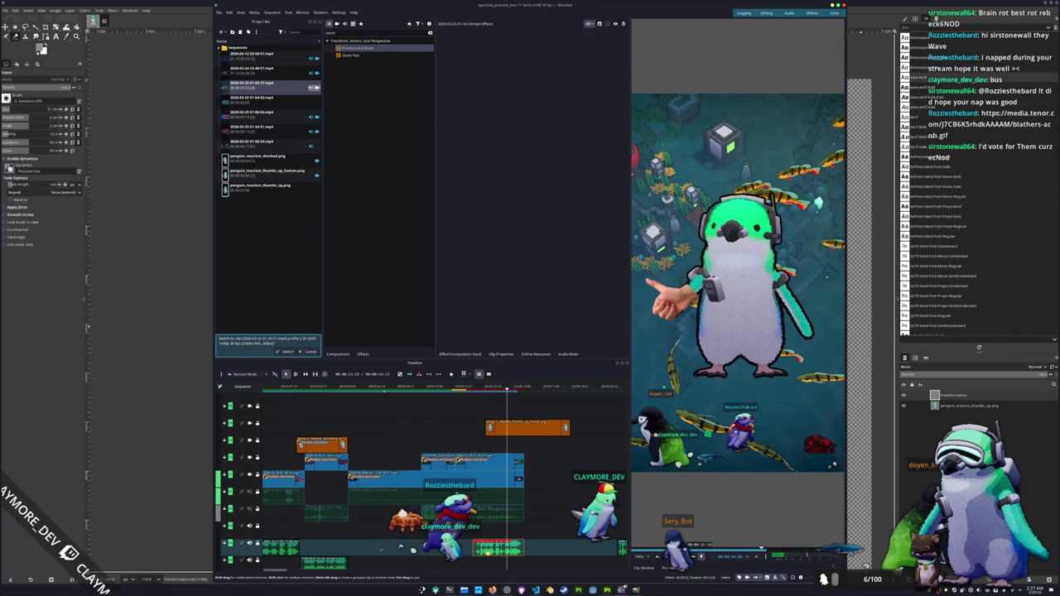
scroll(501, 397, "down", 2)
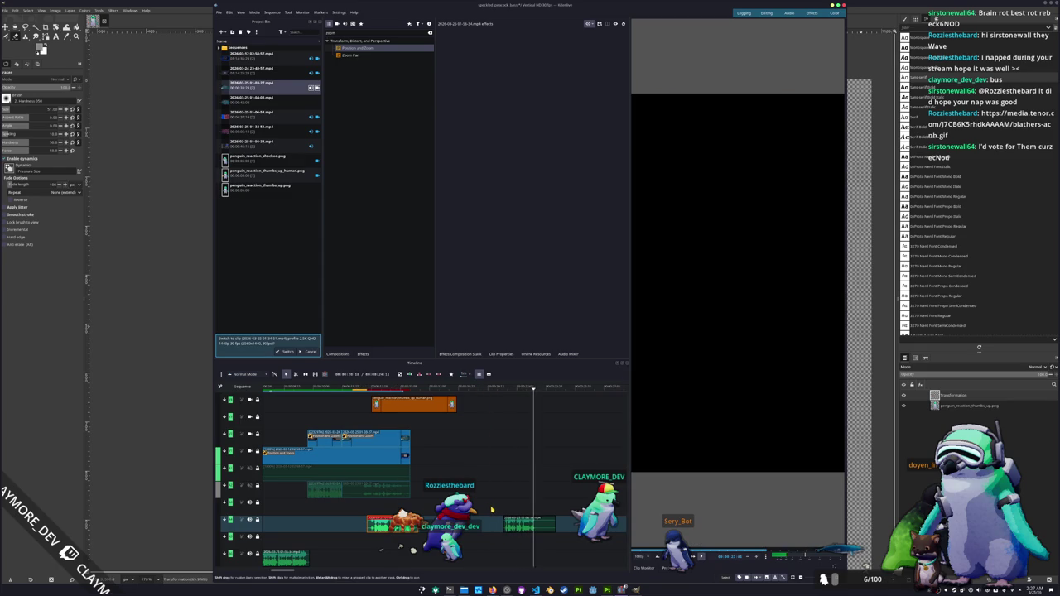
left_click(509, 524)
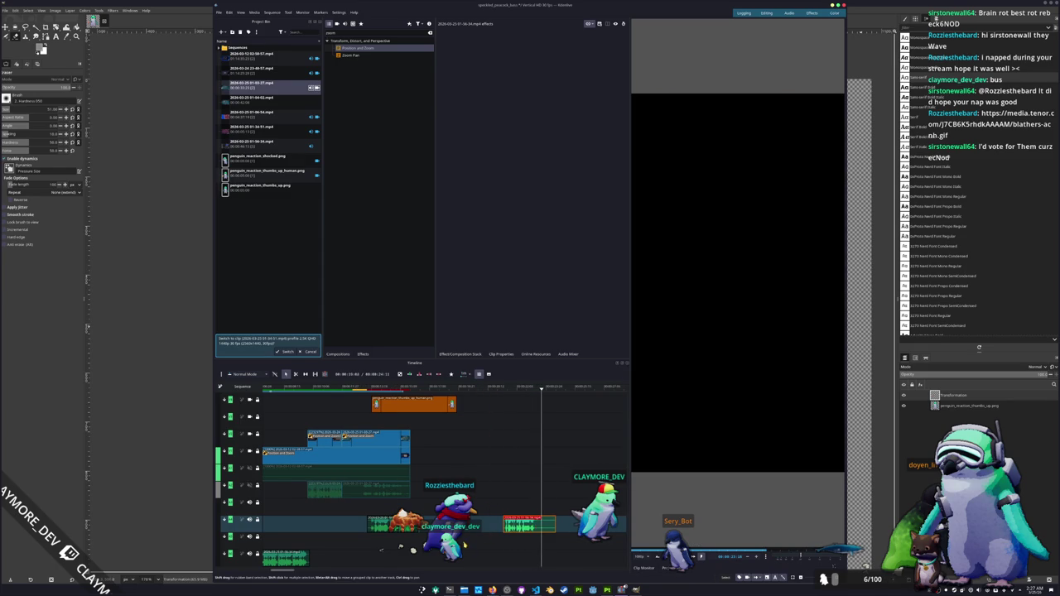
scroll(505, 527, "up", 3)
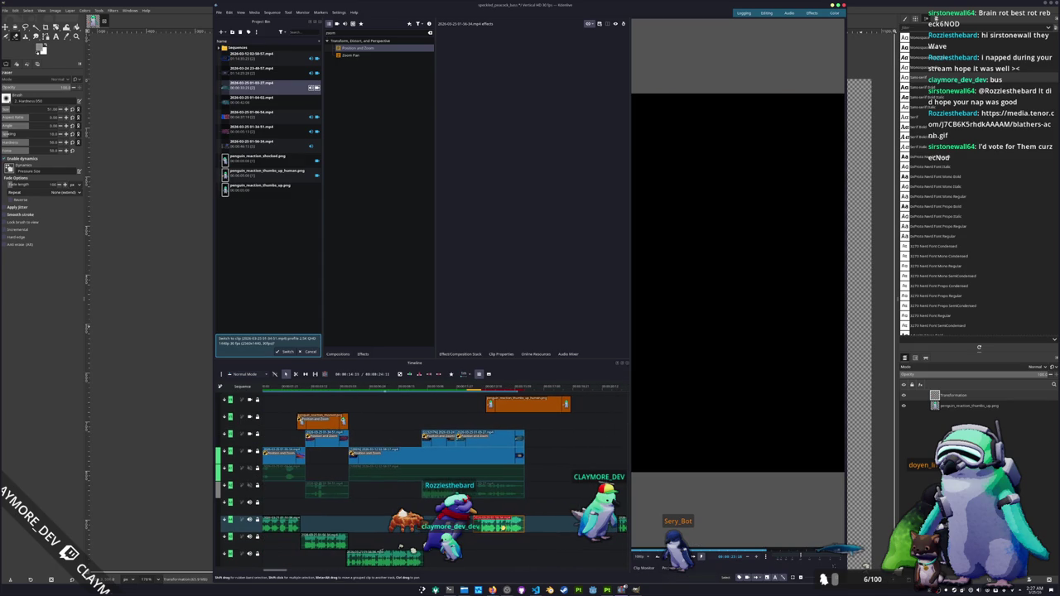
left_click_drag(500, 391, 434, 397)
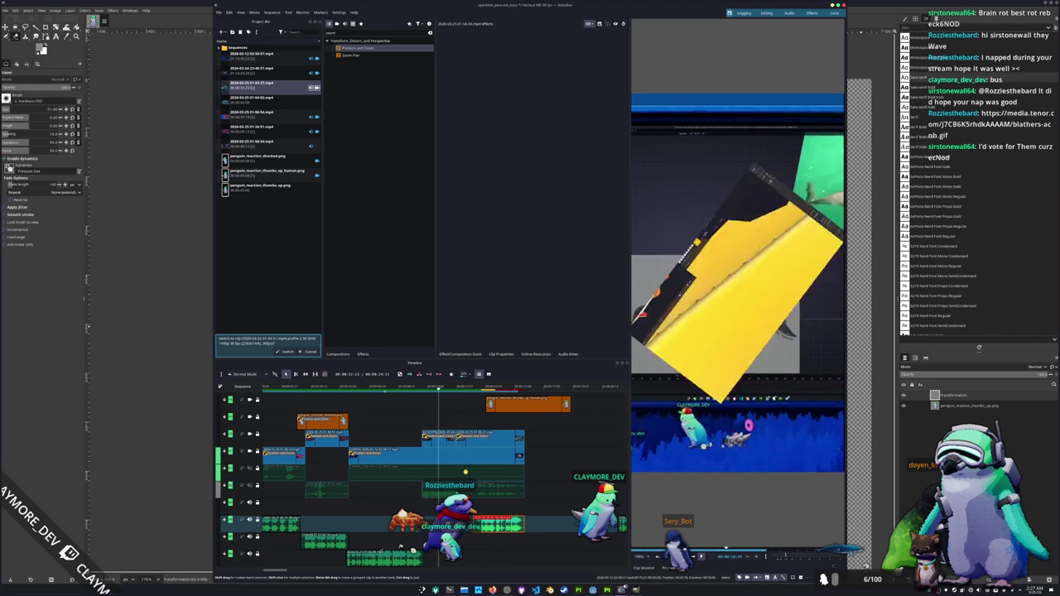
left_click_drag(464, 398, 473, 390)
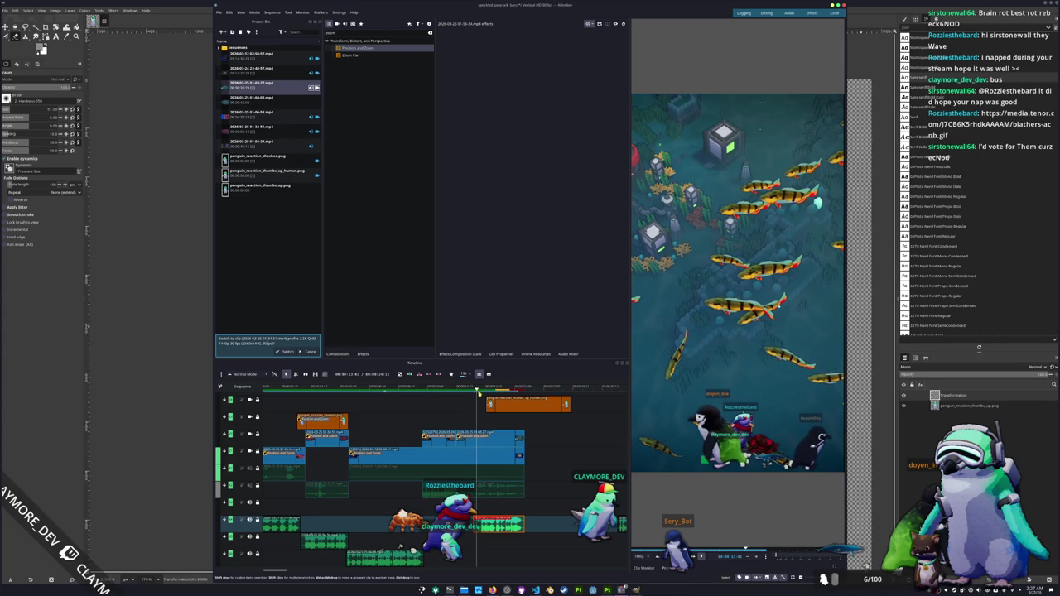
Move the penguin overlay slightly earlier and push it downward with Position and Zoom.
left_click(510, 405)
left_click_drag(510, 406, 484, 405)
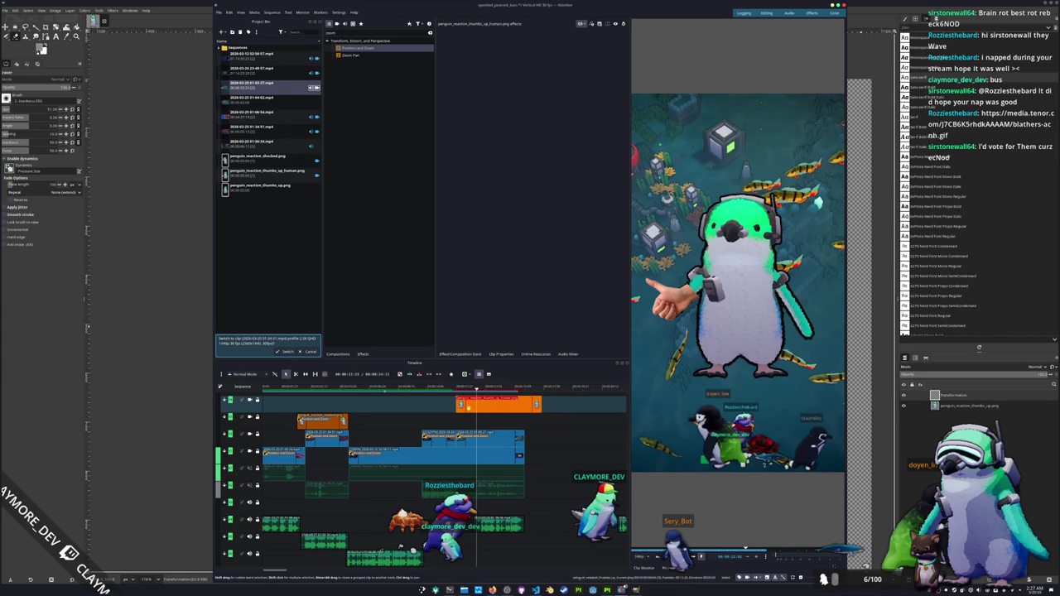
left_click_drag(352, 48, 484, 411)
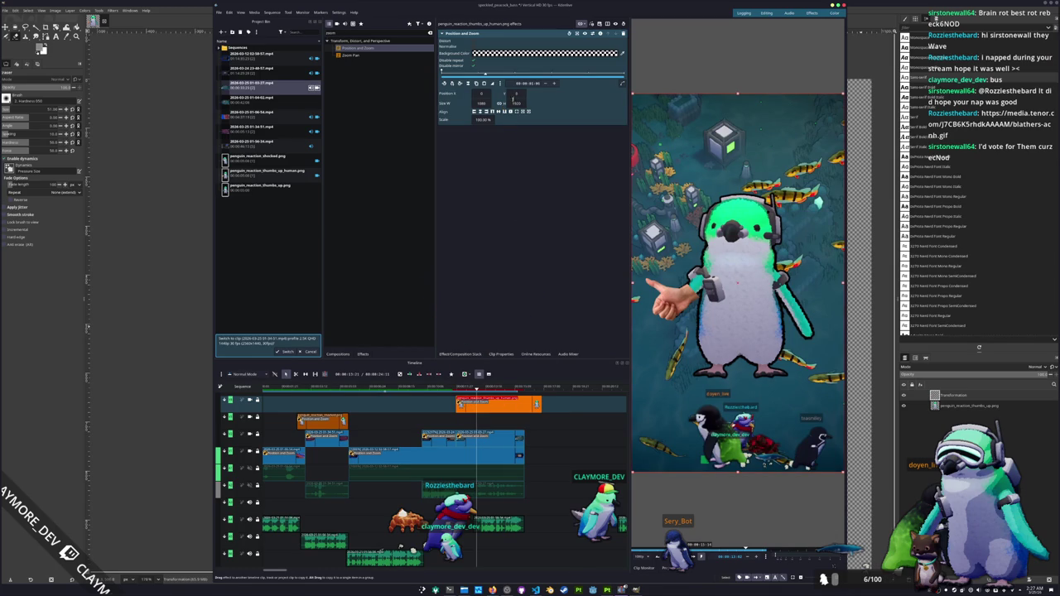
left_click_drag(514, 94, 580, 94)
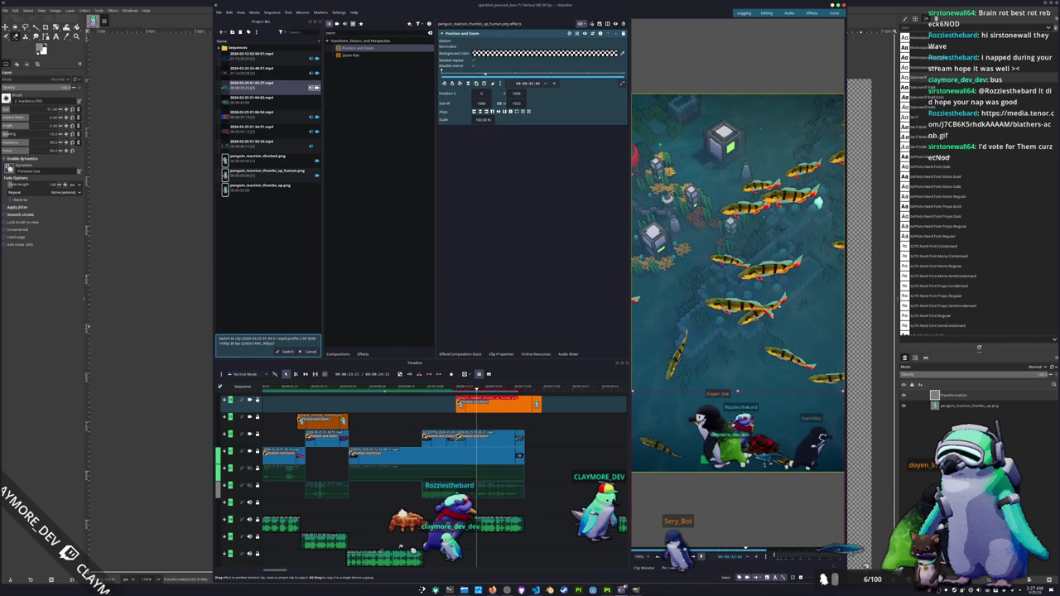
Set the penguin's first-keyframe Y position to 500 with an Elastic Out ease.
left_click(515, 94)
type("500")
left_click(458, 84)
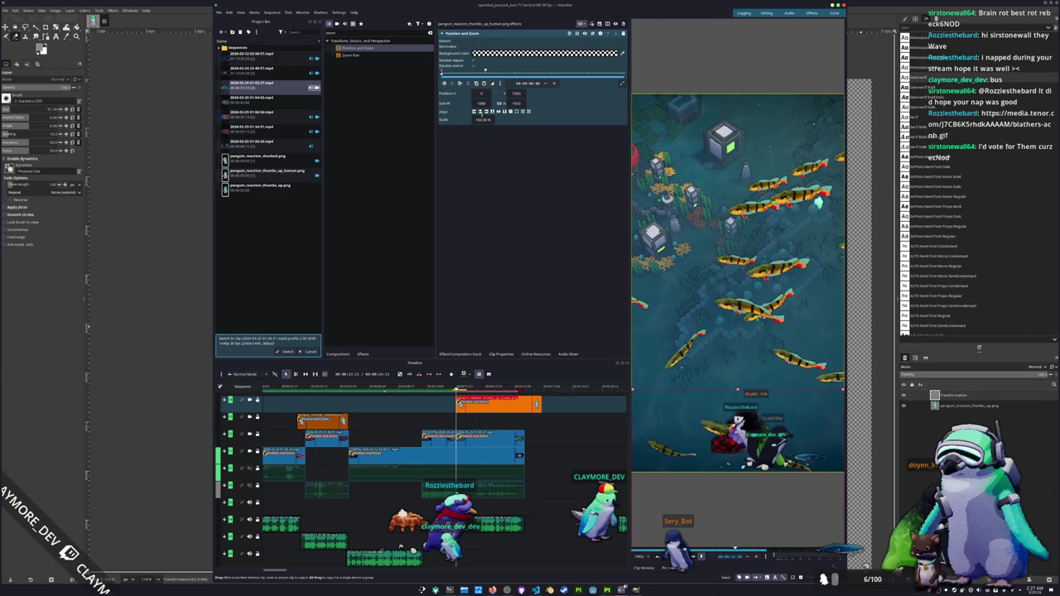
left_click(461, 84)
left_click(447, 84)
left_click(491, 84)
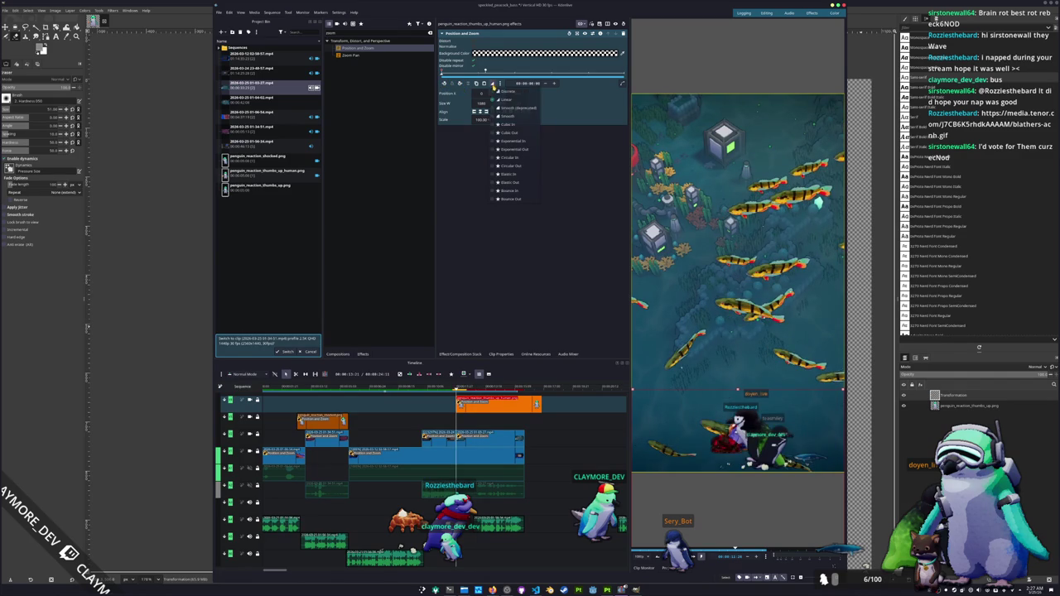
left_click(511, 183)
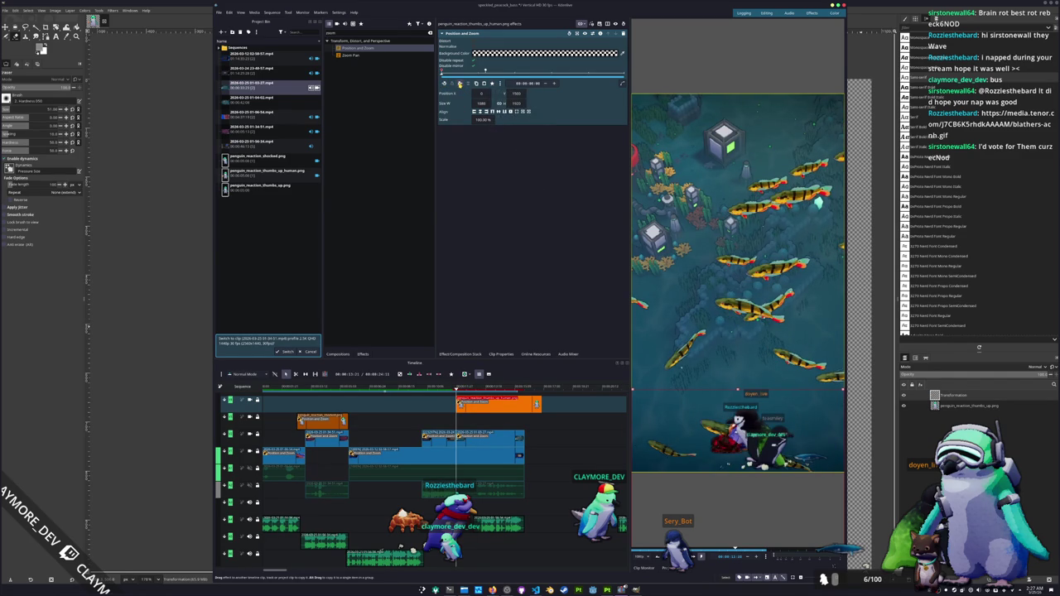
Centre the penguin at a later keyframe and play back the entrance animation.
left_click(459, 83)
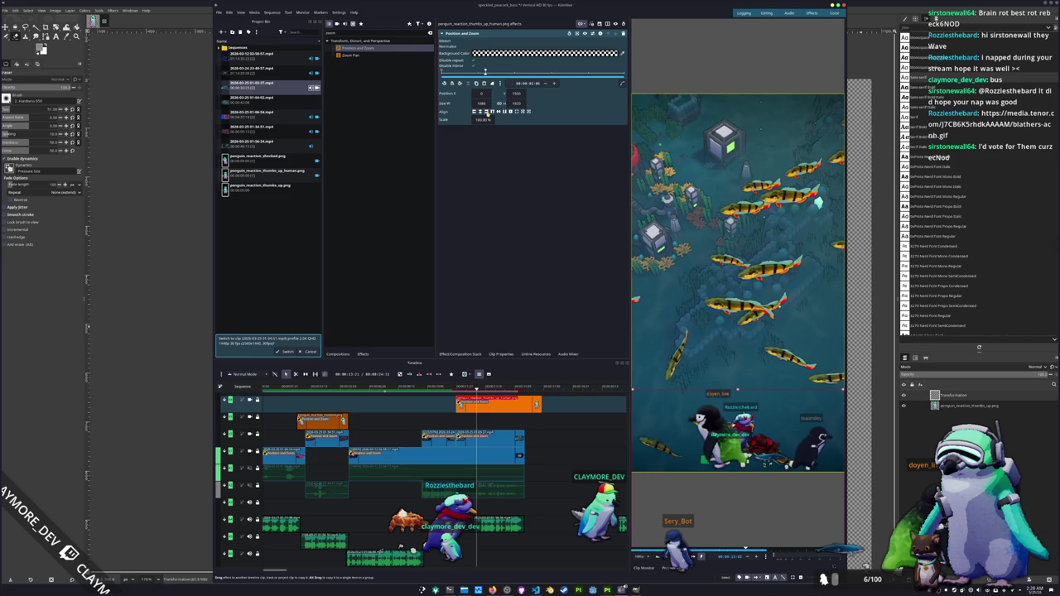
left_click(499, 112)
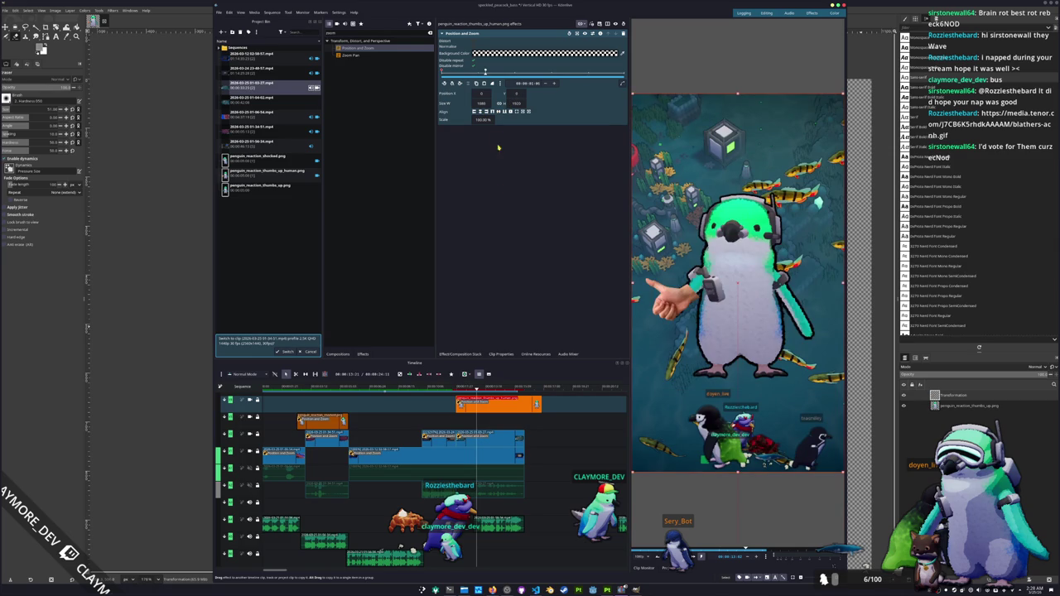
left_click(458, 388)
left_click_drag(458, 388, 478, 388)
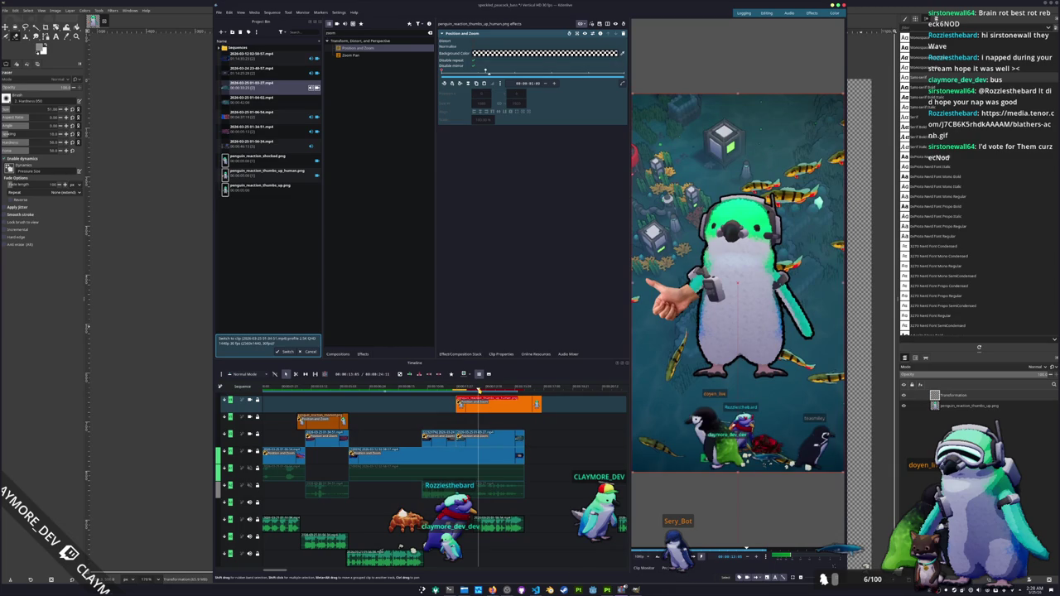
key("space")
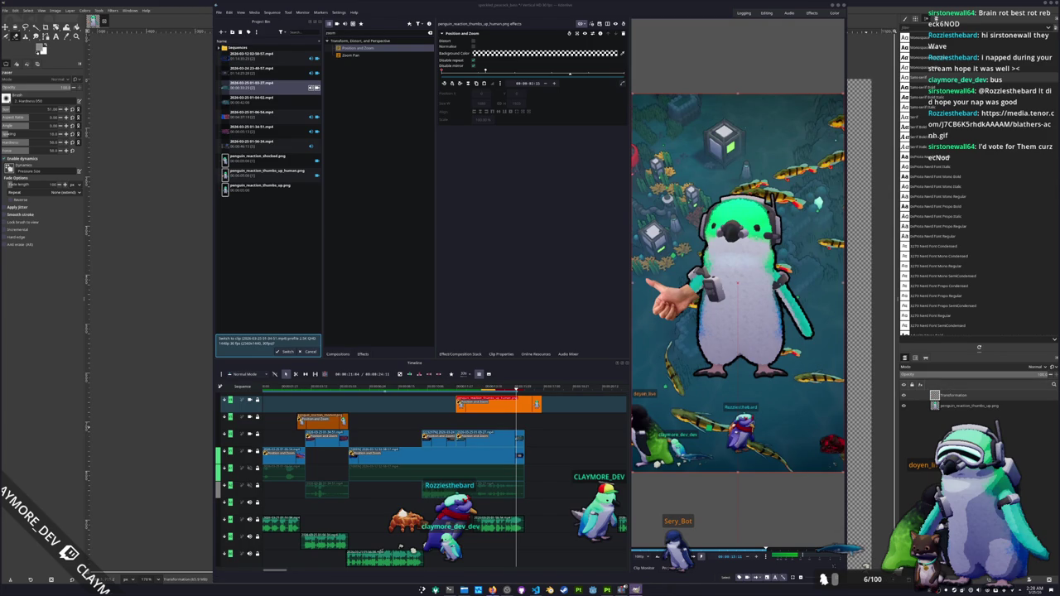
After watching the penguin's entrance playback, switch to GIMP.
left_click(635, 590)
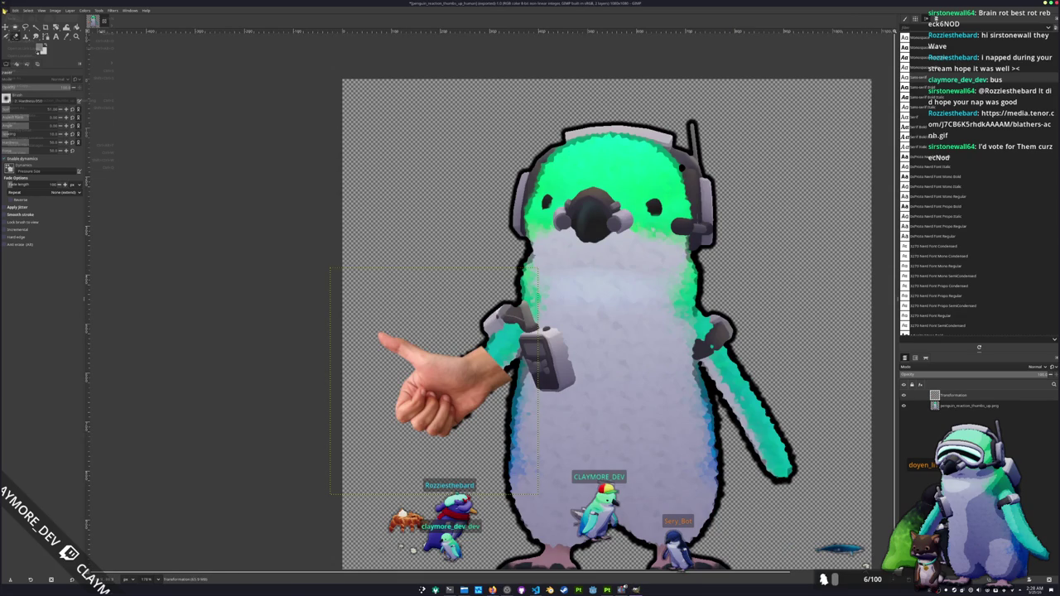
Create a blank 1080x1080 image and drop the smile photo onto it as a layer.
key("ctrl+n")
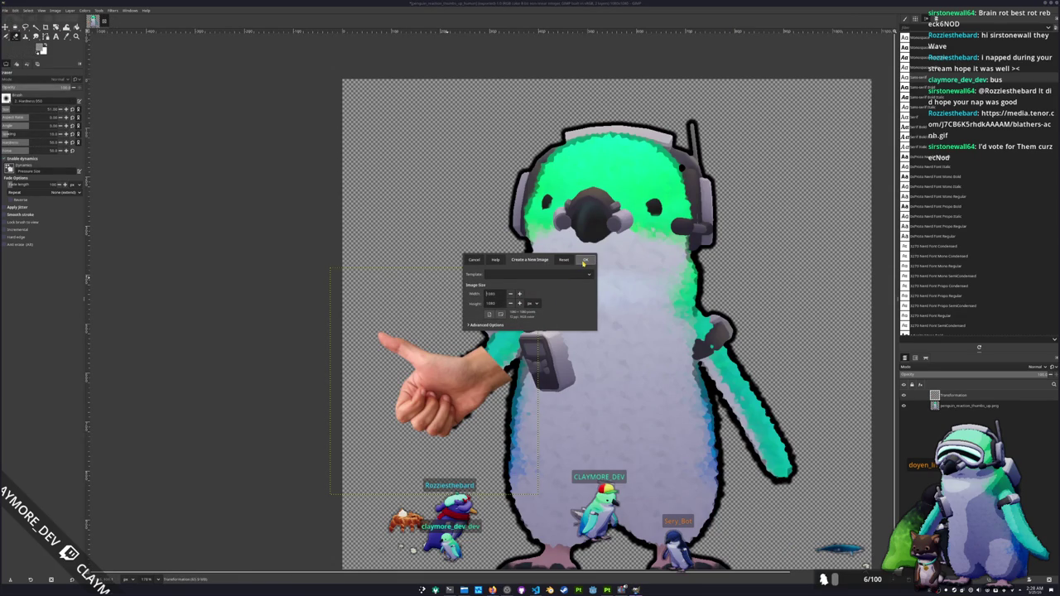
left_click(585, 262)
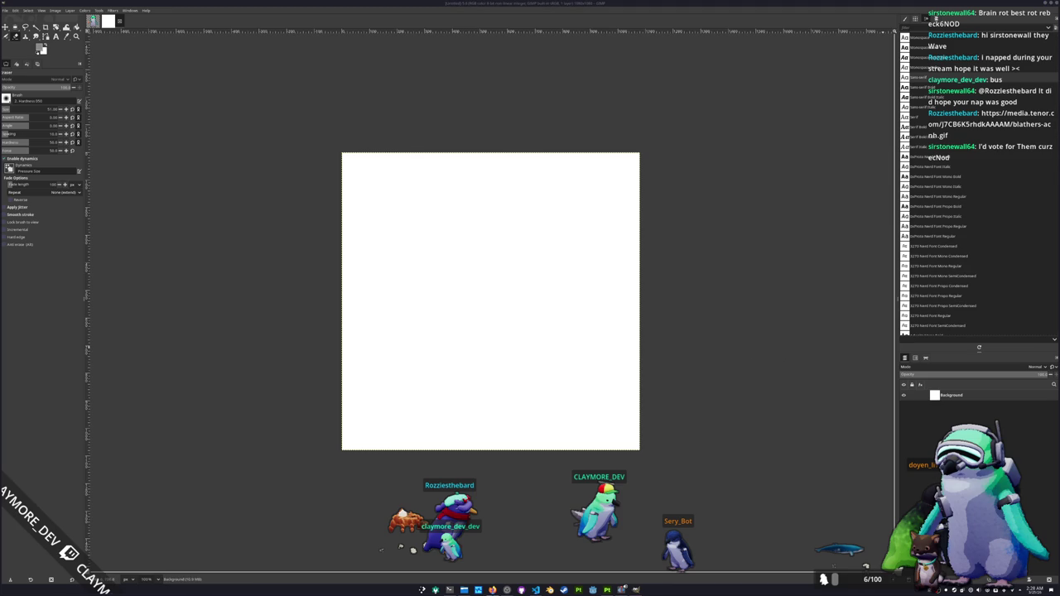
left_click_drag(444, 297, 492, 319)
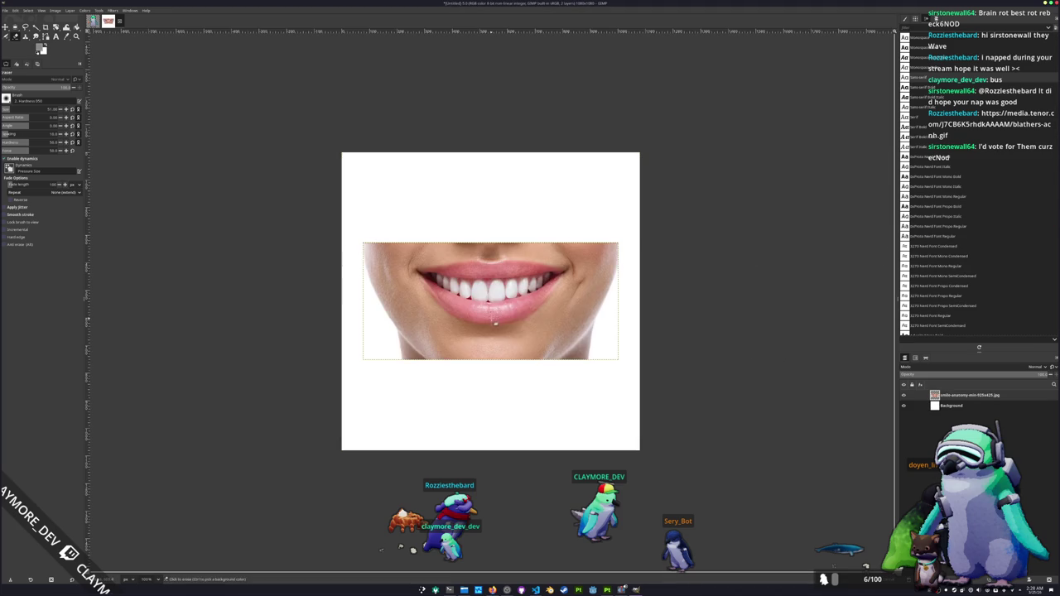
Hide the white Background layer and zoom in on the smile photo's lips.
left_click(904, 407)
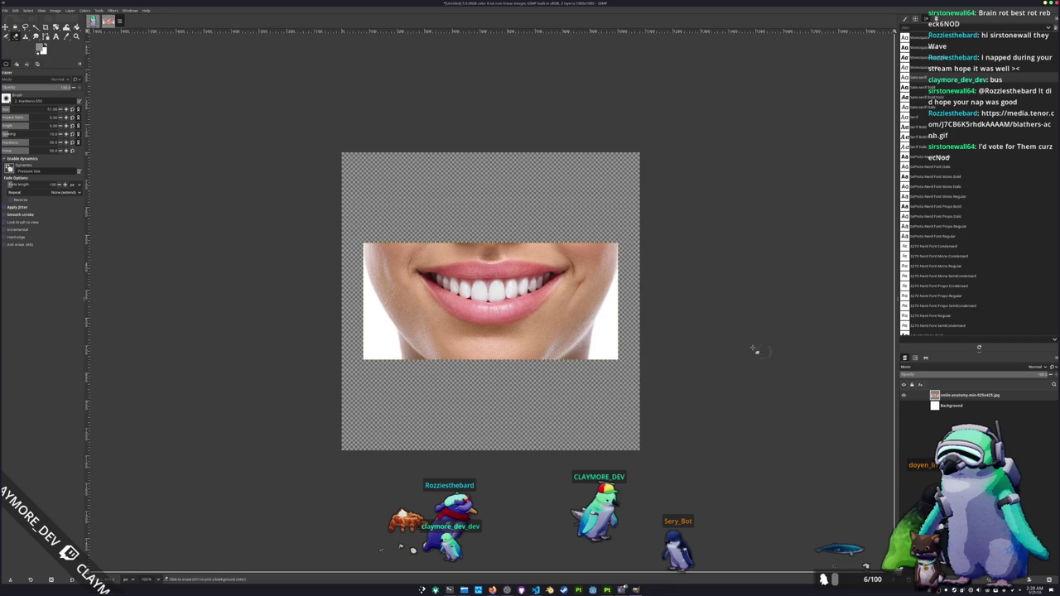
scroll(703, 319, "up", 3)
scroll(324, 318, "up", 1)
scroll(323, 318, "up", 1)
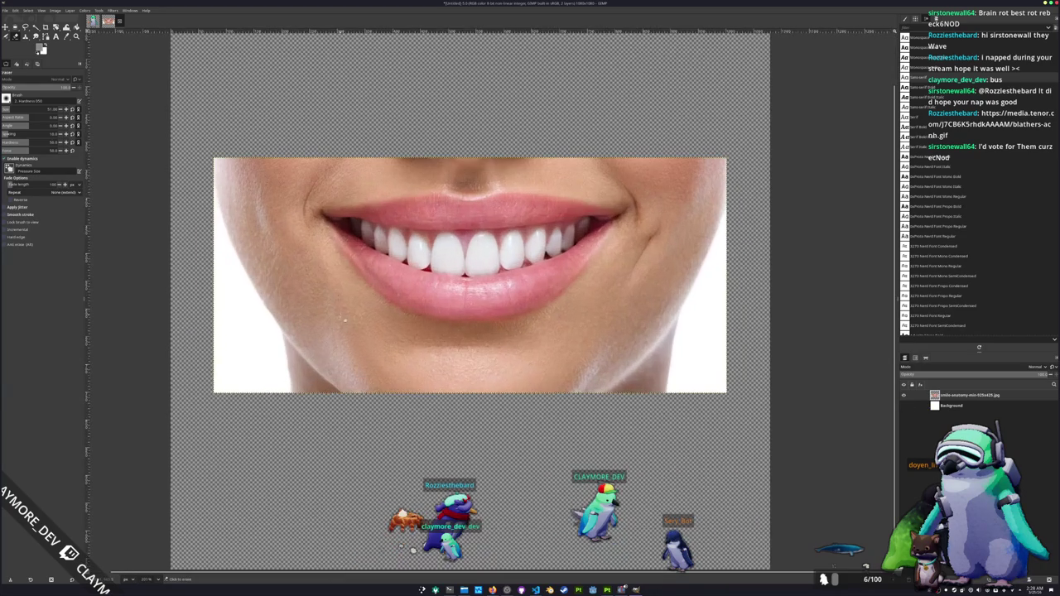
key("f")
scroll(324, 318, "up", 1)
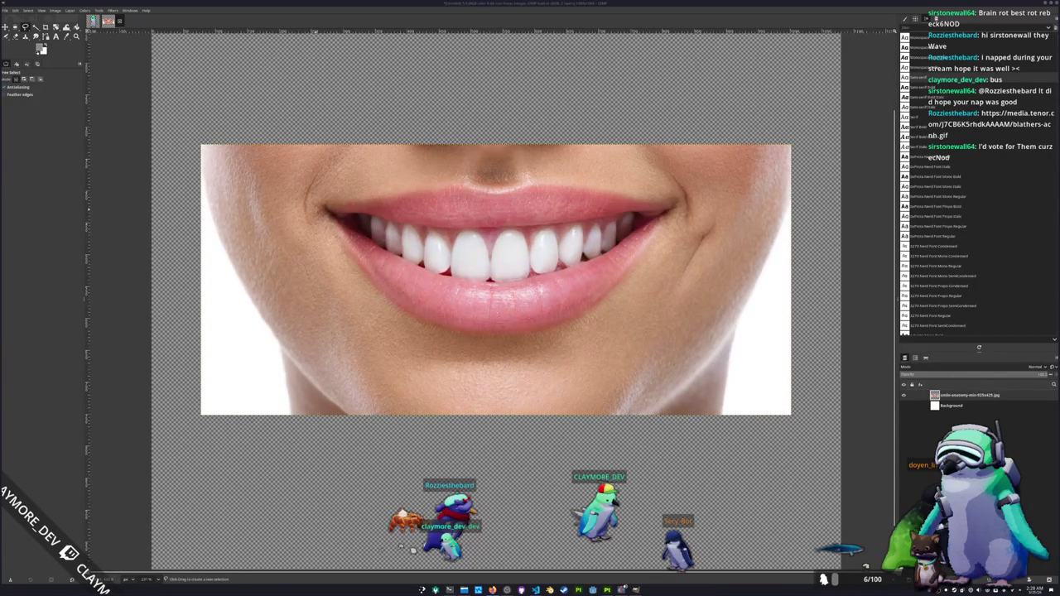
Trace a freehand selection around the lips, briefly cutting the face then undoing it.
left_click(458, 333)
left_click_drag(657, 201, 543, 183)
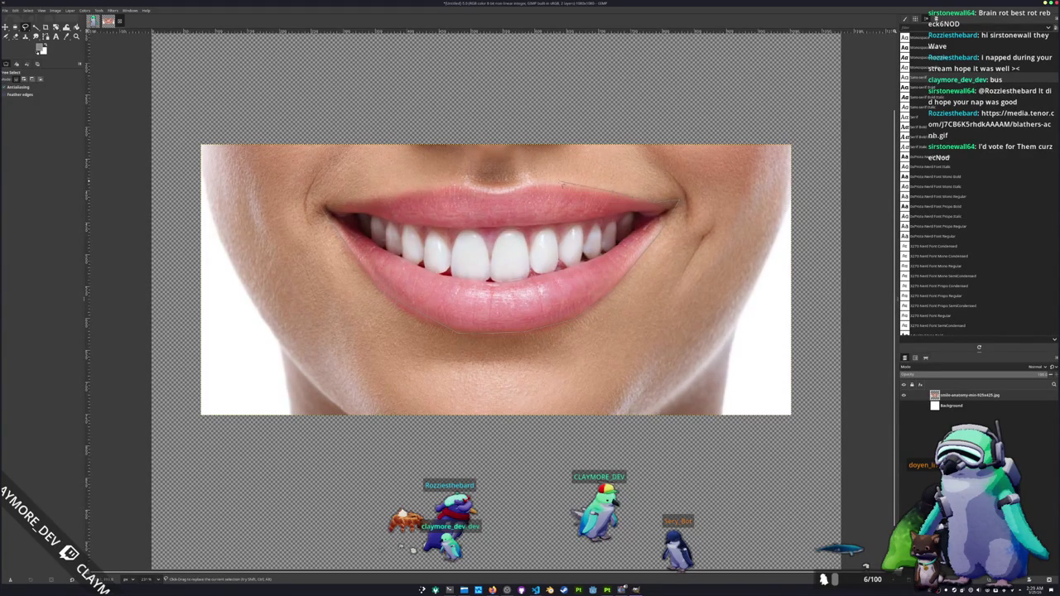
left_click_drag(495, 193, 464, 187)
left_click(326, 203)
key("ctrl+i")
key("ctrl+x")
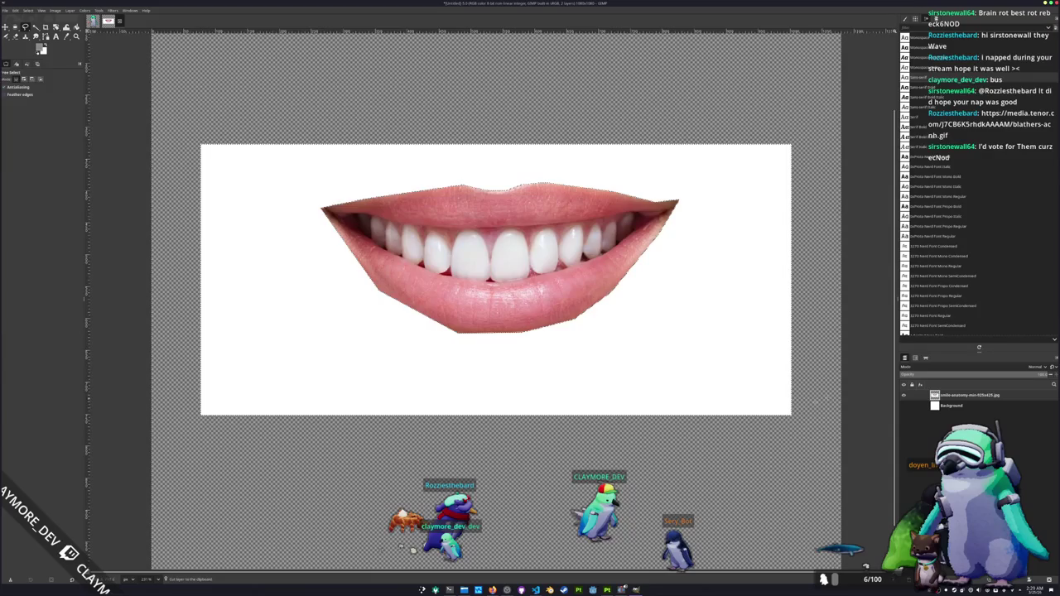
key("ctrl+z")
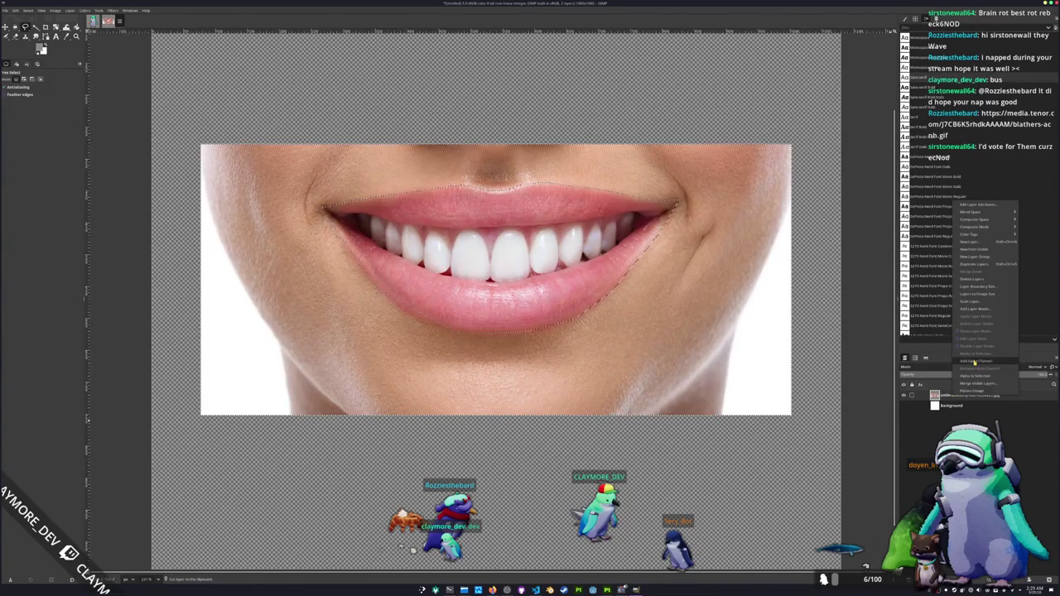
Delete the face area so only the lips remain.
left_click(956, 407)
key("Delete")
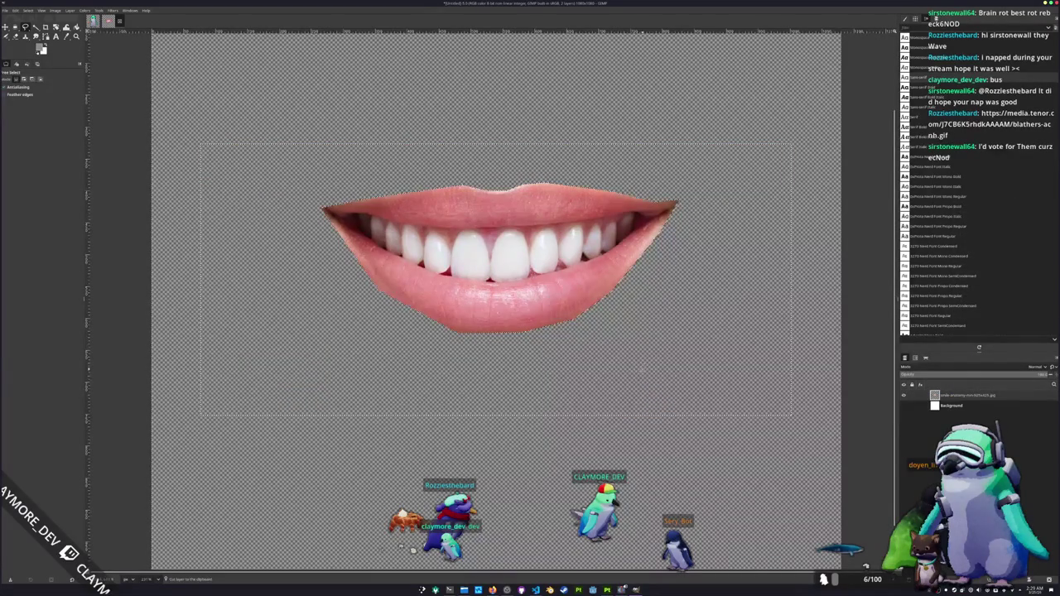
scroll(643, 369, "down", 2)
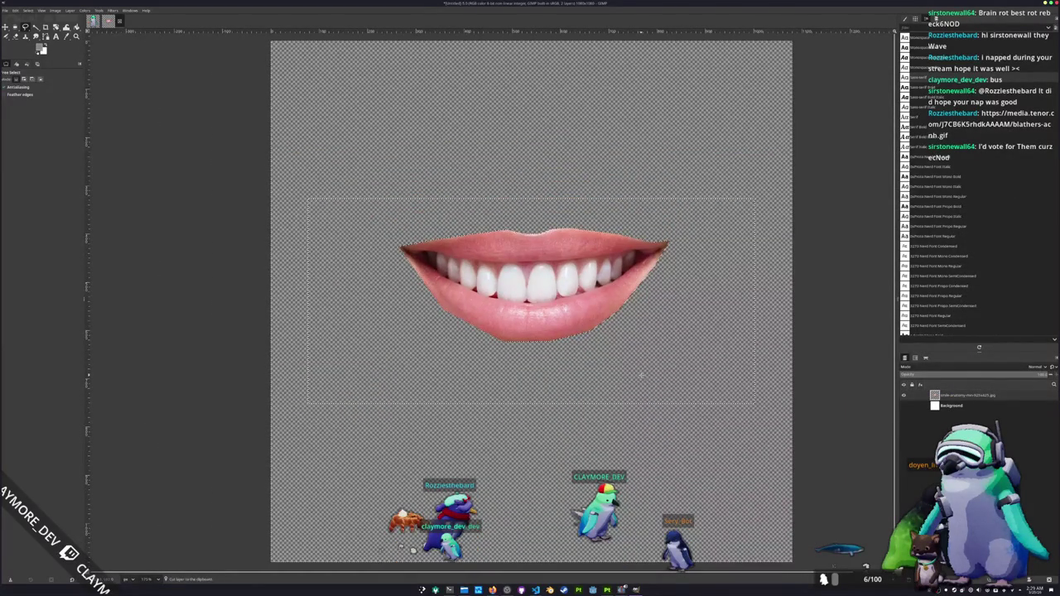
Export the lips as smile.png in Downloads and switch back to Kdenlive.
key("ctrl+shift+e")
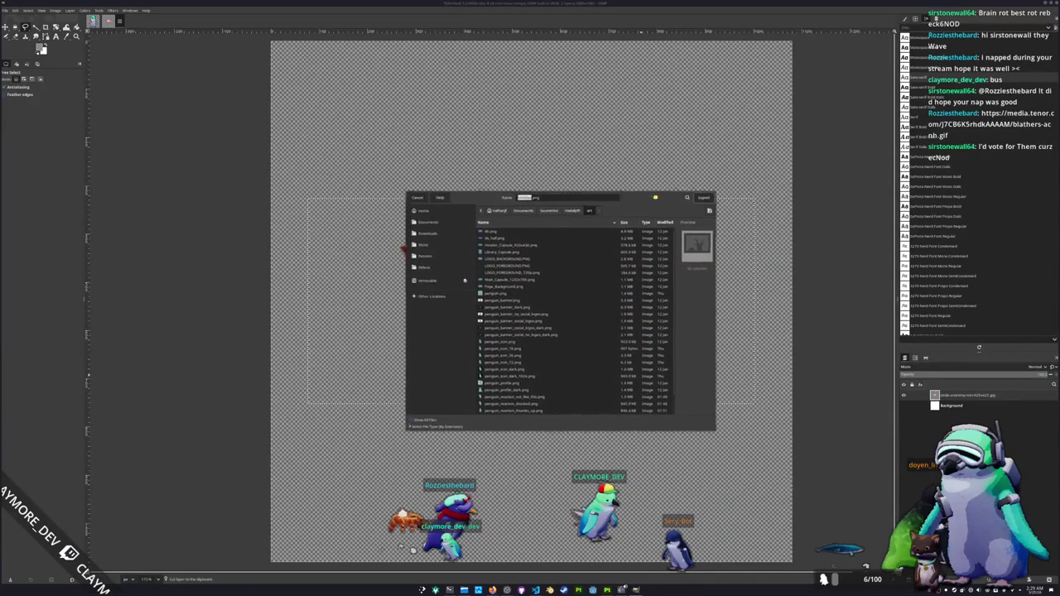
left_click(558, 192)
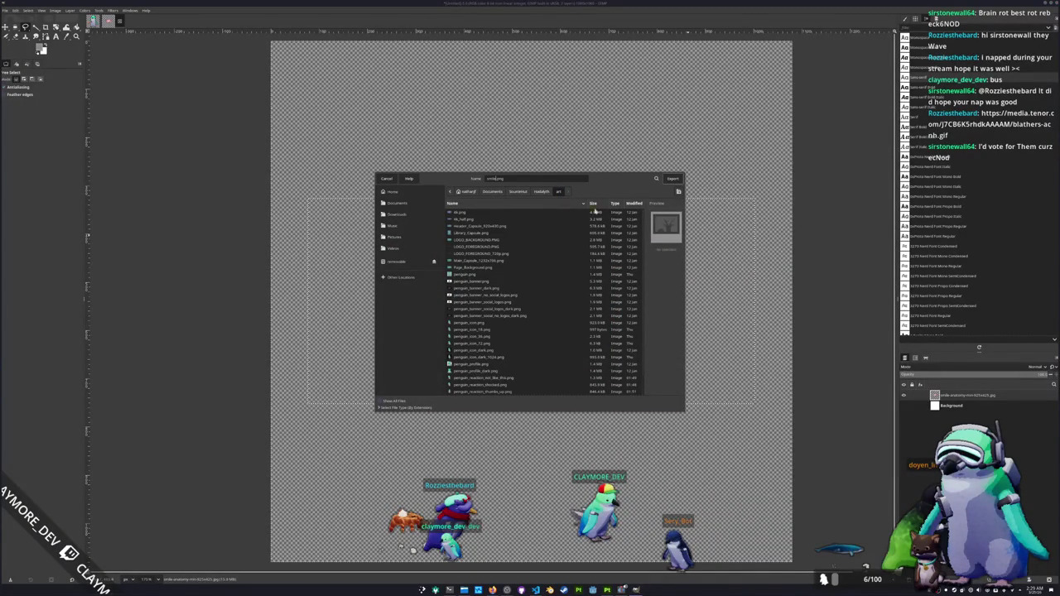
left_click(396, 214)
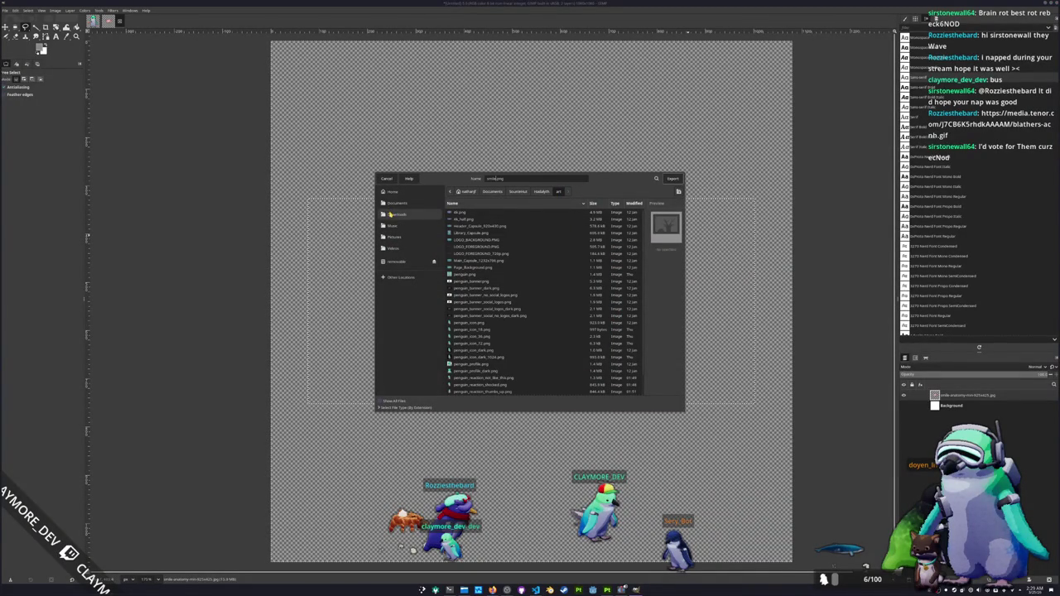
left_click(673, 180)
left_click(672, 179)
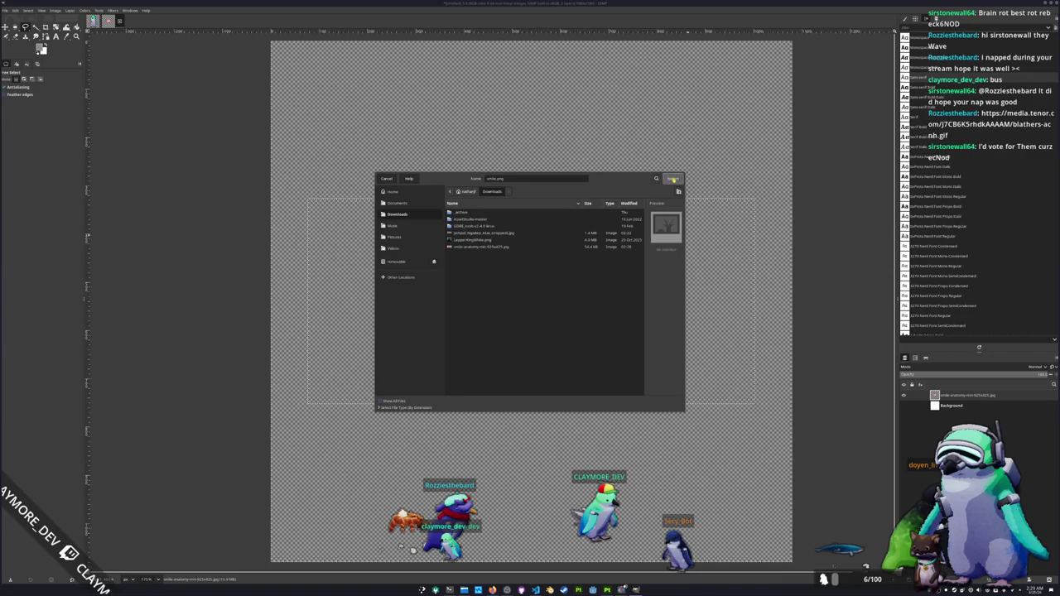
left_click(596, 227)
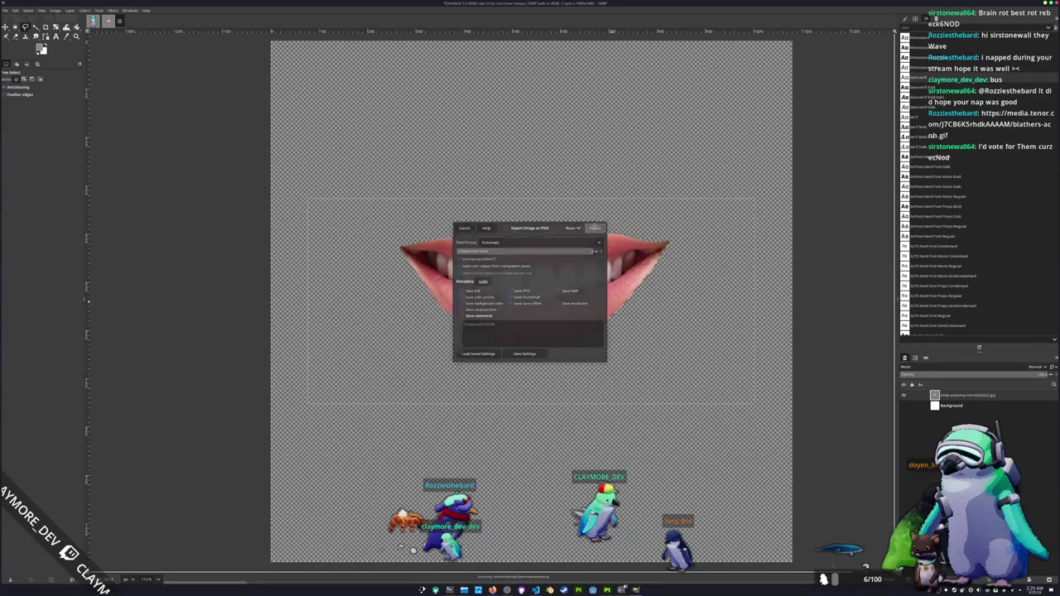
key("alt+Tab")
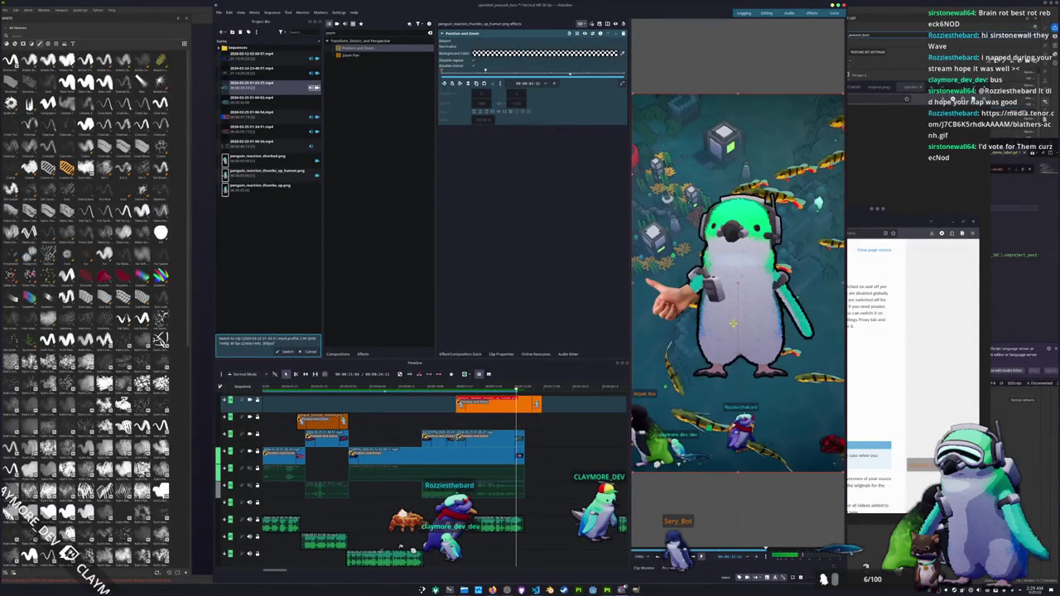
Import smile.png from the file manager into the Kdenlive Project Bin.
scroll(489, 414, "up", 2)
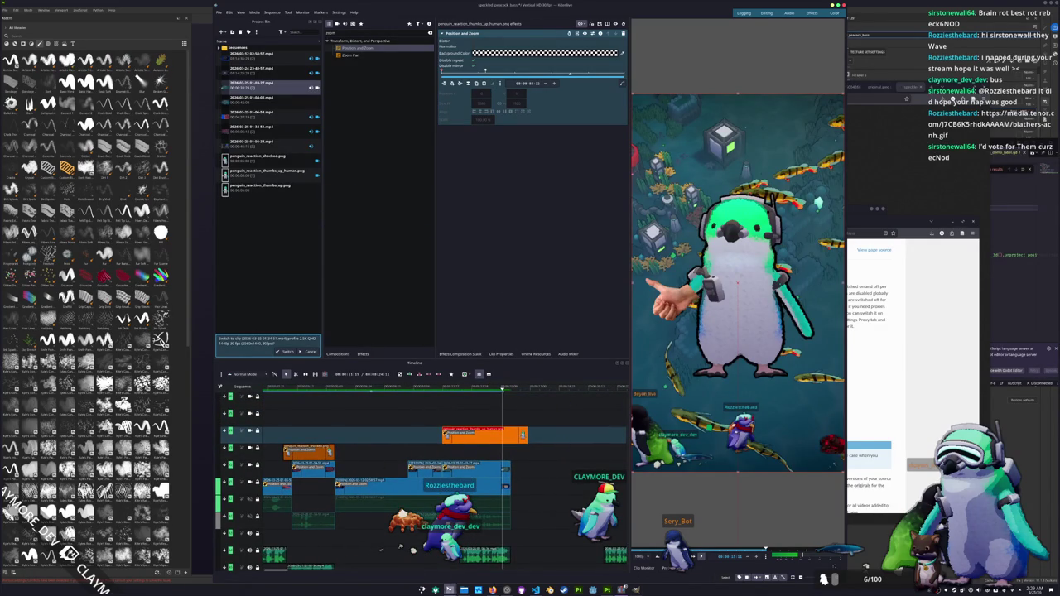
left_click(464, 590)
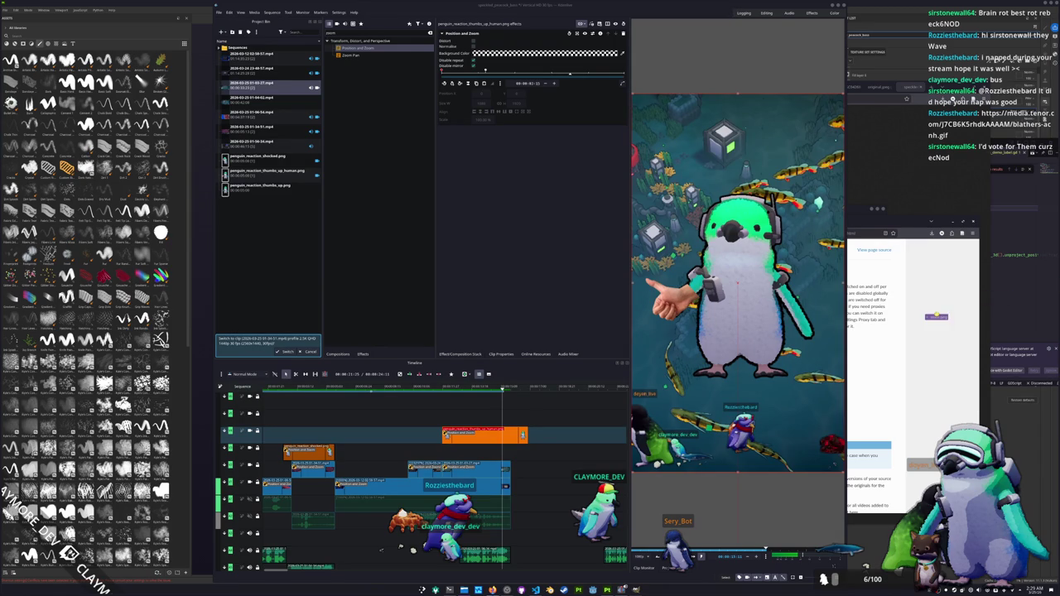
left_click(427, 170)
left_click_drag(276, 249, 274, 240)
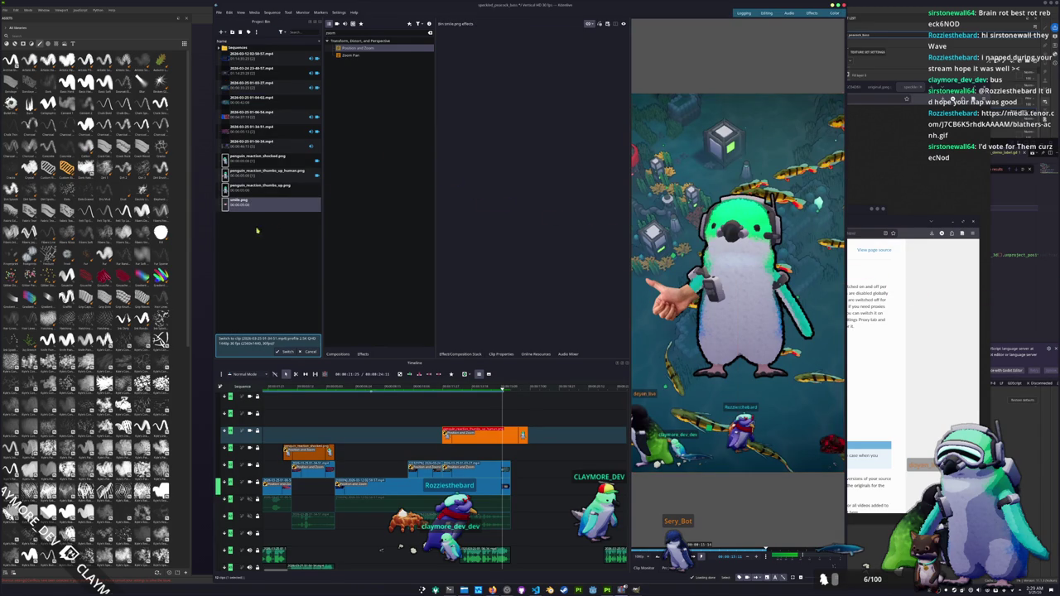
Place smile.png as a short trimmed clip on the top track and add Position and Zoom to it.
left_click_drag(244, 203, 500, 423)
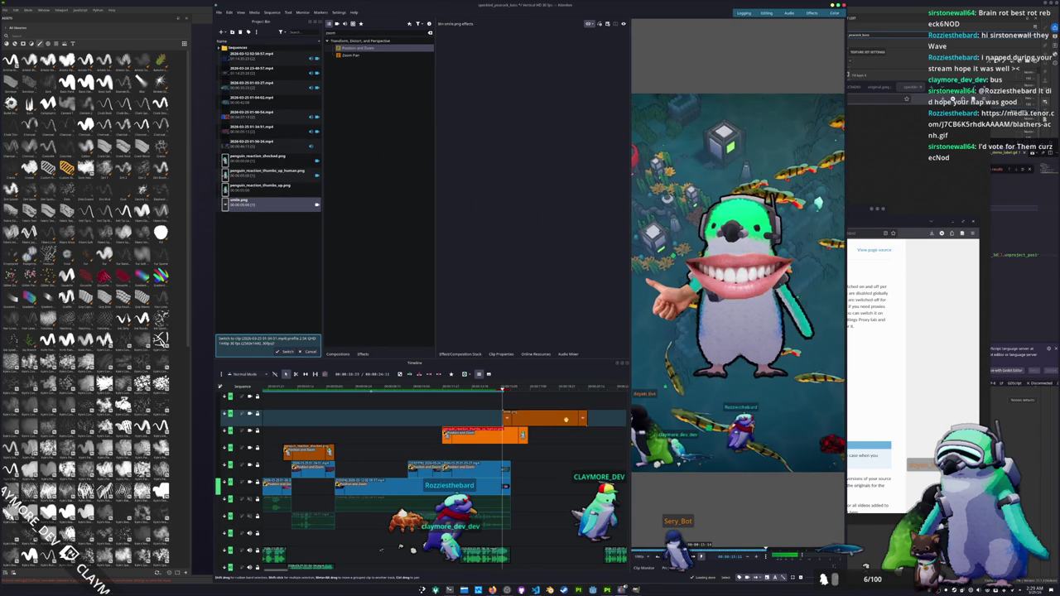
mouse_move(586, 419)
left_mouse_down()
mouse_move(518, 418)
mouse_move(456, 435)
left_mouse_up()
scroll(517, 427, "up", 3)
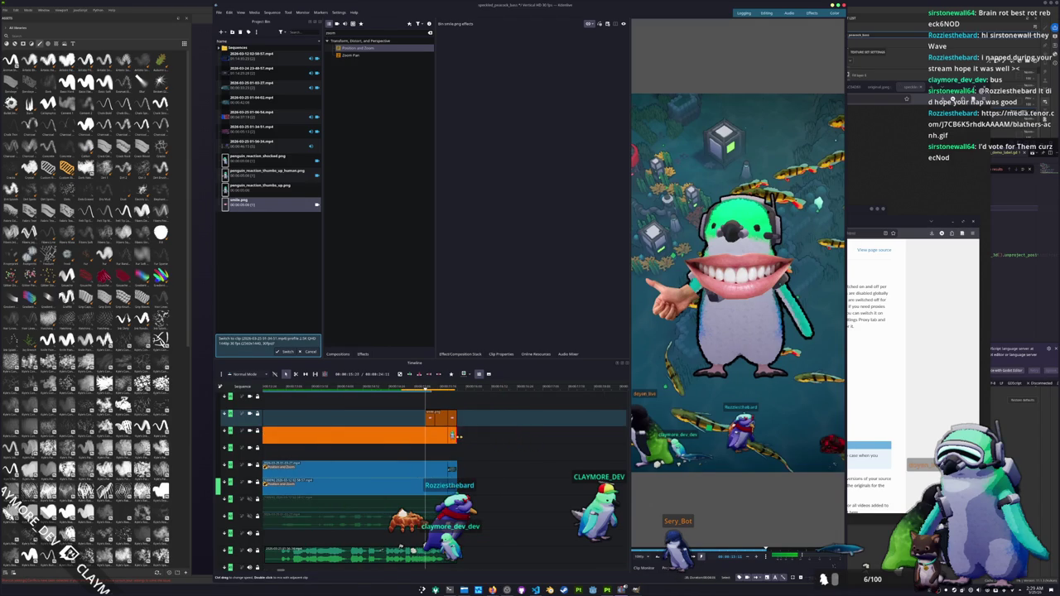
left_click(440, 417)
left_click_drag(358, 47, 428, 415)
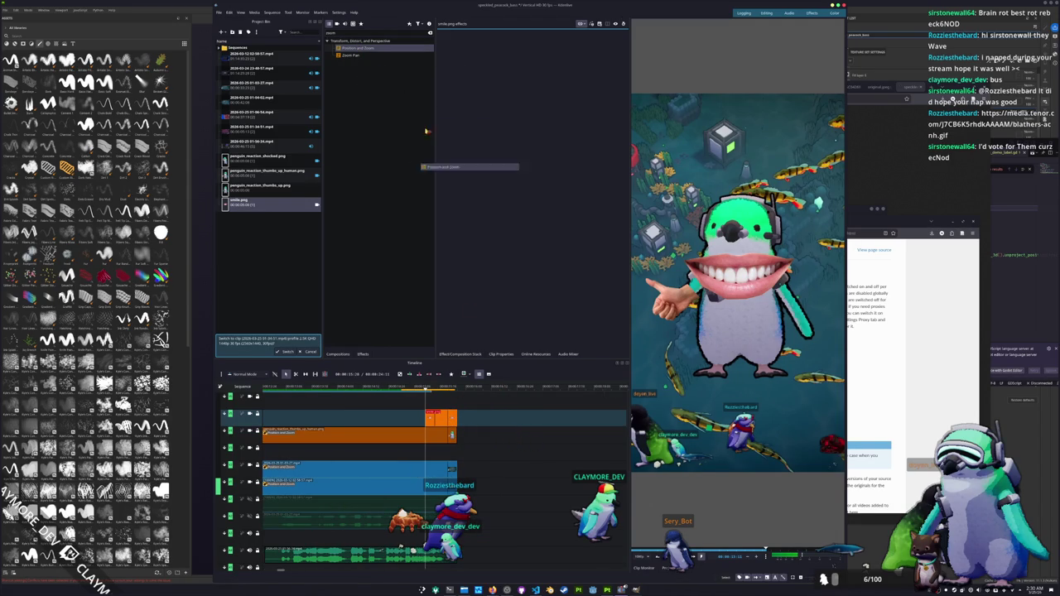
Scale the smile overlay to about 64% and raise it onto the penguin's beak, checking the preview.
left_click_drag(484, 119, 464, 120)
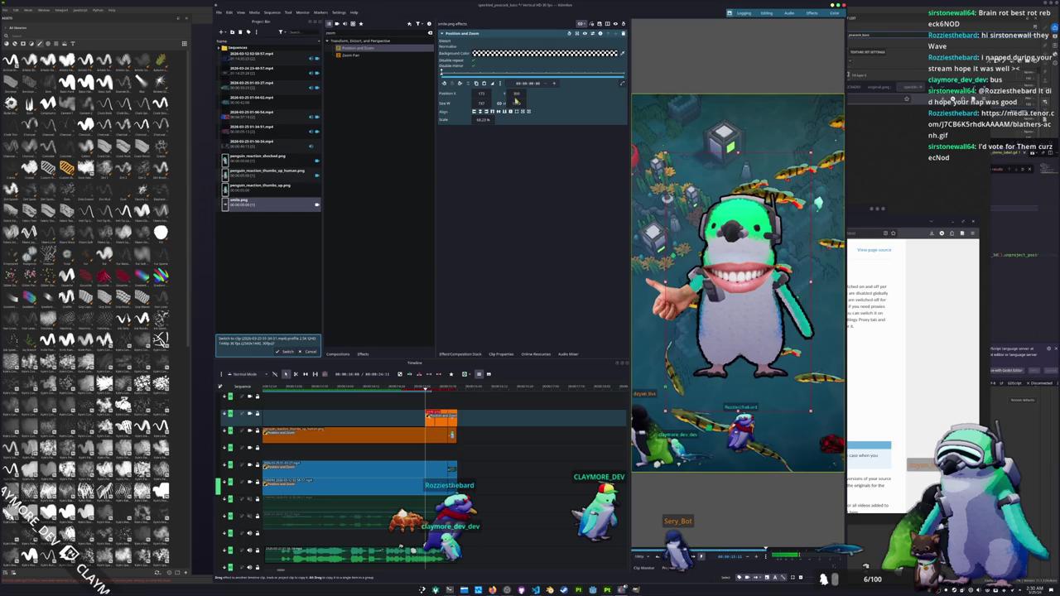
left_click_drag(514, 94, 480, 96)
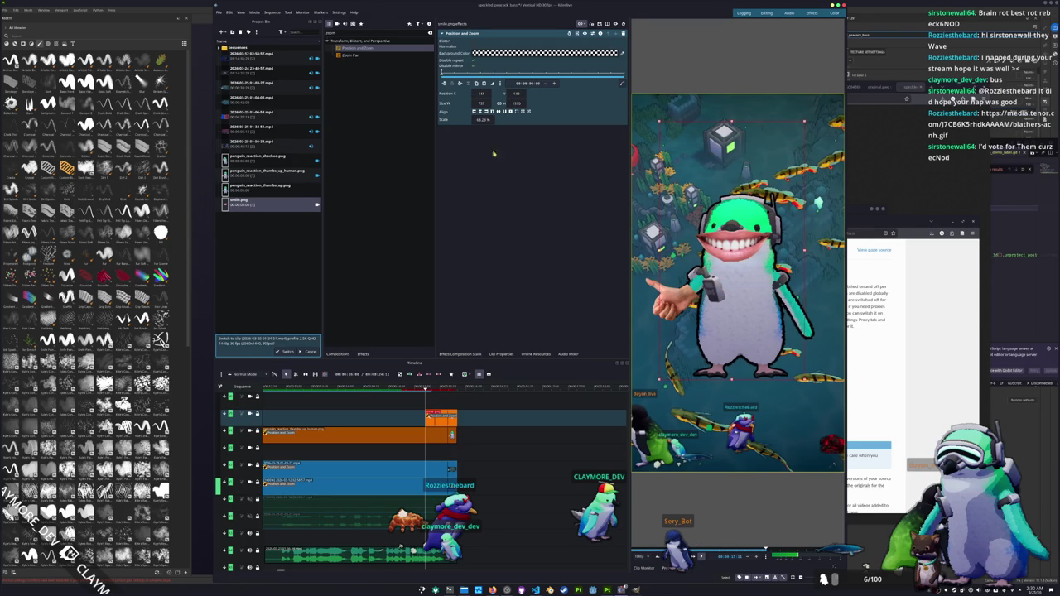
left_click_drag(483, 119, 472, 119)
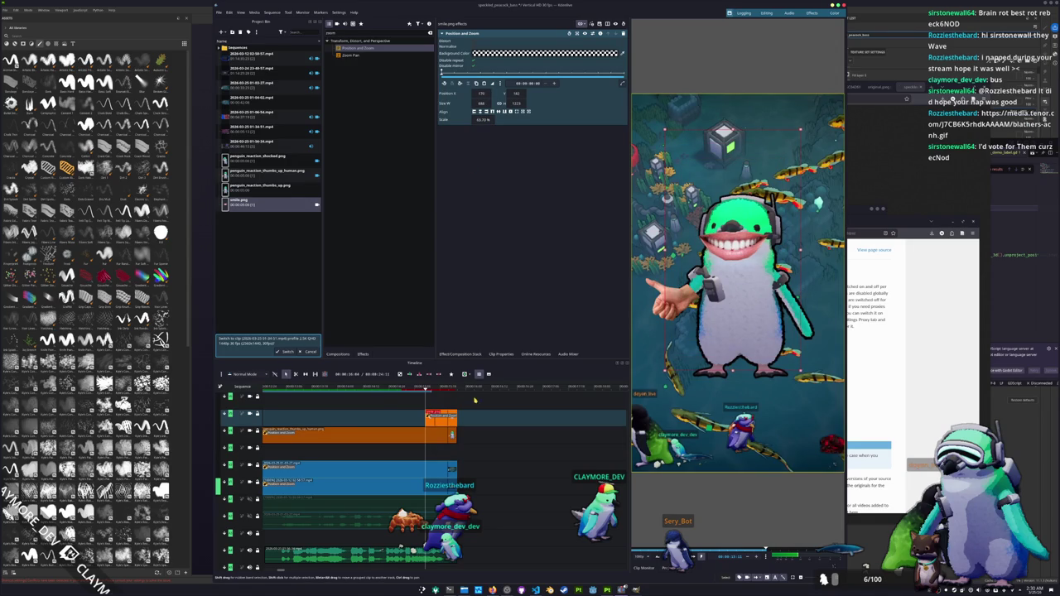
left_click(424, 388)
scroll(442, 447, "down", 3)
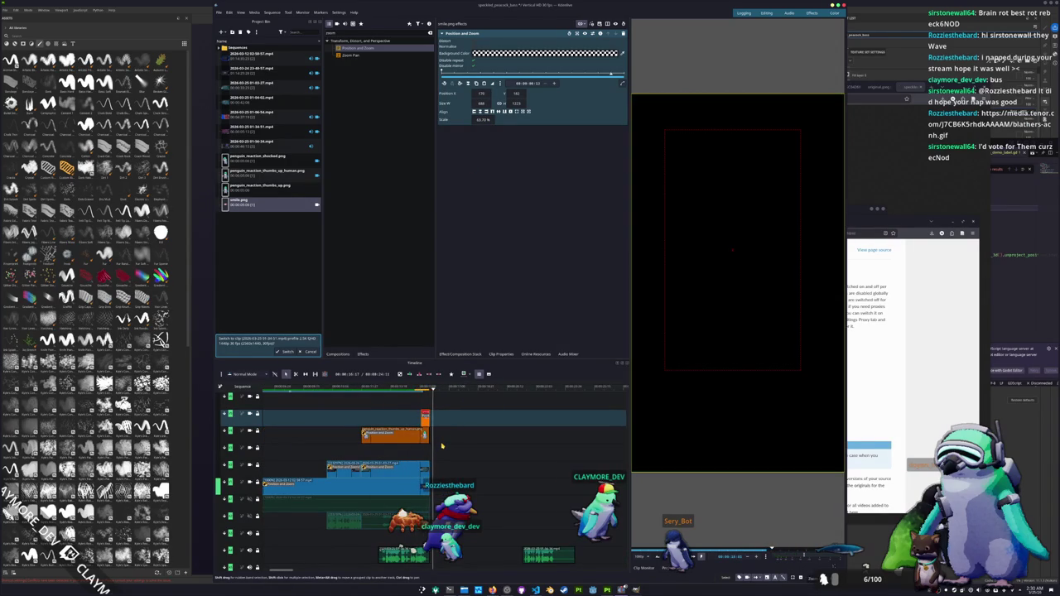
left_click(418, 408)
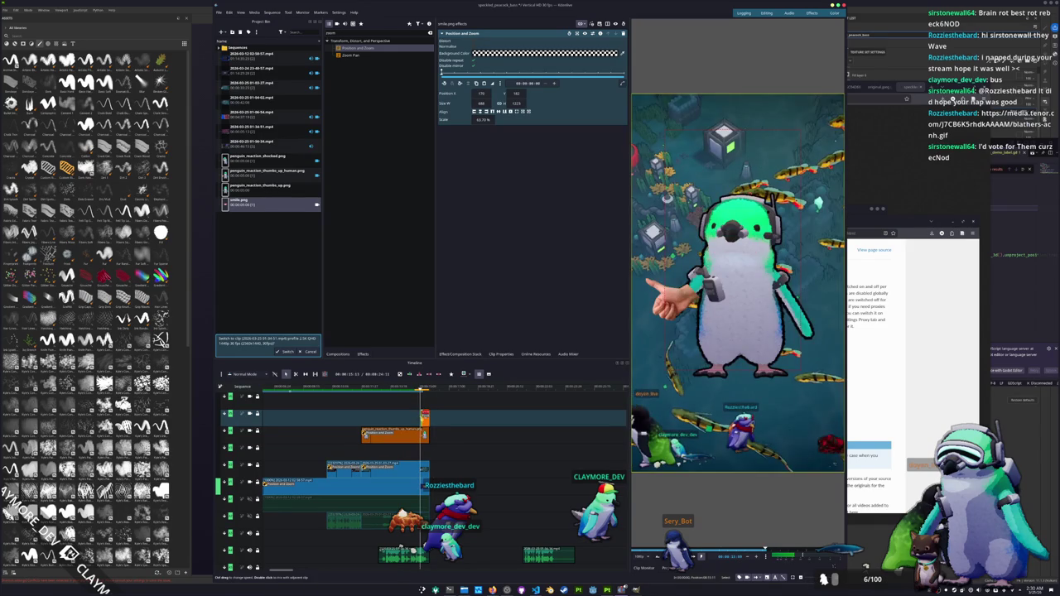
left_click(417, 418)
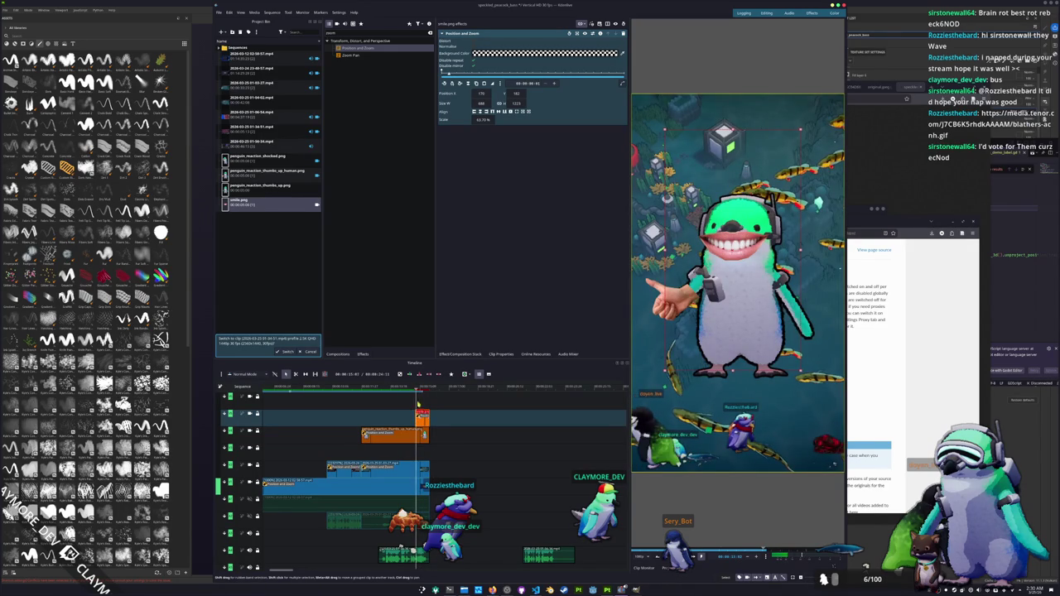
scroll(489, 498, "down", 3)
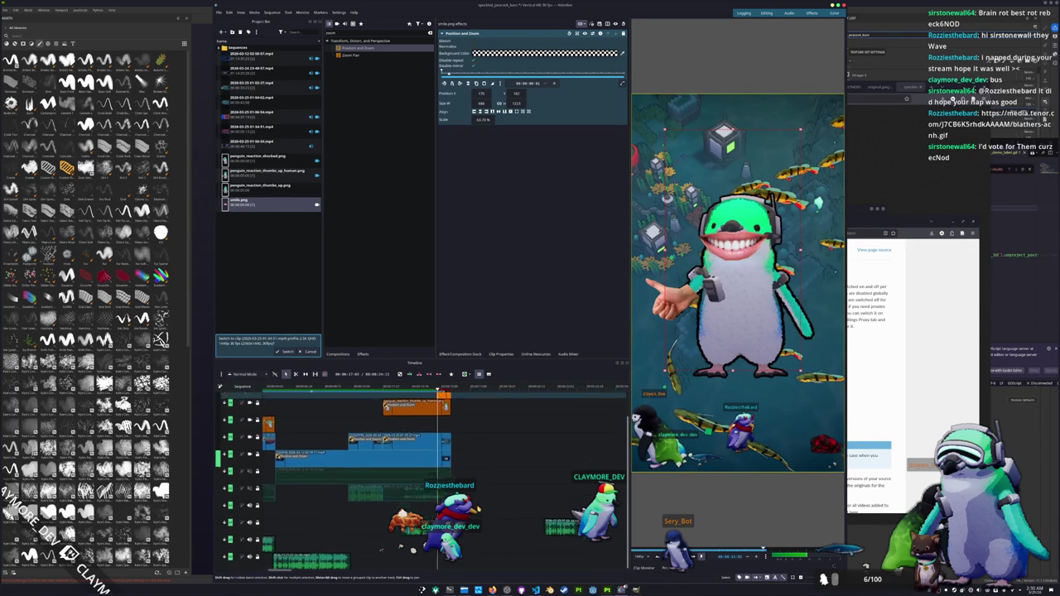
left_click(493, 522)
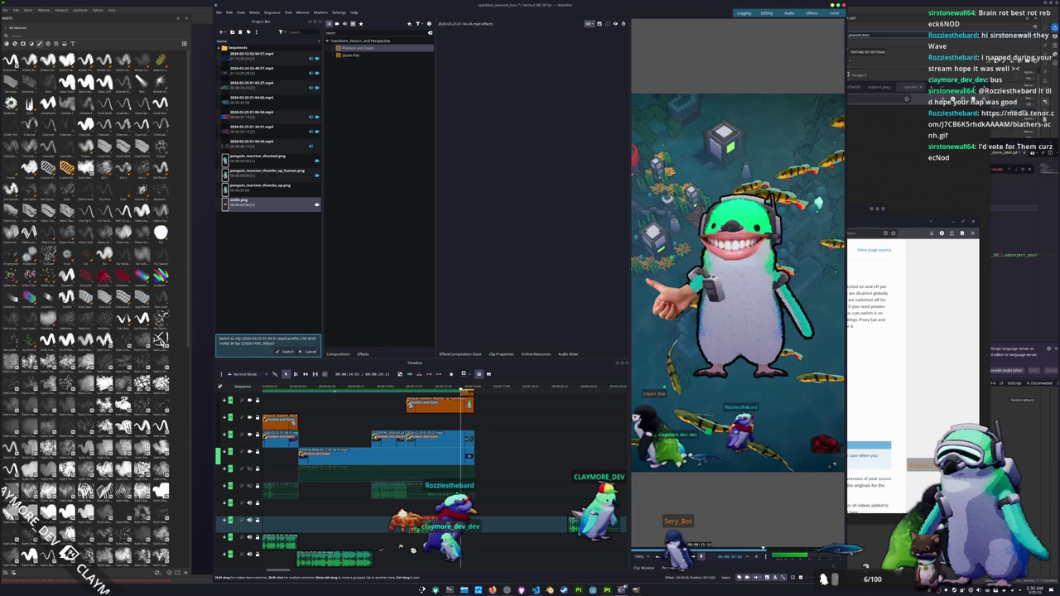
key("alt+Left")
key("space")
key("space")
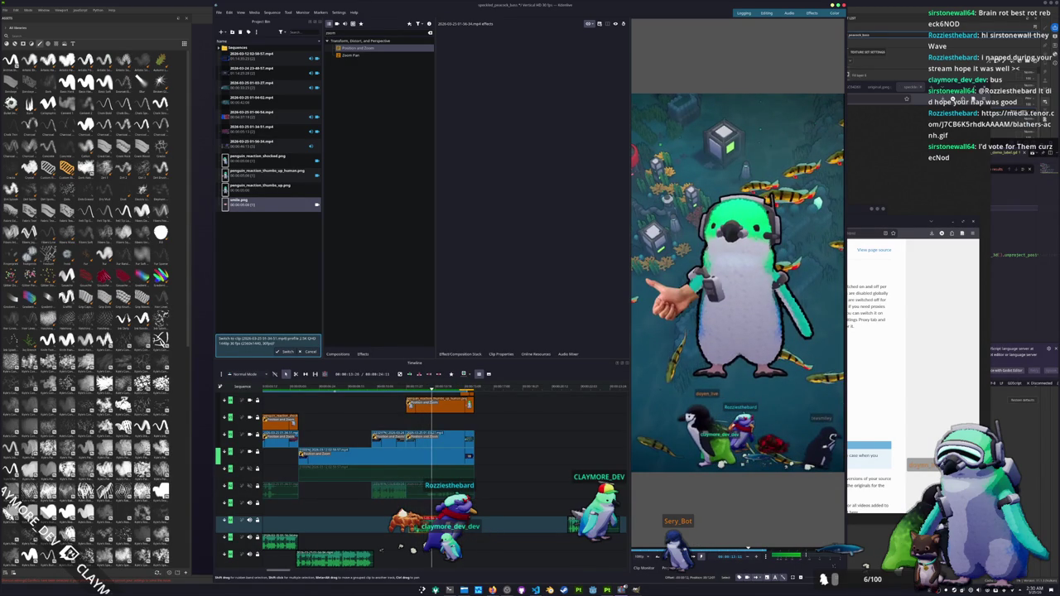
key("alt+Left")
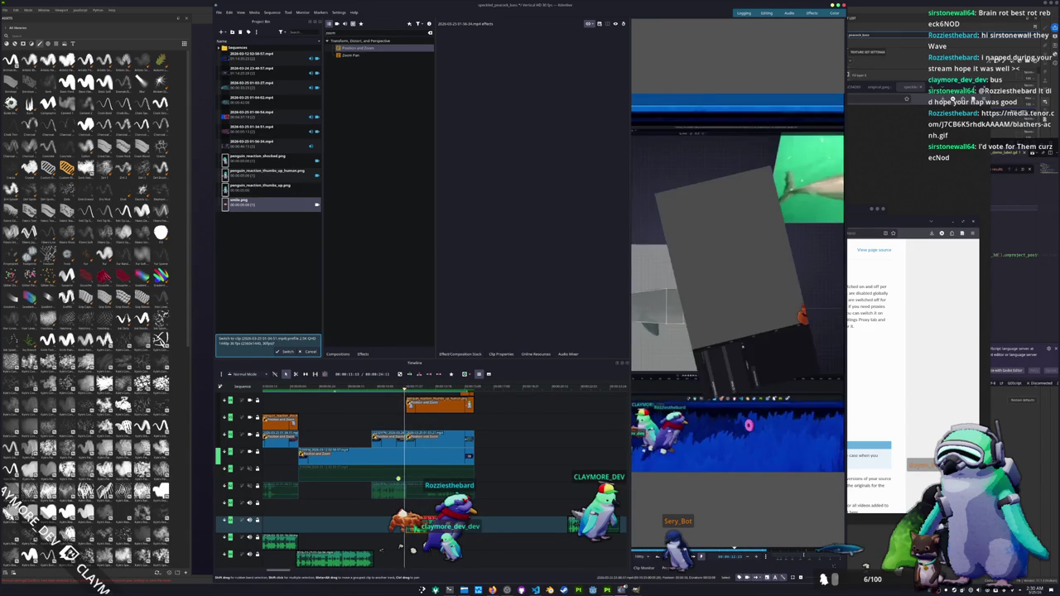
key("space")
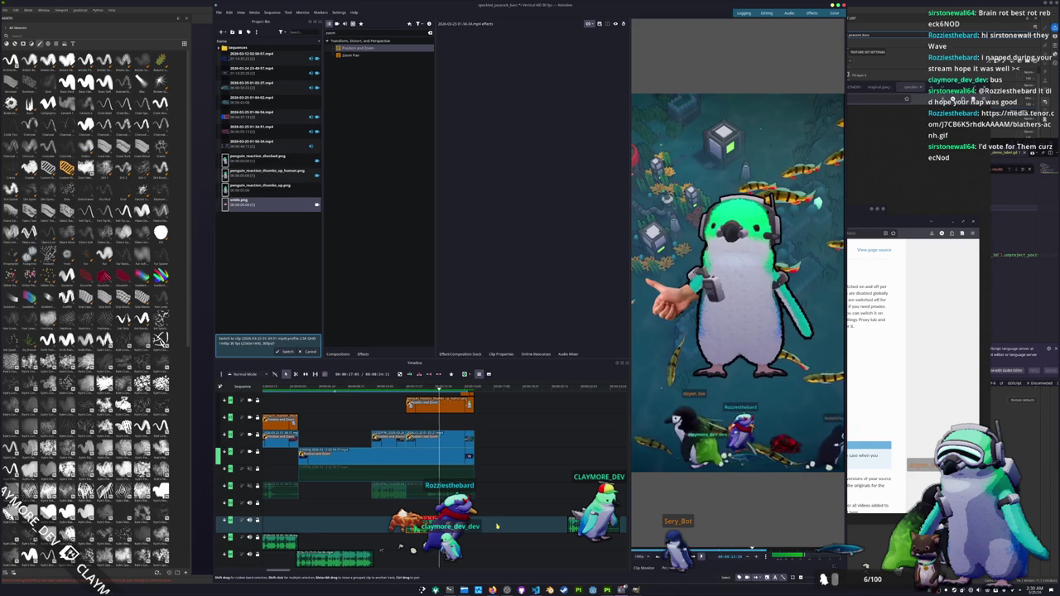
key("space")
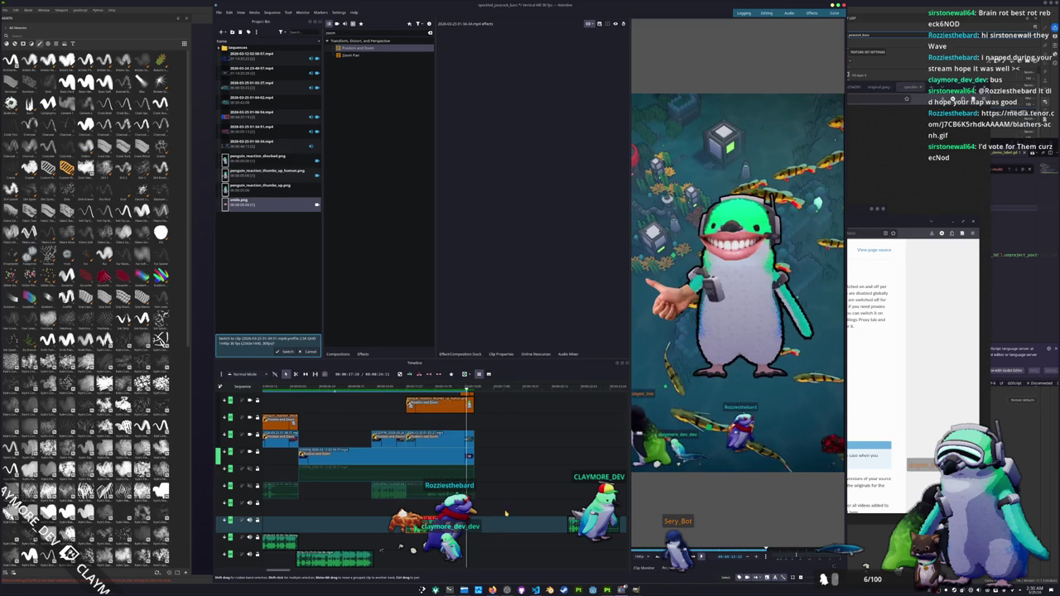
scroll(497, 464, "up", 2)
scroll(508, 456, "up", 2)
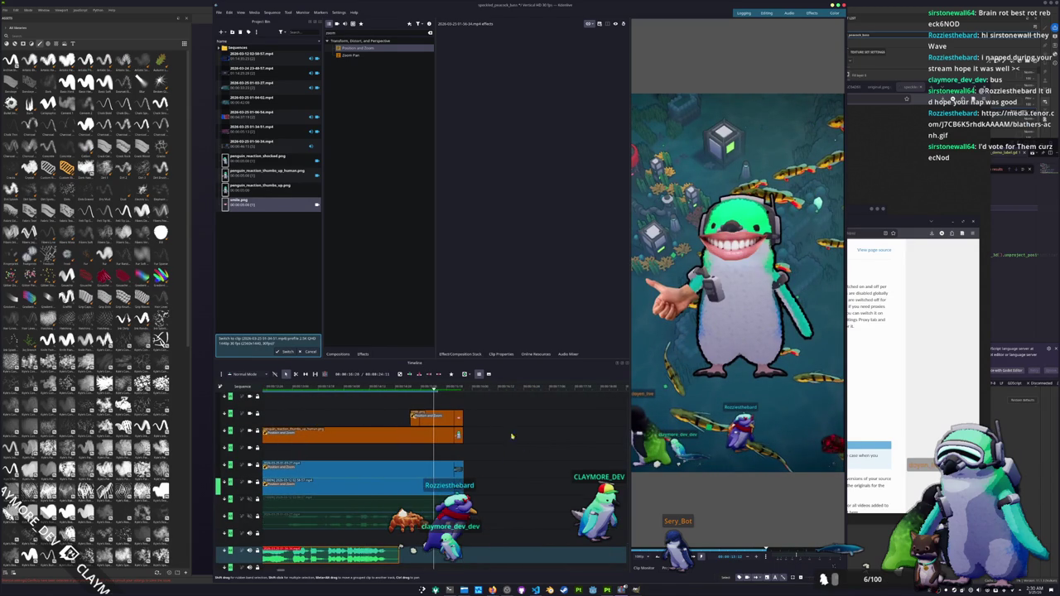
left_click(410, 387)
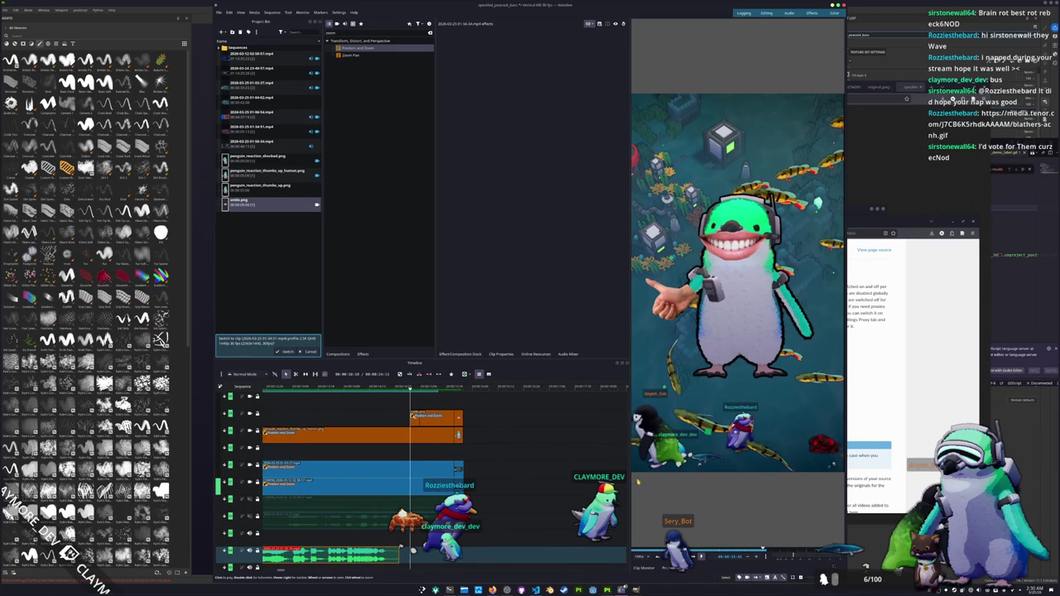
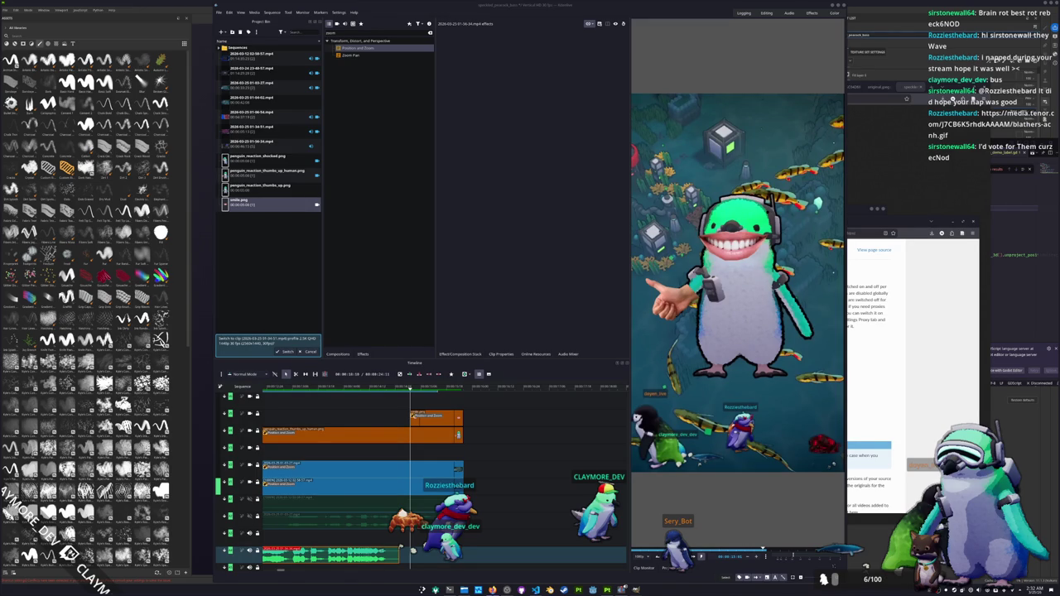
Open the 'Blue Lens Flare Png' image page from the freepnglogos.com lens flare results.
left_click_drag(817, 247, 746, 221)
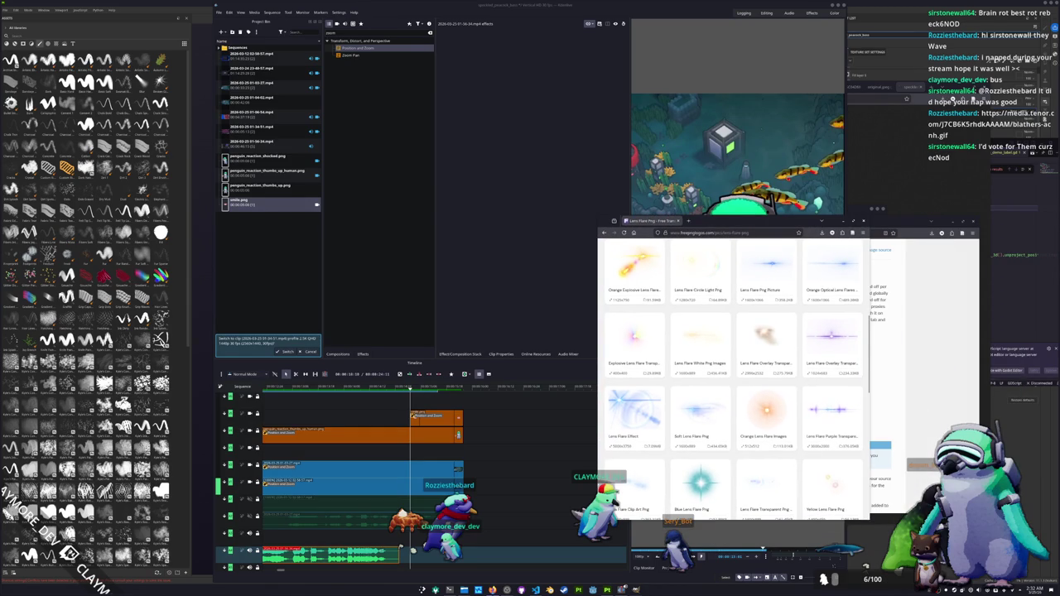
scroll(705, 390, "down", 2)
scroll(706, 391, "down", 2)
scroll(708, 398, "down", 2)
scroll(710, 404, "down", 2)
scroll(714, 410, "down", 2)
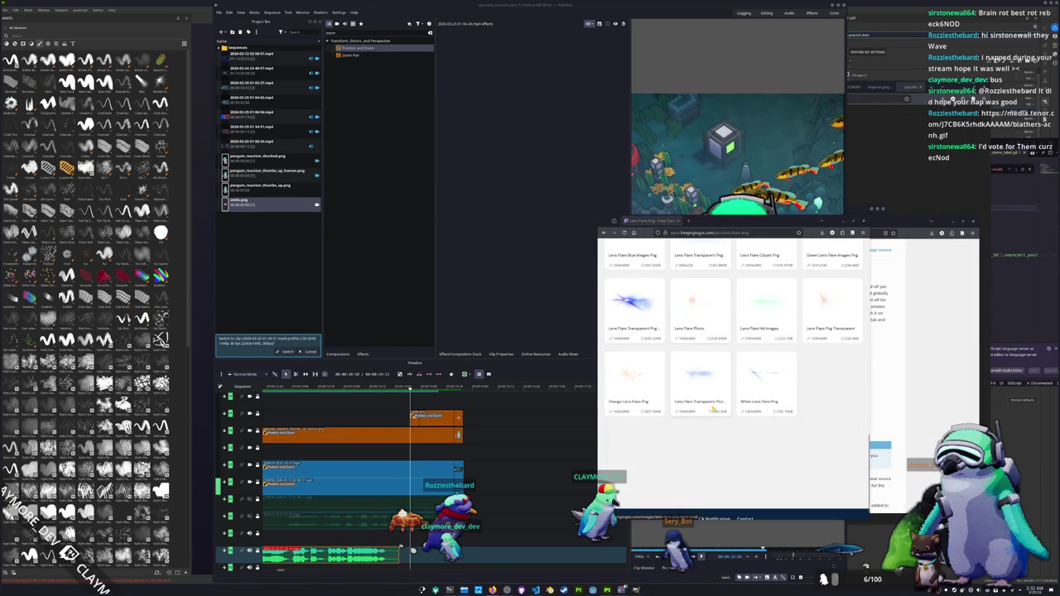
scroll(710, 411, "down", 3)
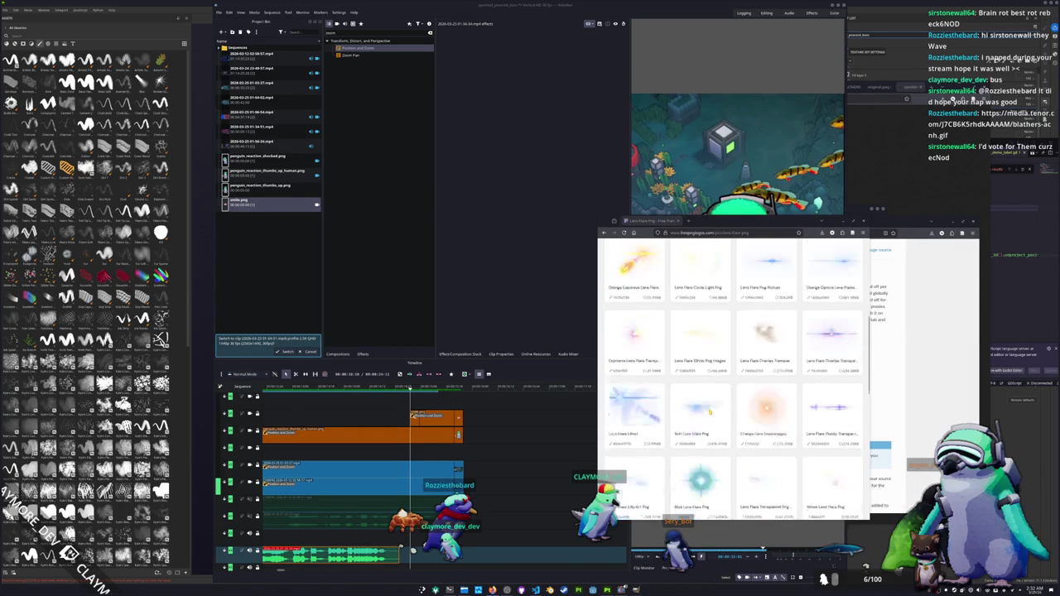
scroll(708, 423, "up", 2)
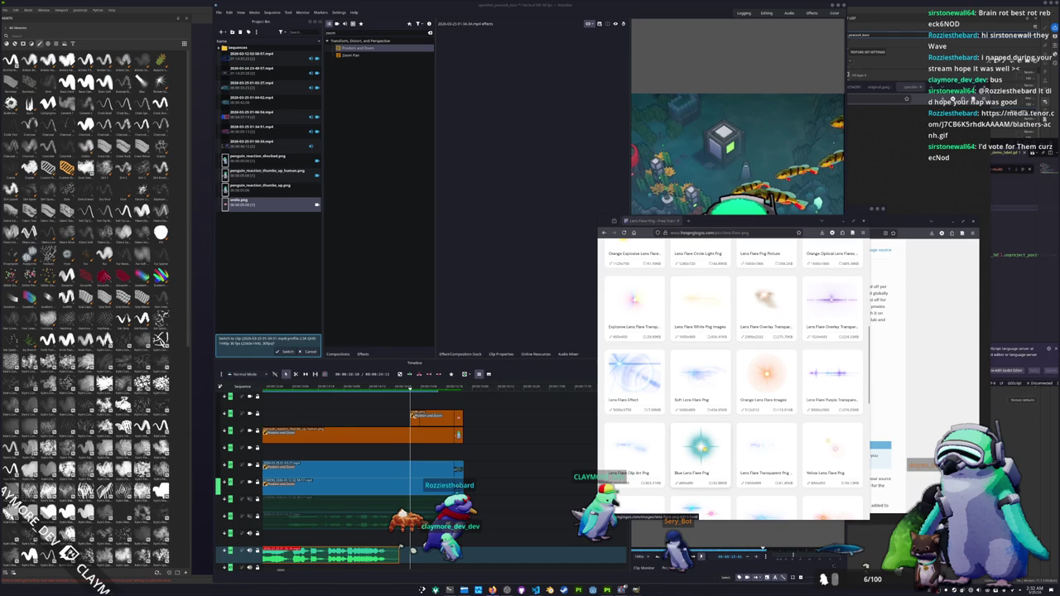
scroll(705, 452, "up", 3)
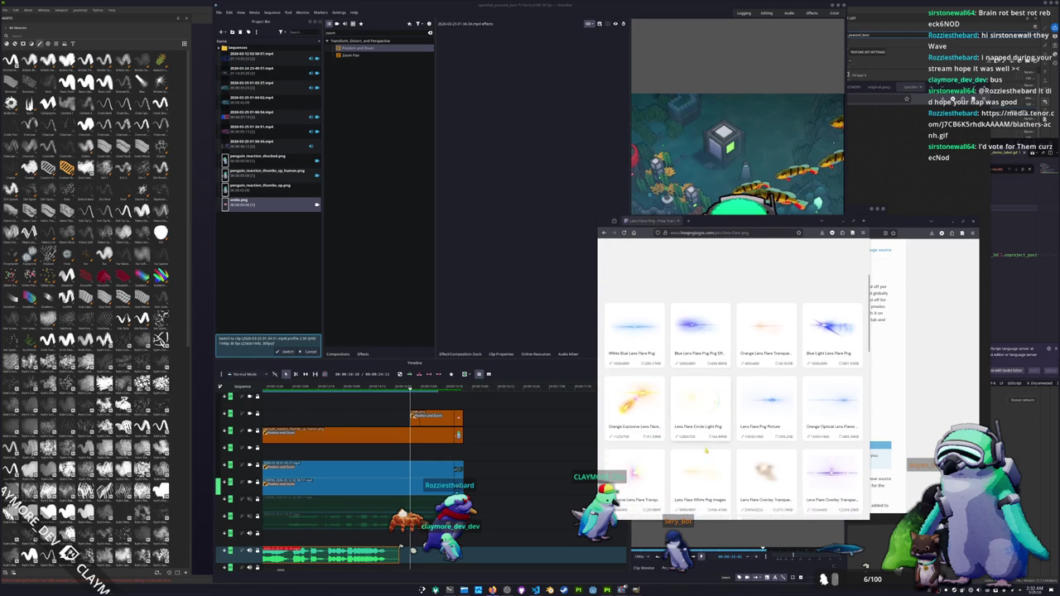
scroll(706, 451, "down", 1)
scroll(704, 443, "down", 1)
scroll(702, 433, "down", 2)
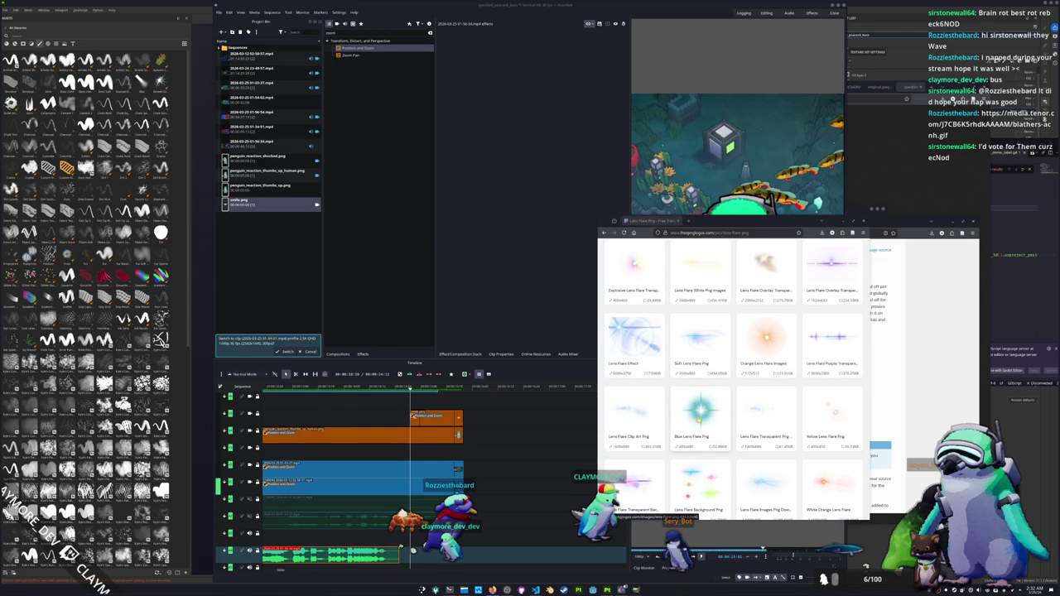
left_click(694, 421)
Open the site's terms of use in a new tab and view it.
scroll(701, 413, "down", 1)
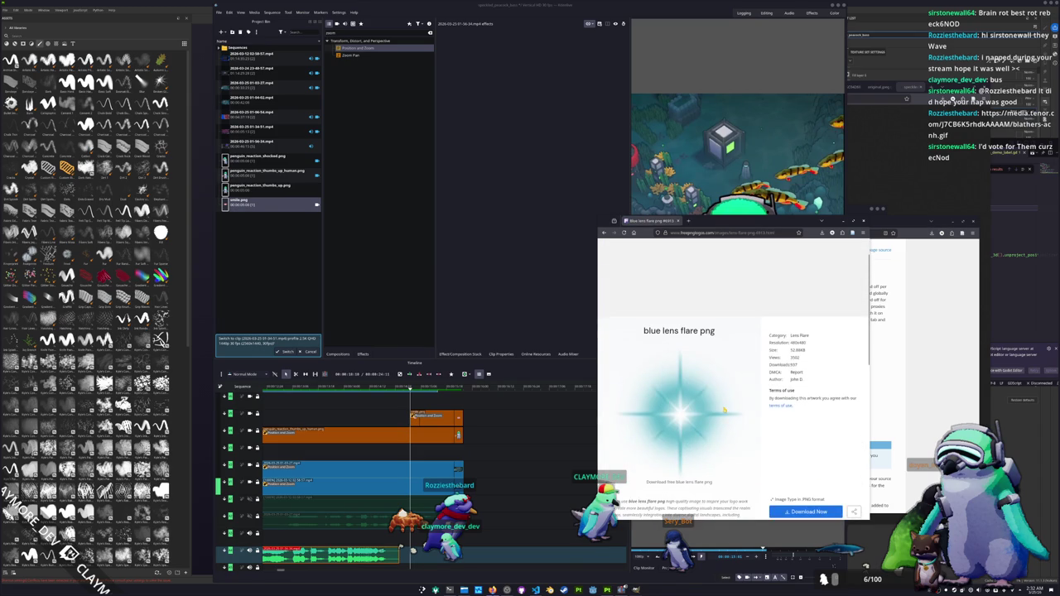
scroll(745, 390, "down", 1)
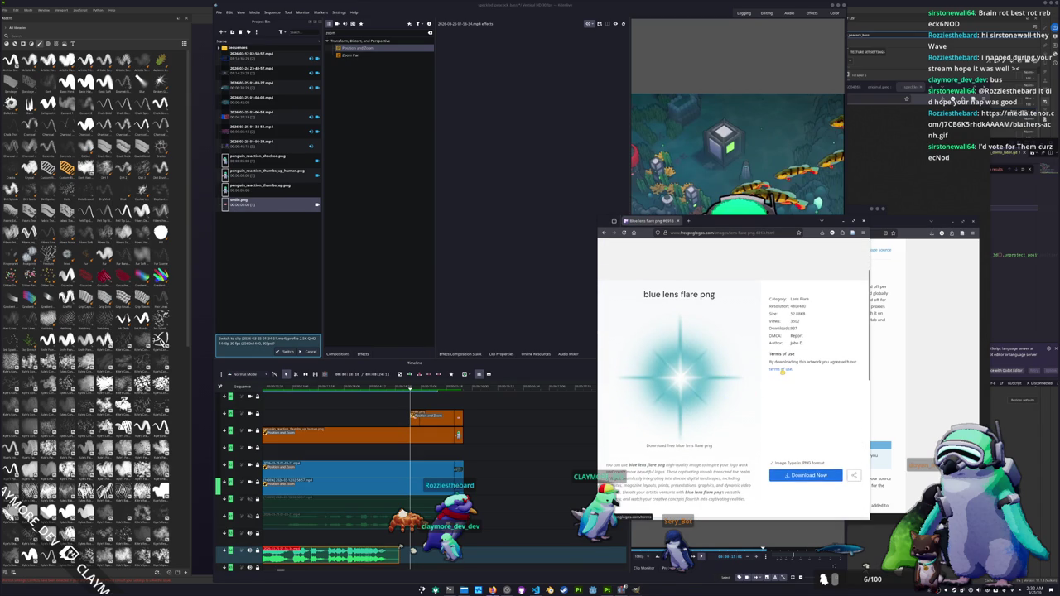
left_click(782, 370)
left_click(708, 221)
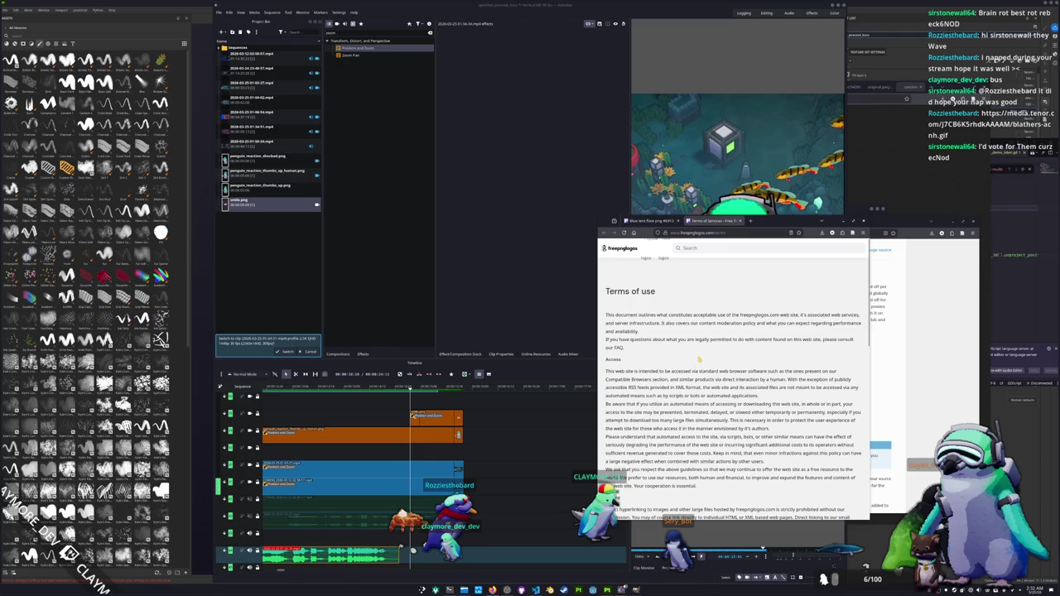
scroll(699, 365, "down", 1)
scroll(699, 381, "down", 1)
scroll(699, 398, "down", 1)
scroll(699, 414, "down", 1)
scroll(699, 418, "down", 1)
scroll(699, 417, "down", 1)
scroll(699, 417, "down", 1)
scroll(700, 418, "down", 1)
scroll(700, 418, "down", 1)
scroll(699, 417, "down", 1)
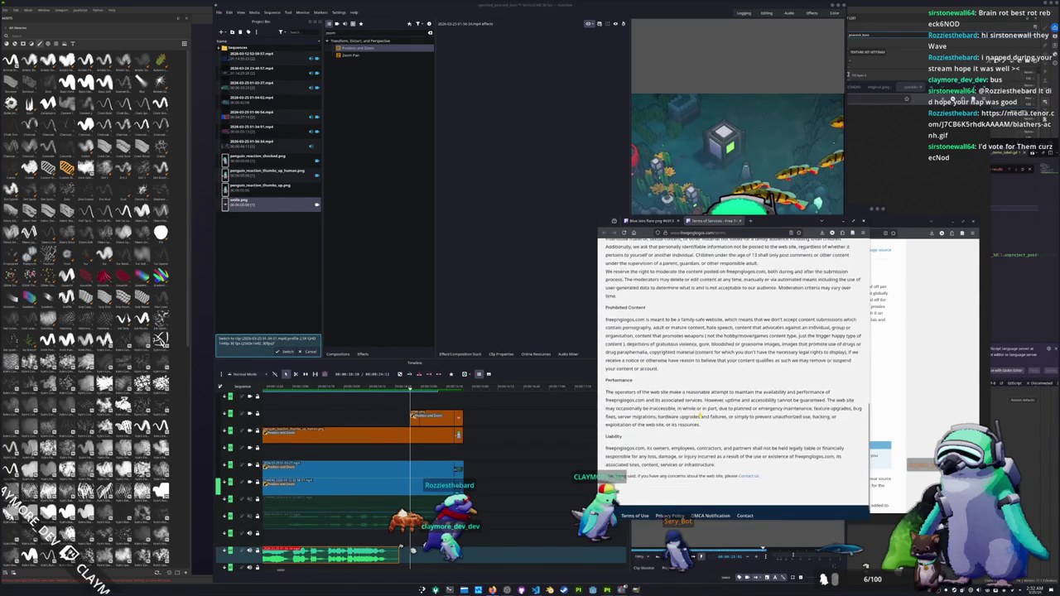
scroll(700, 416, "down", 1)
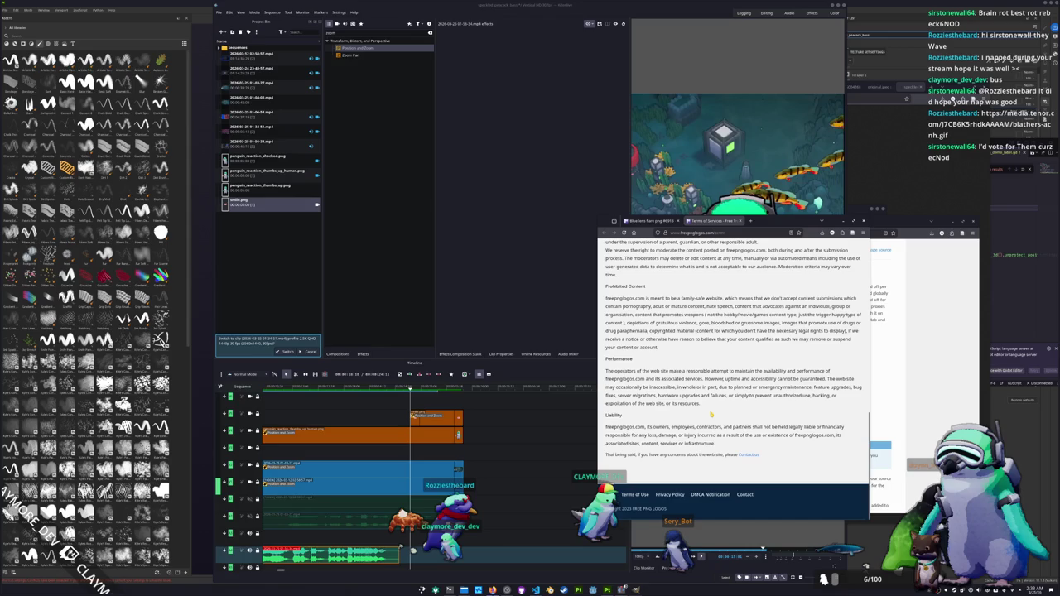
scroll(711, 416, "up", 3)
scroll(710, 416, "up", 4)
scroll(711, 416, "up", 4)
scroll(701, 406, "up", 1)
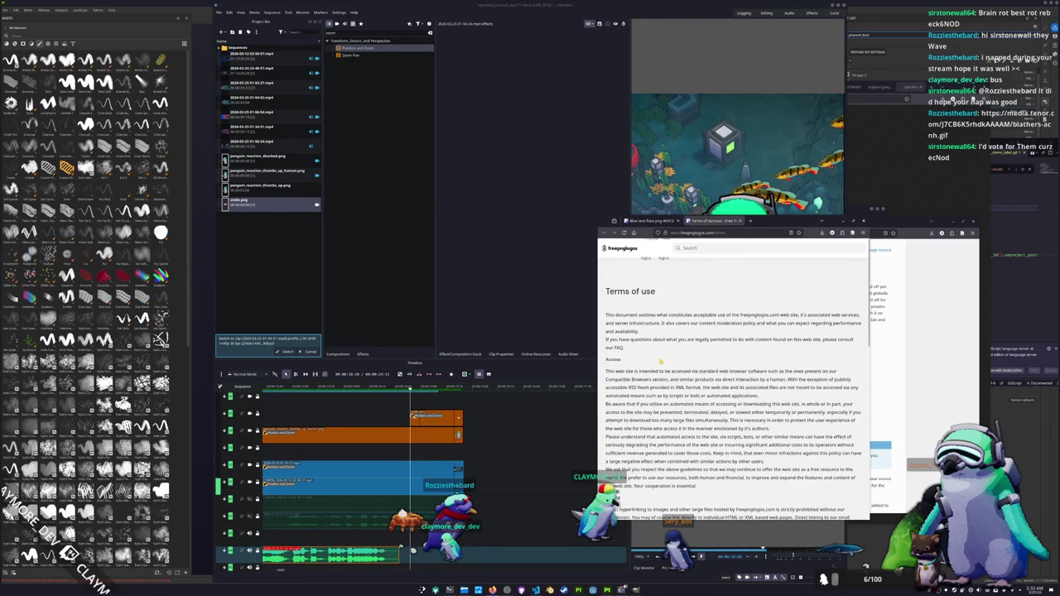
Download the blue lens flare PNG from its freepnglogos page and carry it toward Kdenlive.
left_click(654, 221)
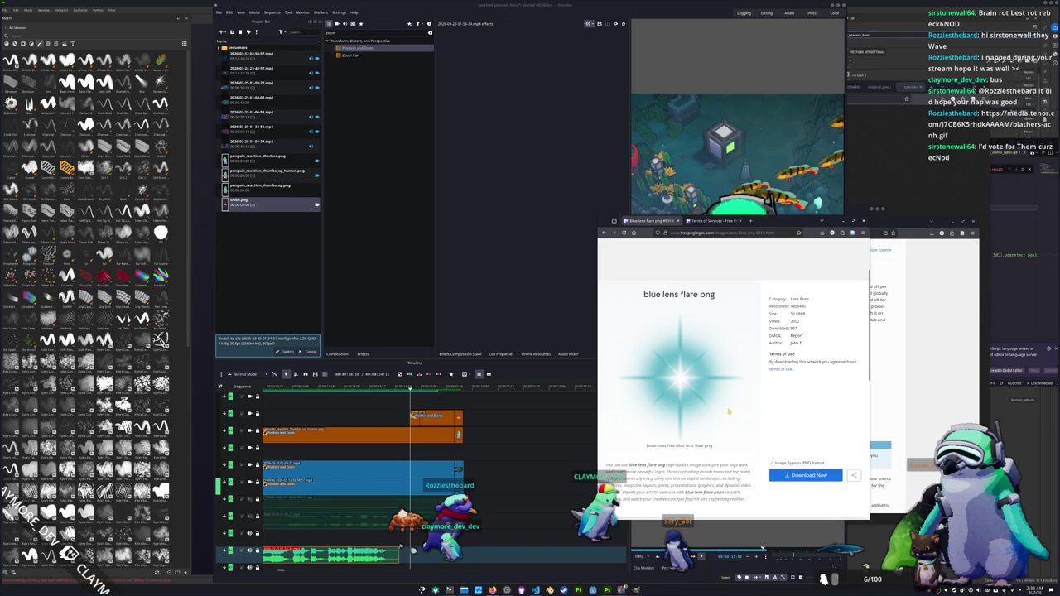
scroll(711, 424, "down", 2)
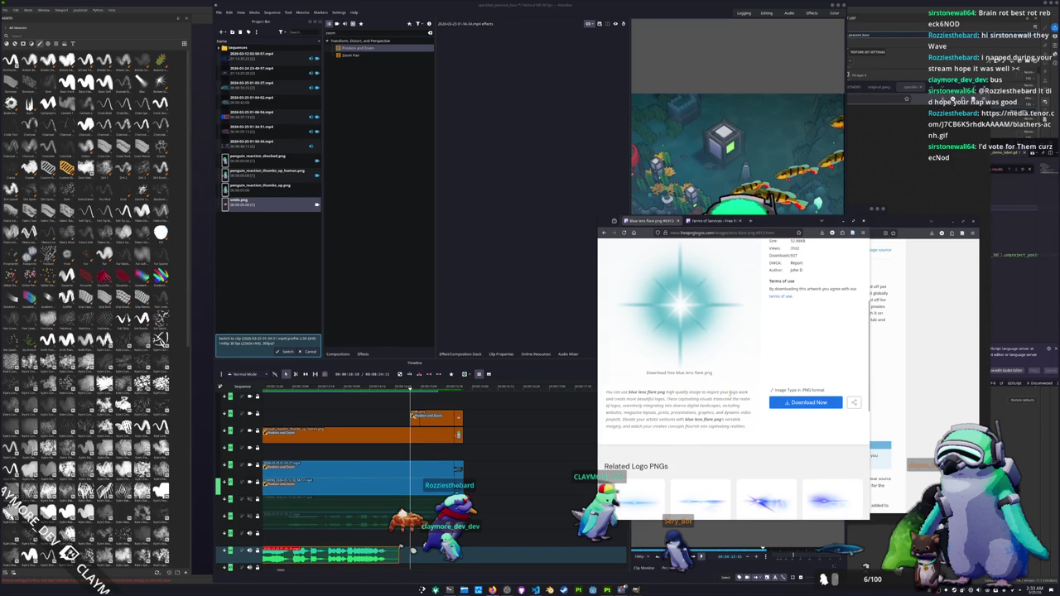
scroll(665, 419, "down", 1)
scroll(695, 421, "down", 3)
scroll(719, 422, "down", 3)
scroll(719, 421, "up", 5)
scroll(724, 422, "up", 3)
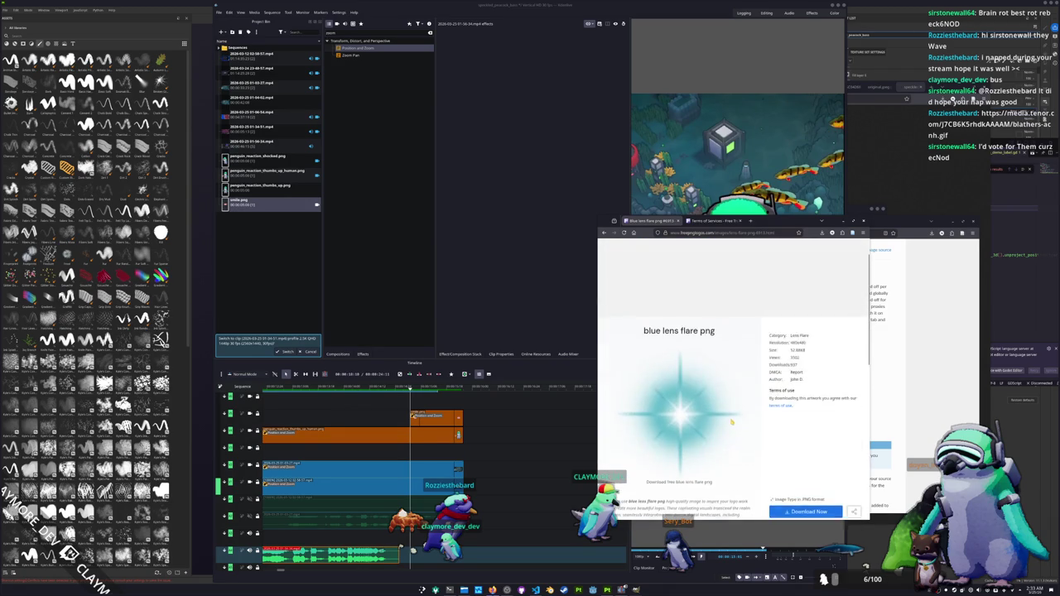
scroll(733, 423, "down", 1)
scroll(741, 425, "down", 2)
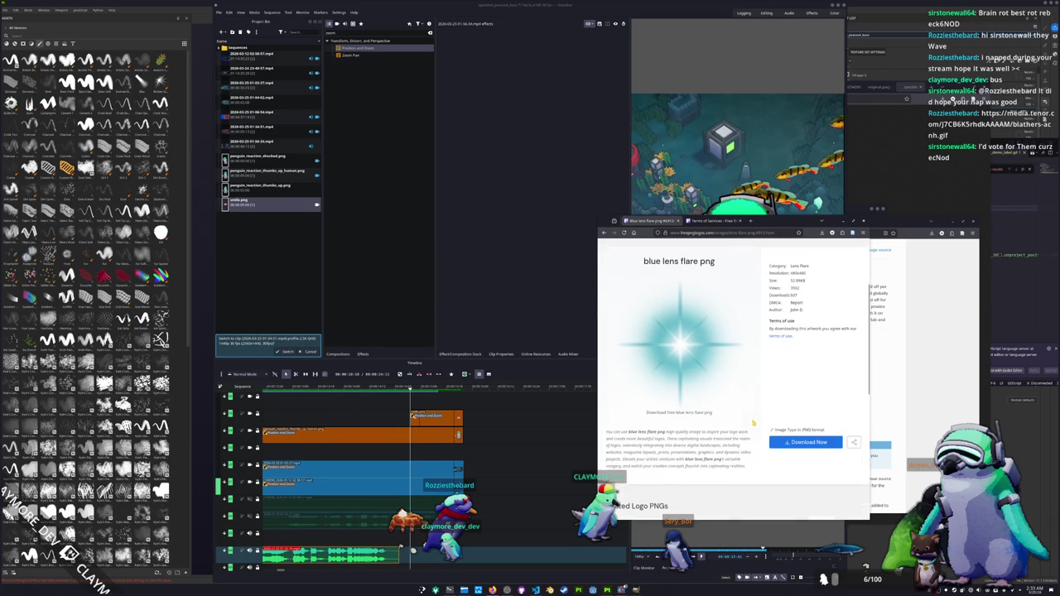
left_click(794, 439)
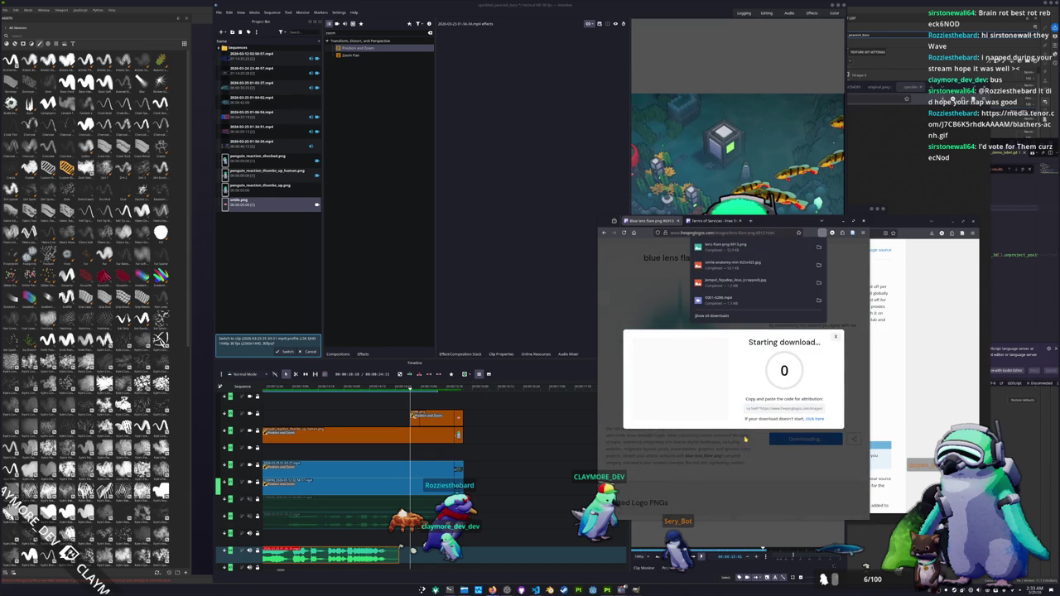
mouse_move(721, 246)
left_mouse_down()
mouse_move(368, 327)
mouse_move(227, 291)
left_mouse_up()
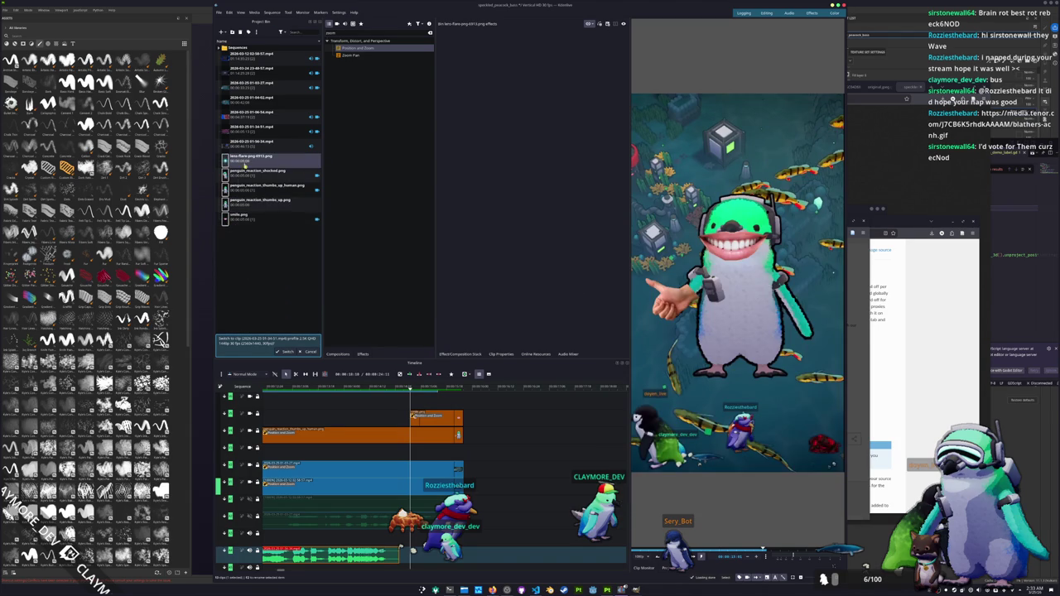
Drop the lens flare PNG onto the timeline and delete the misplaced copy.
left_click_drag(245, 166, 463, 400)
scroll(501, 436, "down", 3)
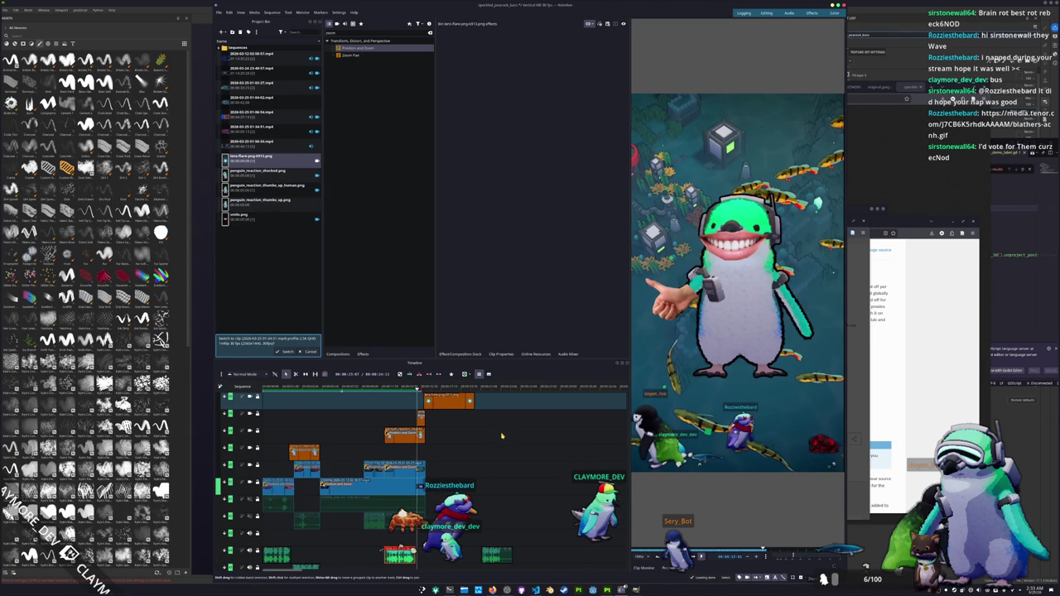
left_click(429, 402)
key("Delete")
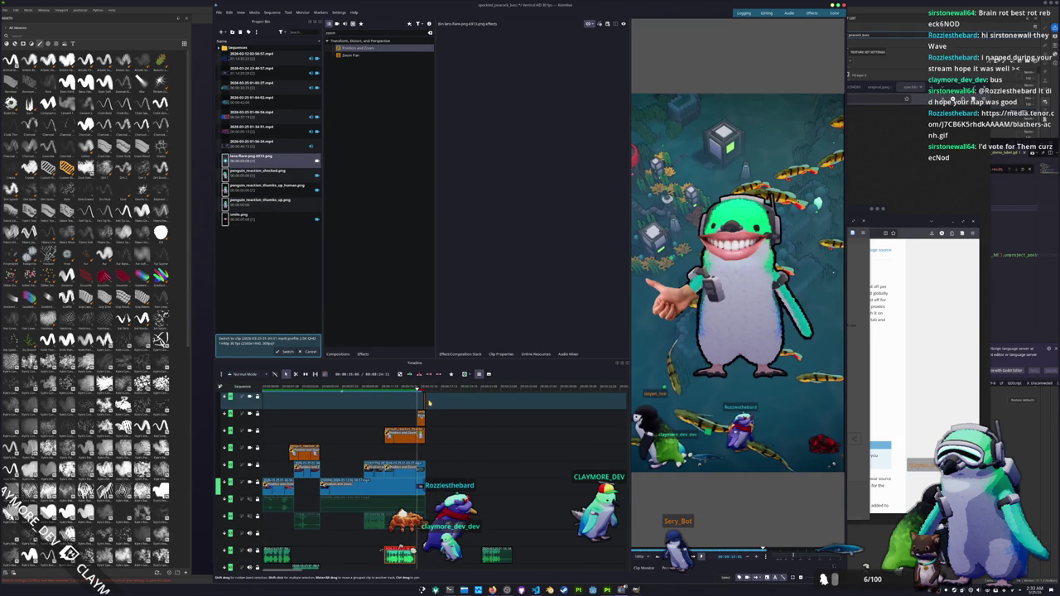
scroll(429, 403, "up", 3)
Slightly lengthen the lens flare clip on the top track over the penguin's face.
left_click(334, 387)
left_click(365, 404)
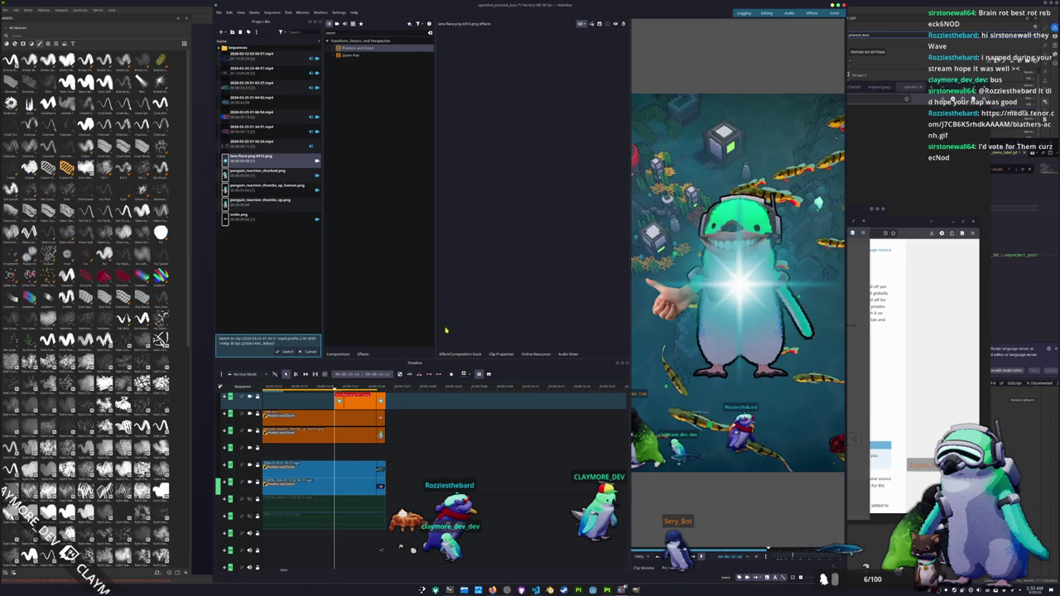
scroll(510, 439, "up", 2)
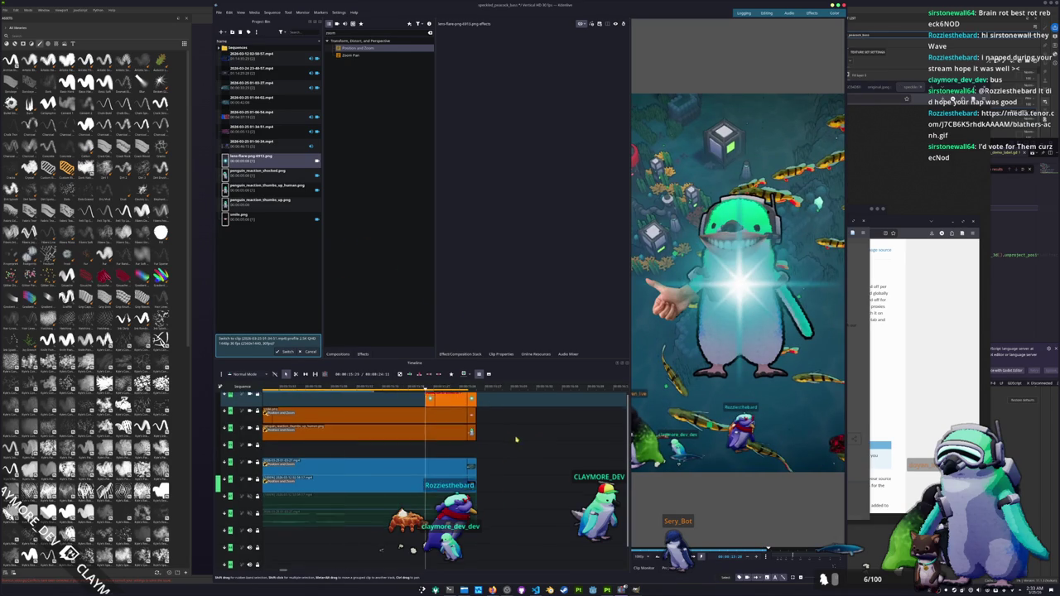
scroll(510, 439, "up", 1)
scroll(510, 439, "up", 1)
left_click(513, 387)
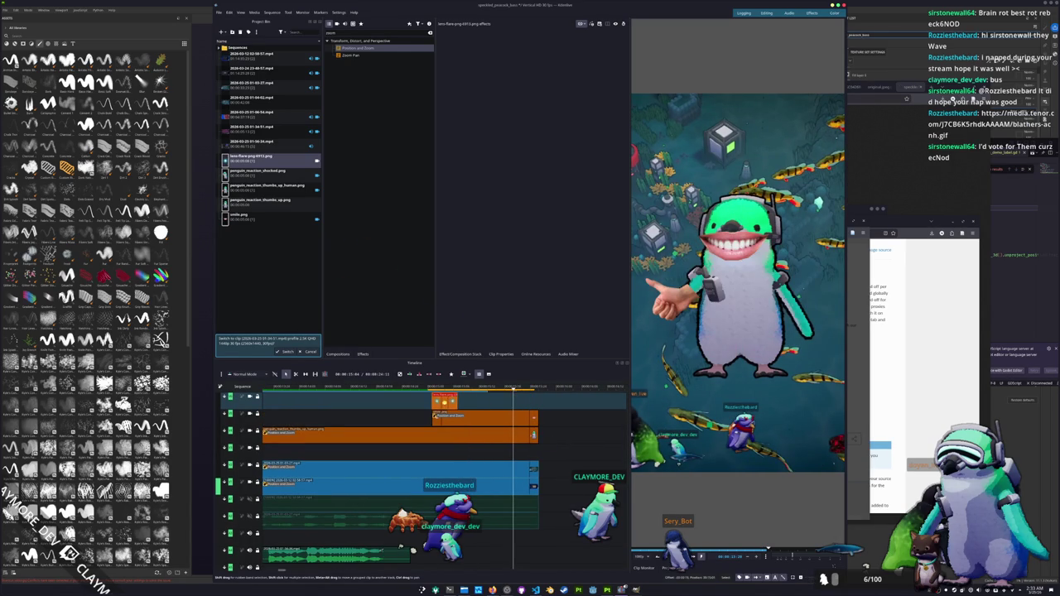
left_click(432, 387)
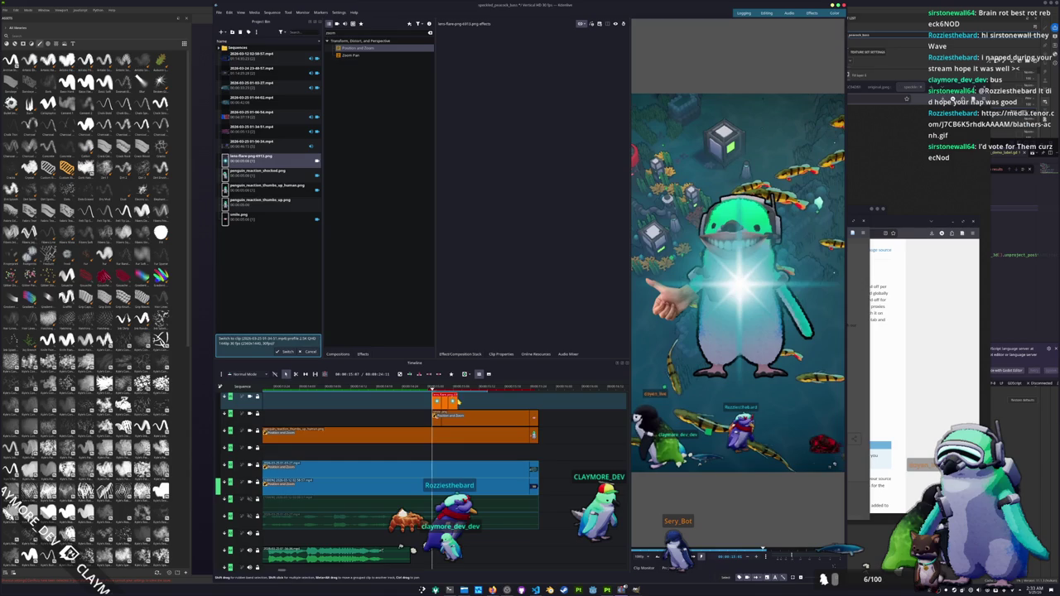
left_click_drag(459, 402, 477, 402)
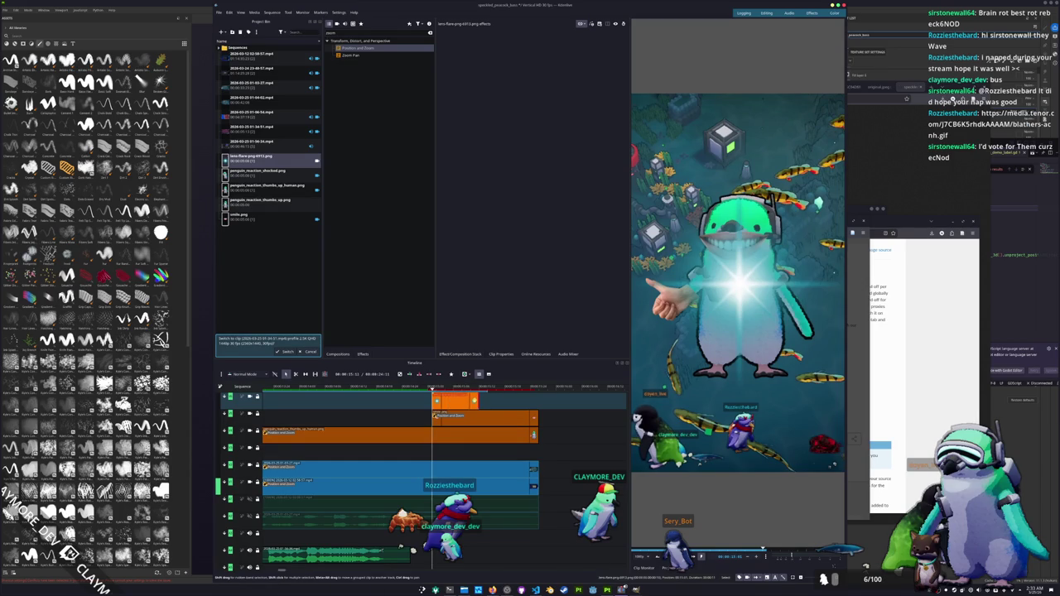
left_click(452, 401)
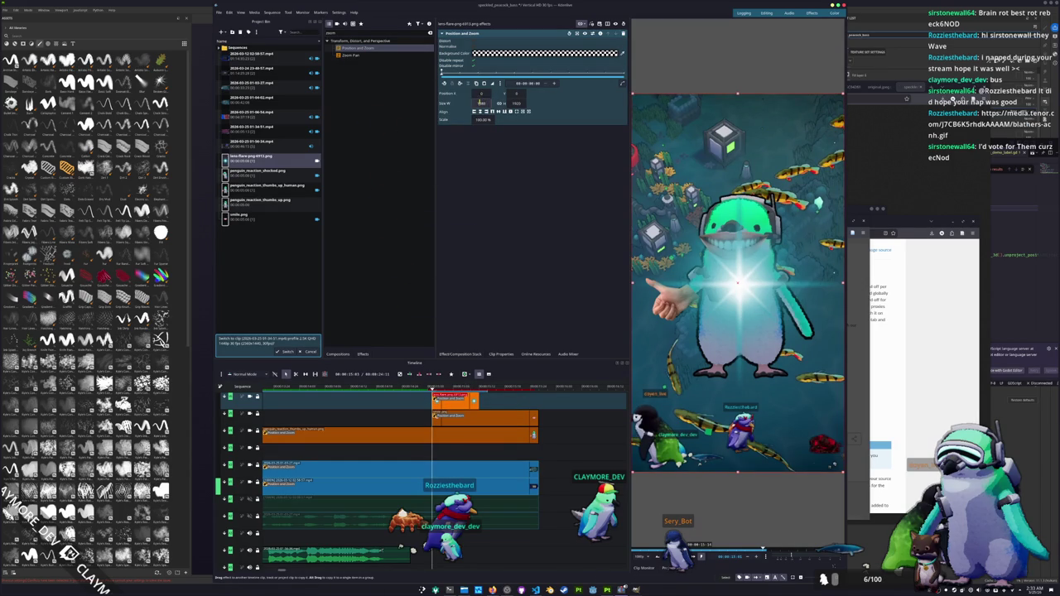
Reposition the lens flare over the penguin's eye in the monitor.
mouse_move(737, 281)
left_mouse_down()
mouse_move(757, 283)
mouse_move(761, 234)
left_mouse_up()
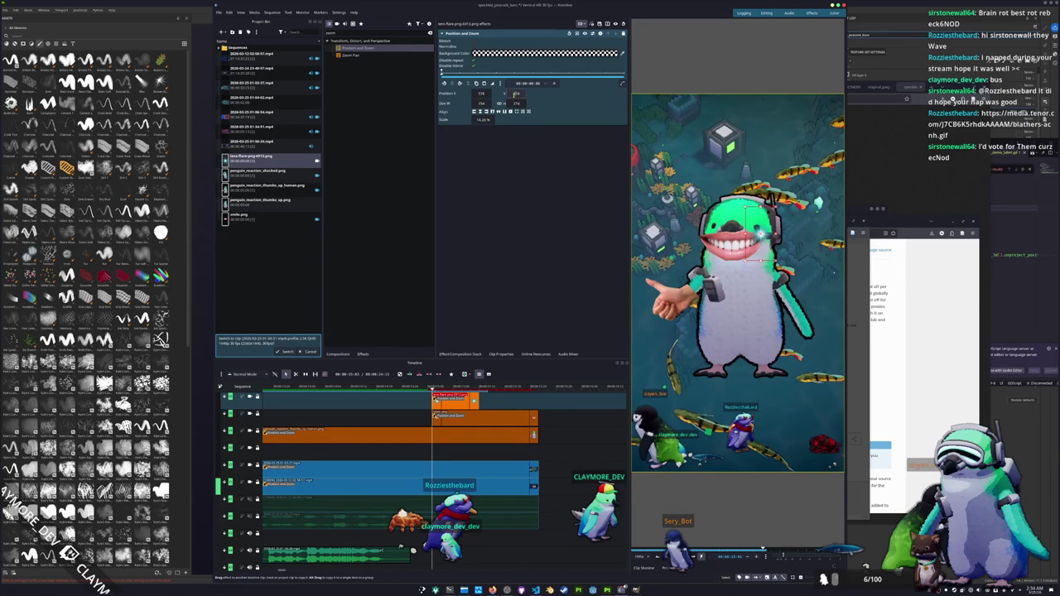
left_click_drag(761, 235, 759, 236)
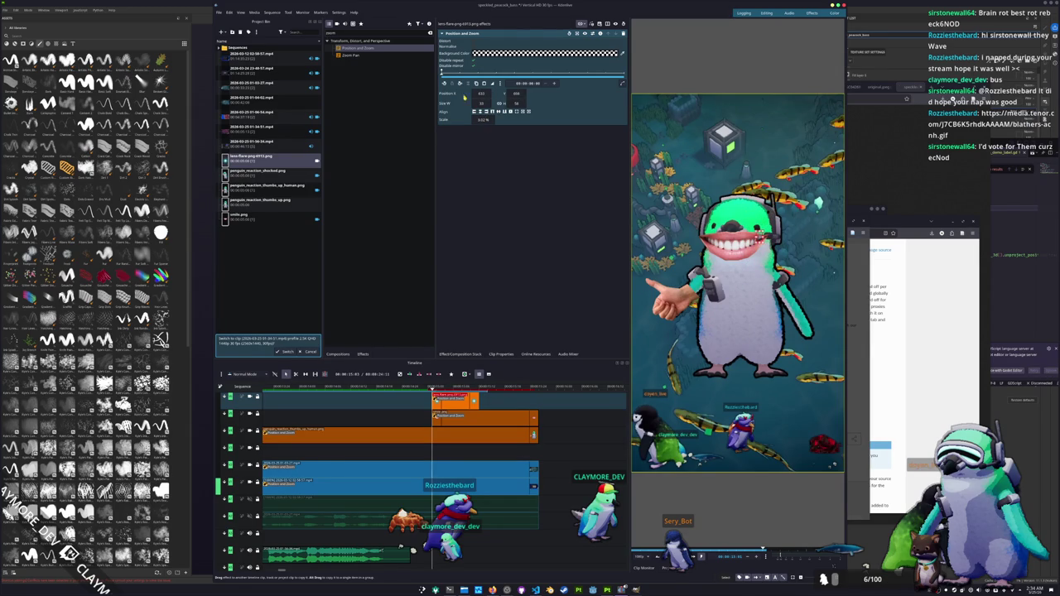
left_click(441, 388)
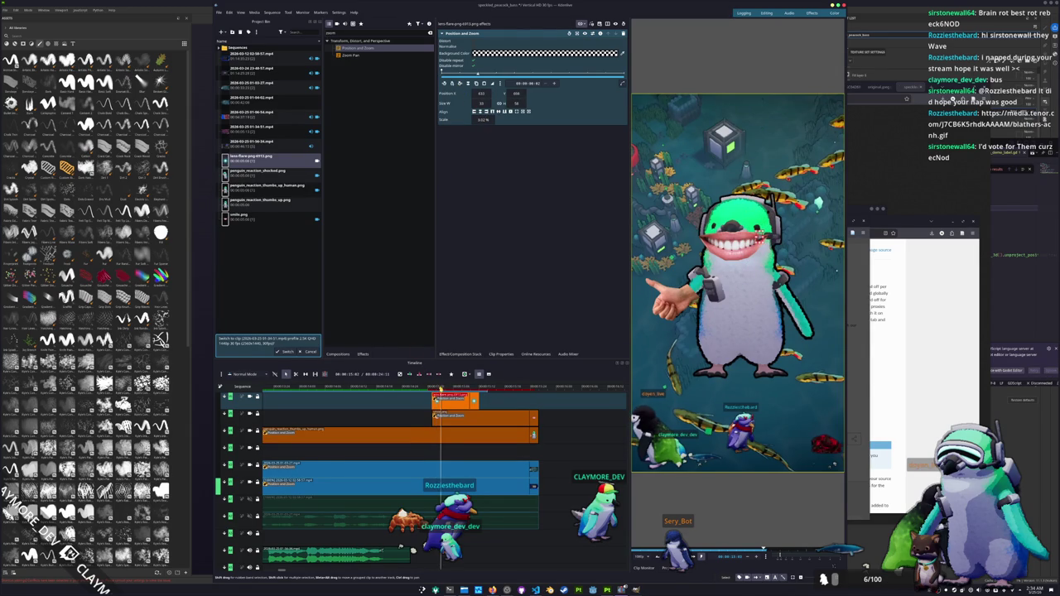
left_click(449, 387)
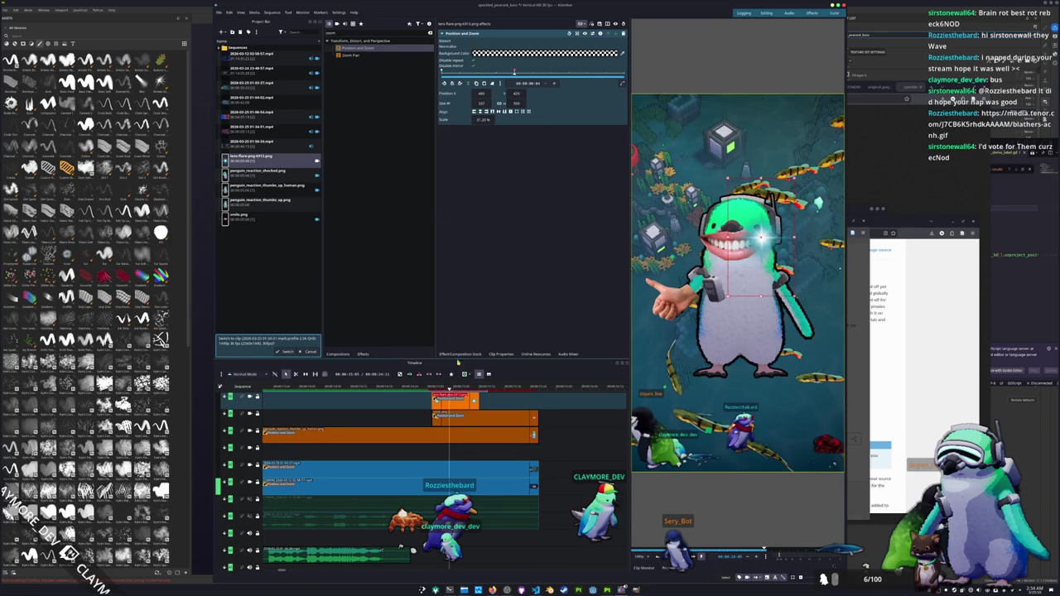
left_click_drag(455, 386, 479, 386)
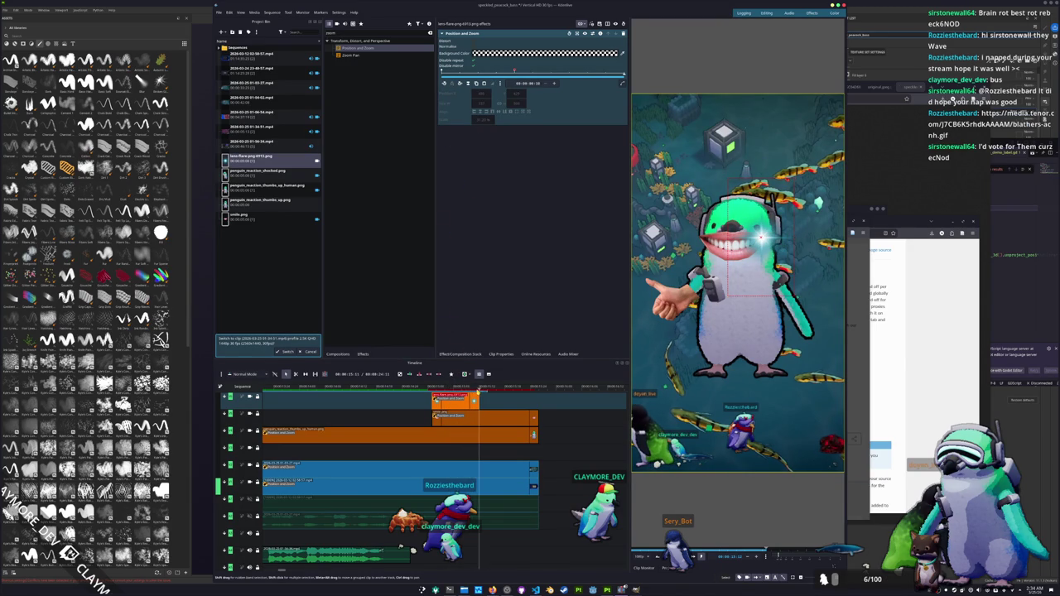
left_click(454, 85)
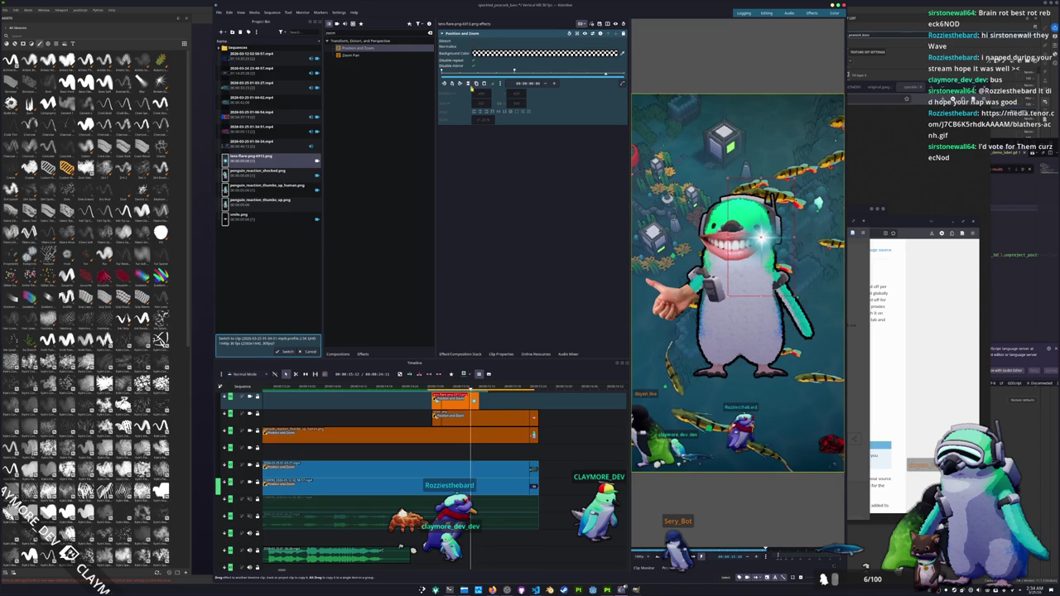
Keyframe the lens flare to grow from 0% to about 32% scale.
left_click(602, 75)
left_click_drag(761, 238, 763, 217)
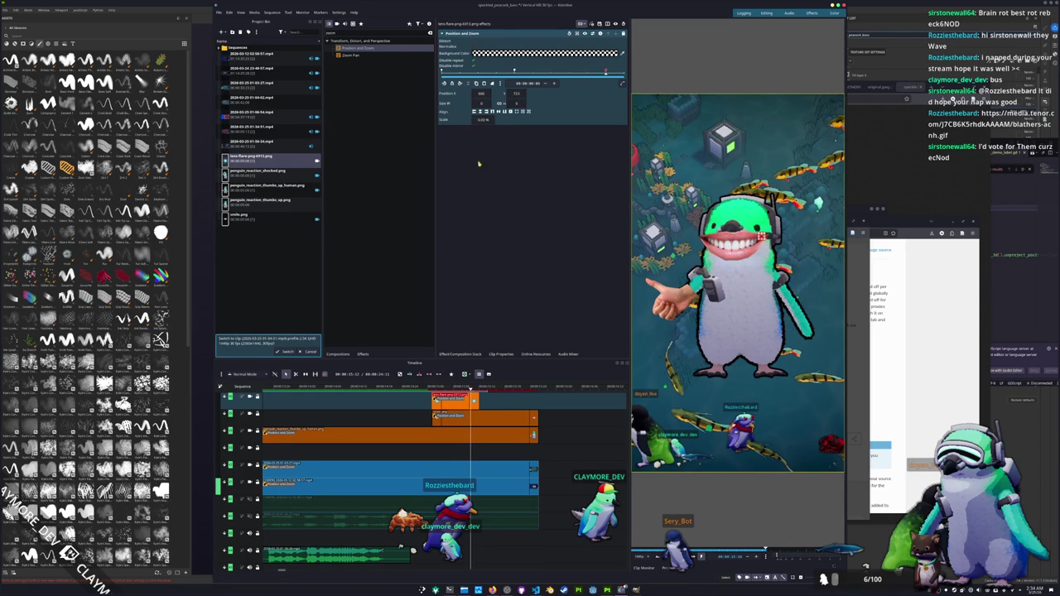
left_click(439, 389)
key("space")
left_click(436, 389)
left_click(454, 84)
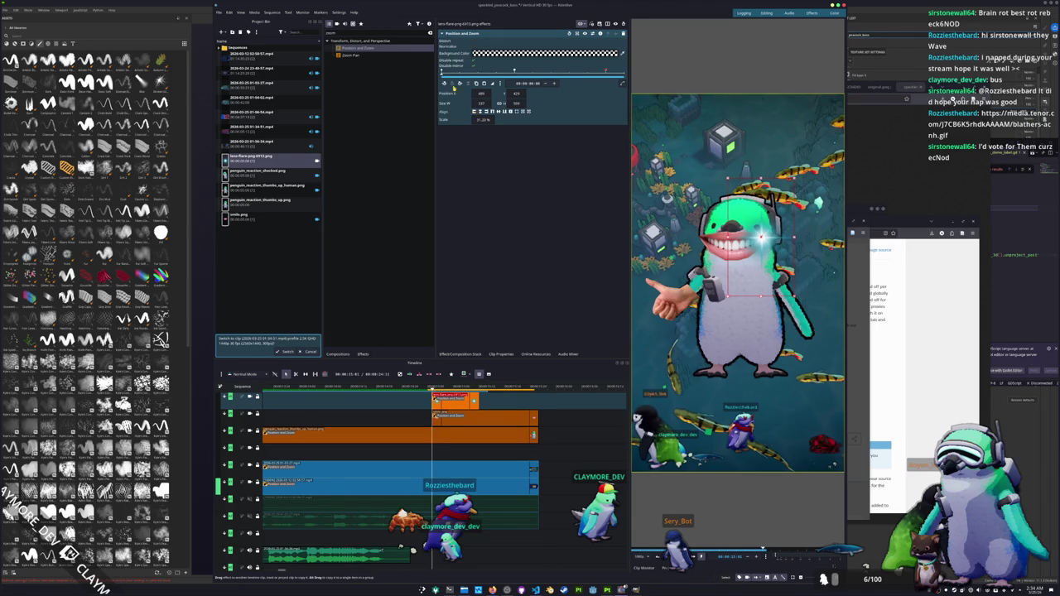
left_click(444, 82)
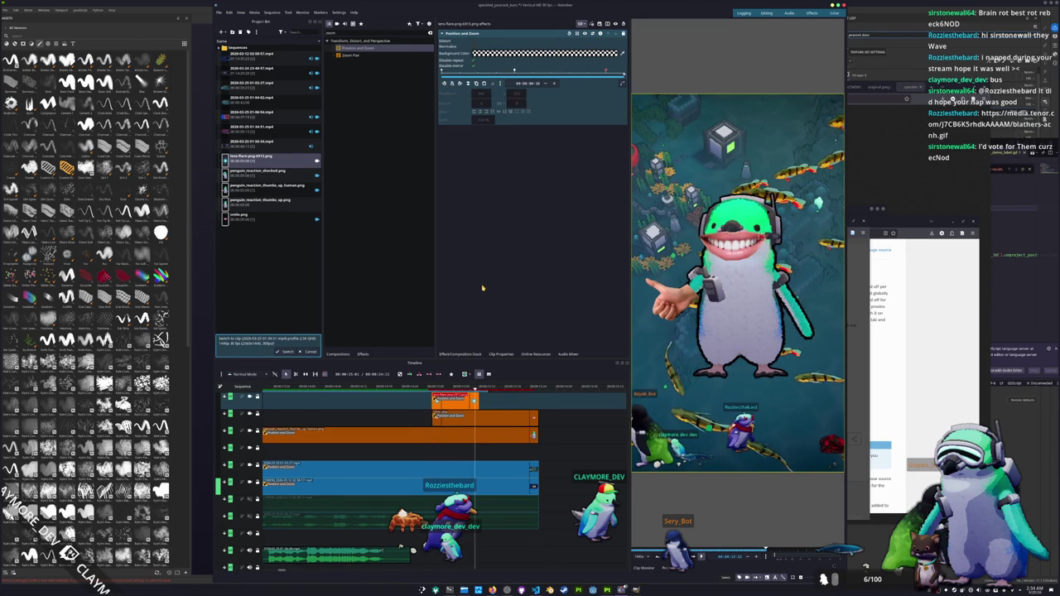
left_click(475, 387)
left_click(450, 387)
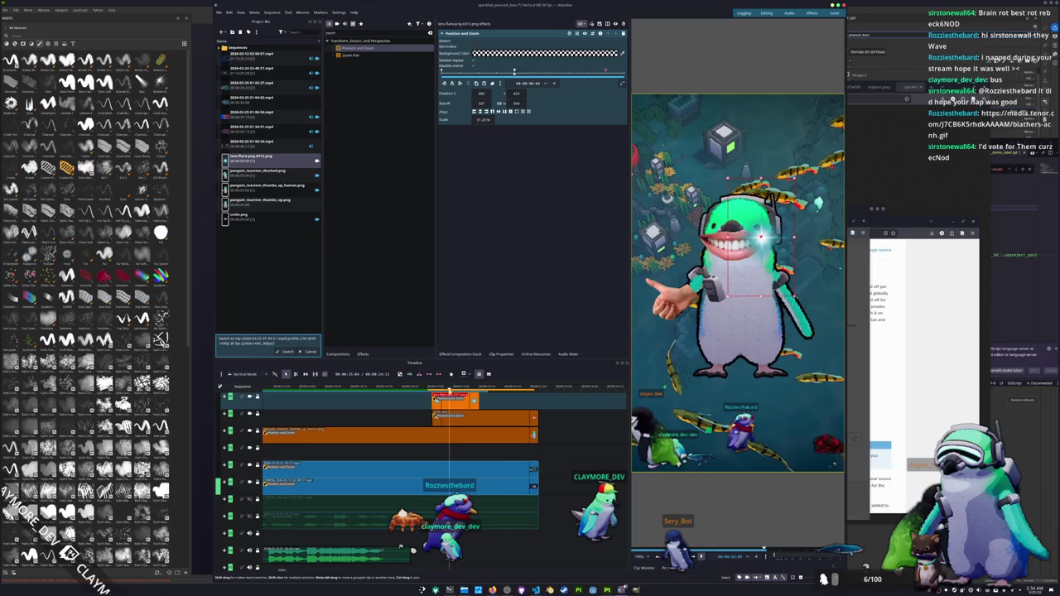
Extend the lens-flare clip on the top track and preview its animation.
left_click_drag(480, 403, 521, 402)
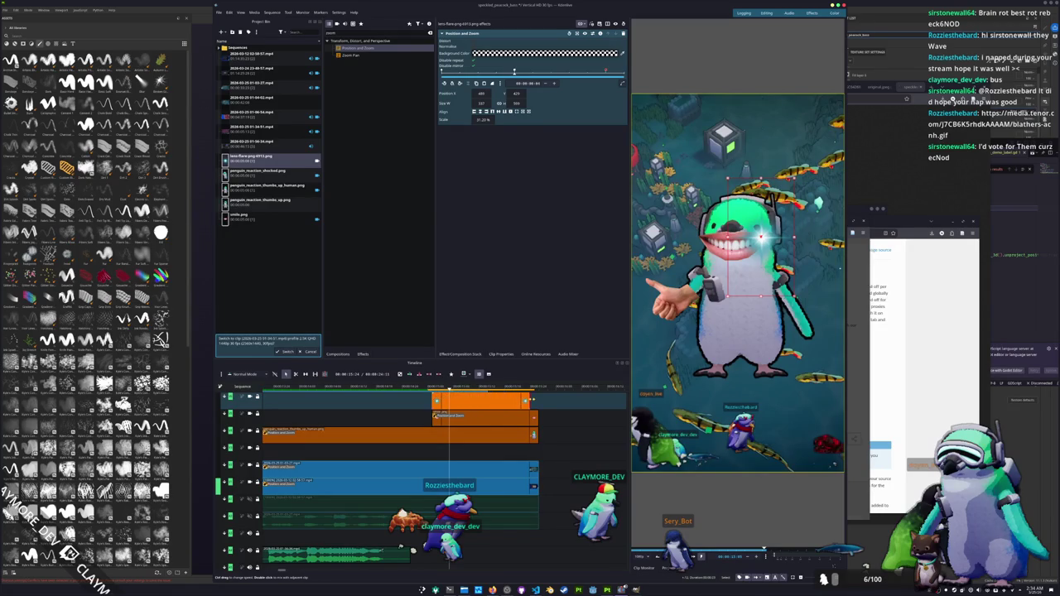
left_click(435, 401)
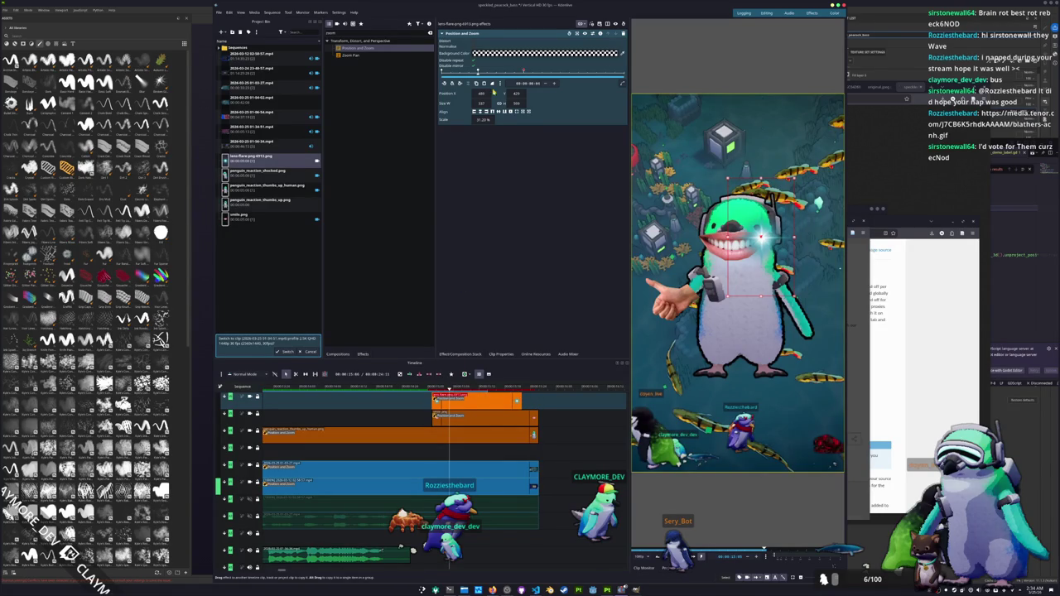
key("space")
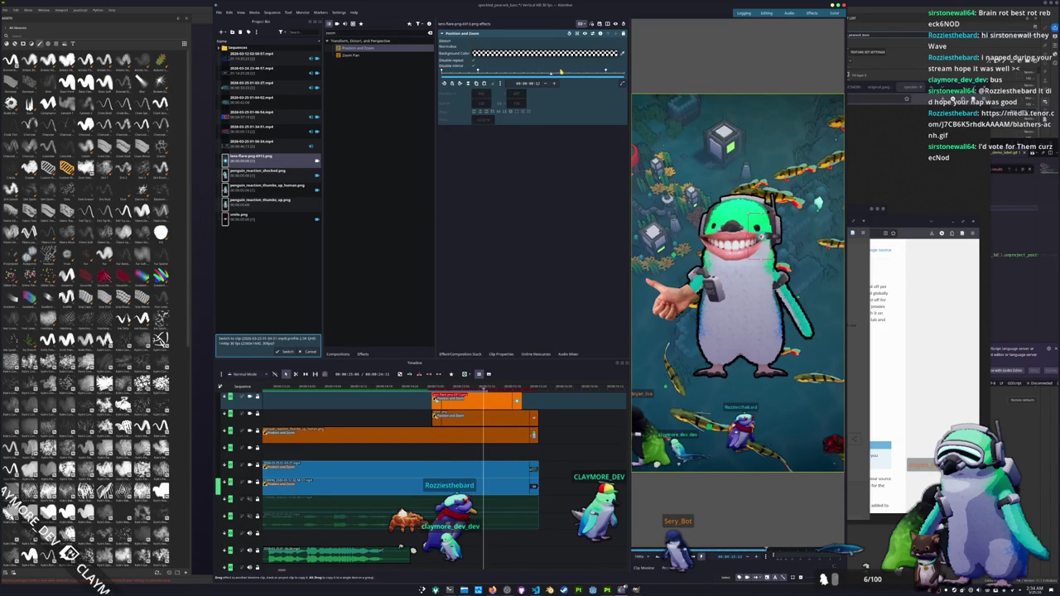
scroll(482, 119, "up", 10)
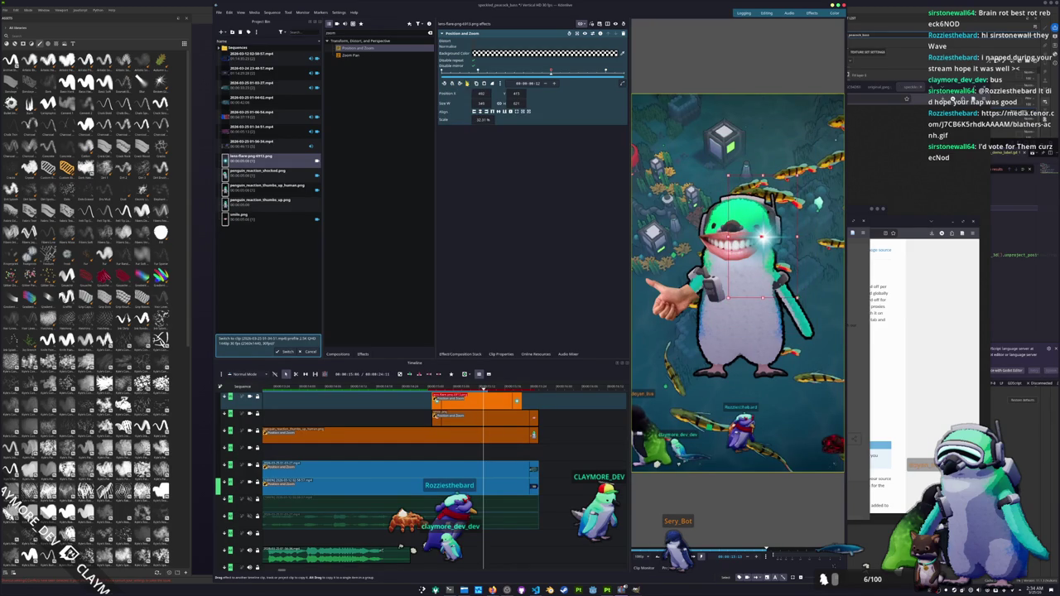
left_click(448, 84)
left_click(453, 85)
left_click(444, 84)
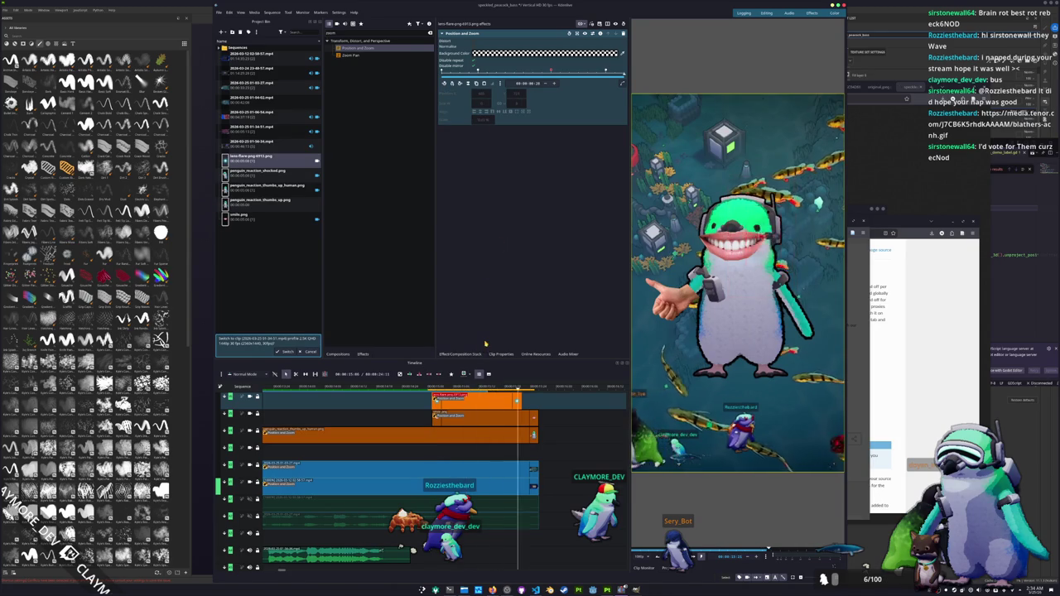
left_click_drag(561, 388, 573, 388)
left_click(415, 388)
key("space")
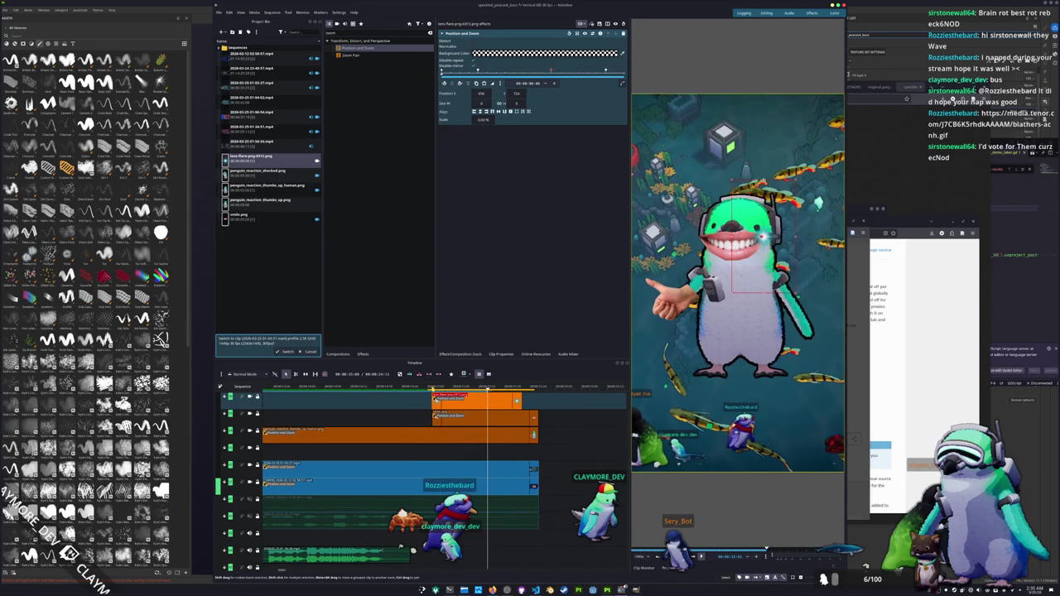
left_click(434, 414)
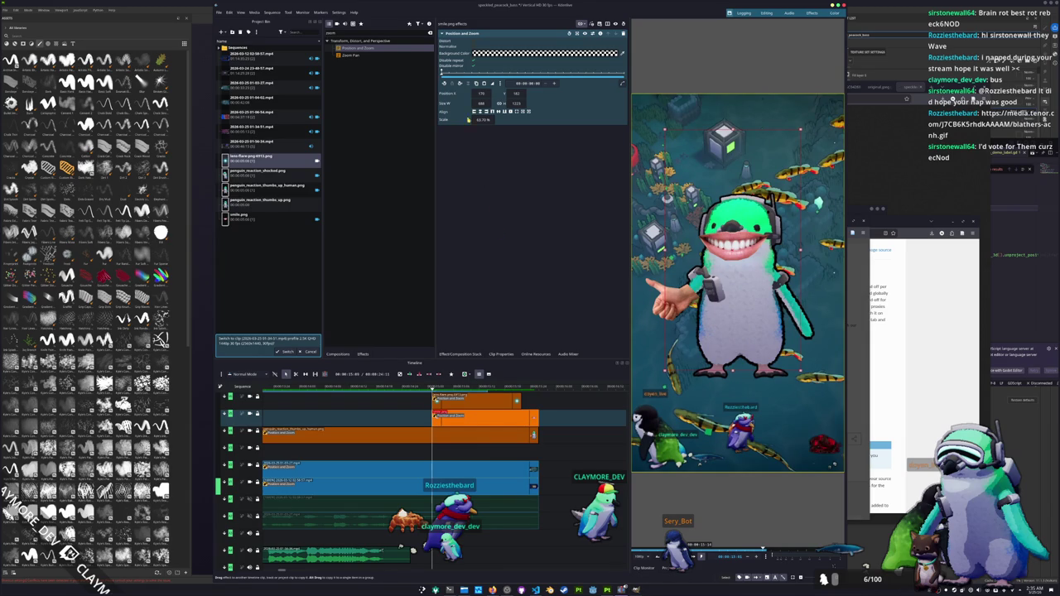
Shrink the smile overlay to 0% scale at its first keyframe and preview.
key("space")
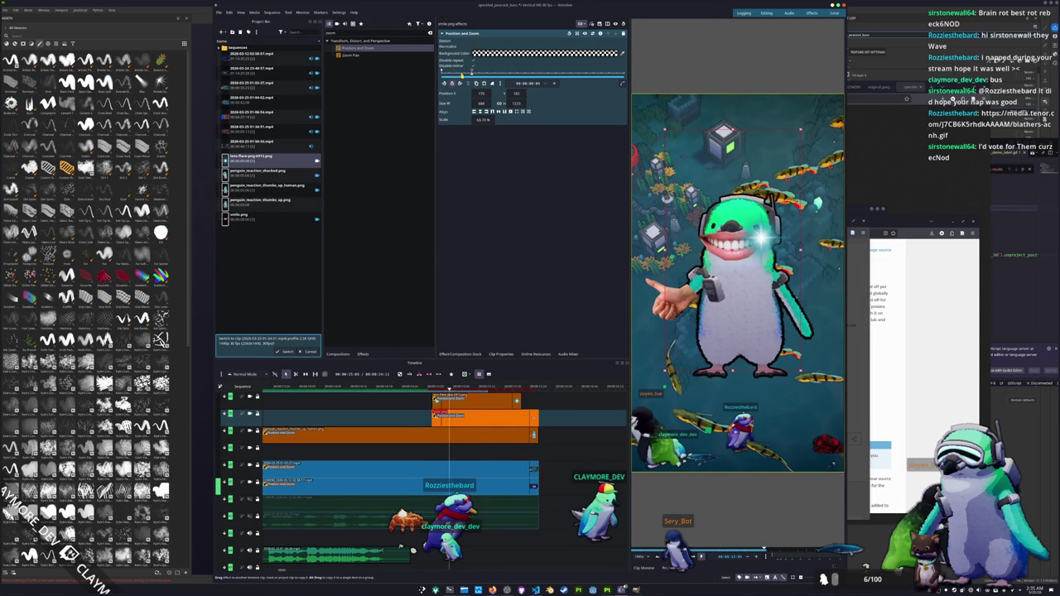
left_click(445, 82)
left_click_drag(479, 120, 464, 120)
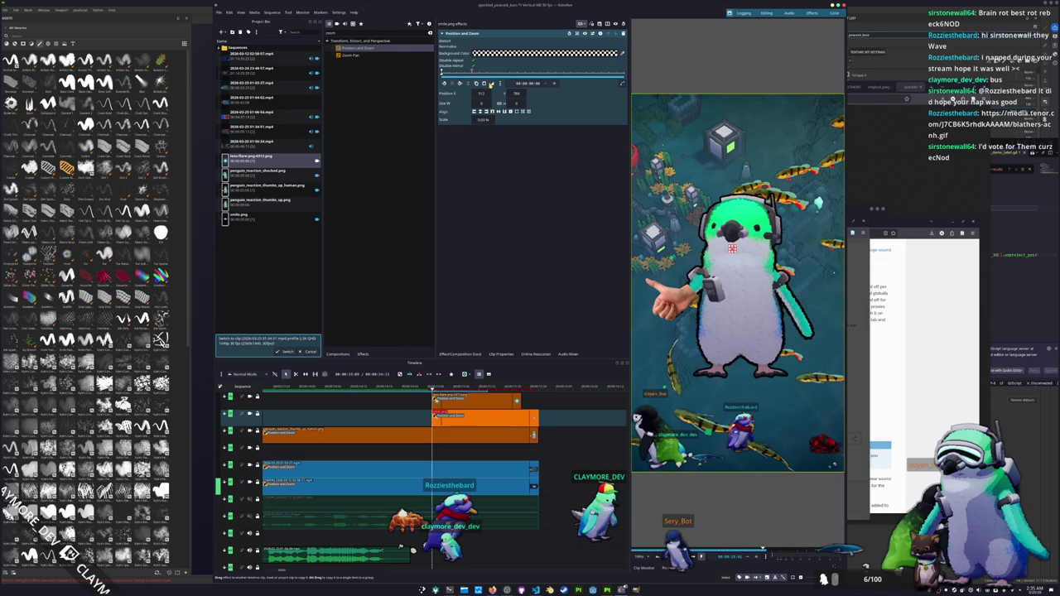
left_click(491, 83)
left_click(509, 183)
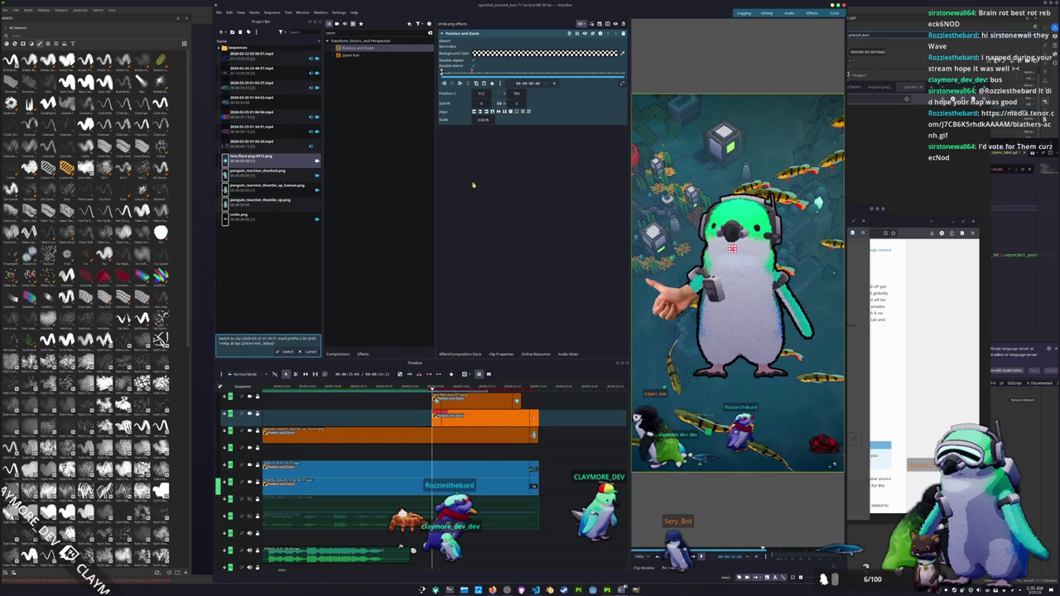
left_click(449, 386)
key("space")
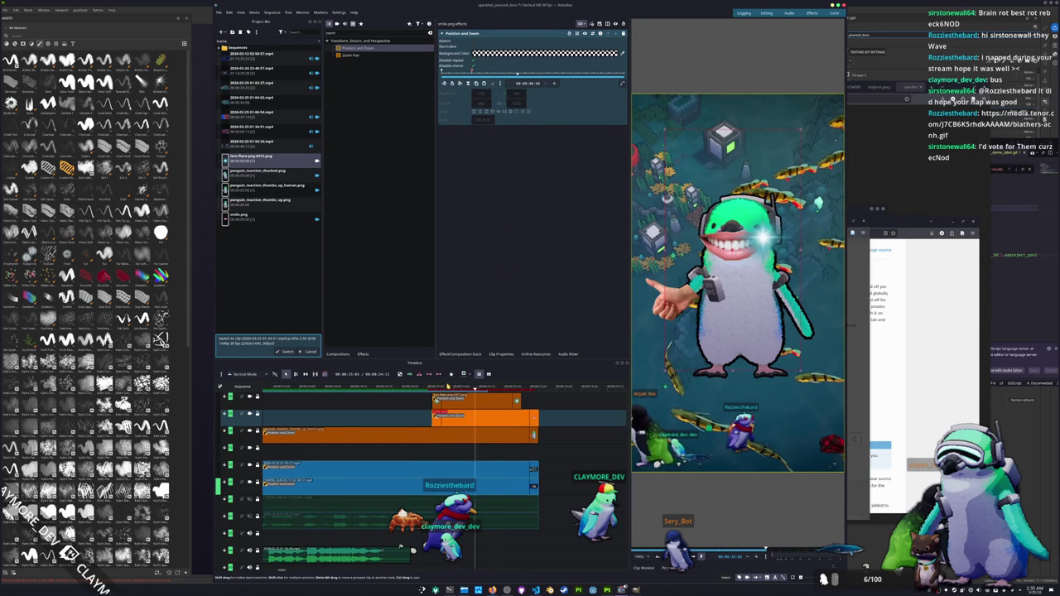
left_click(436, 387)
left_click(433, 387)
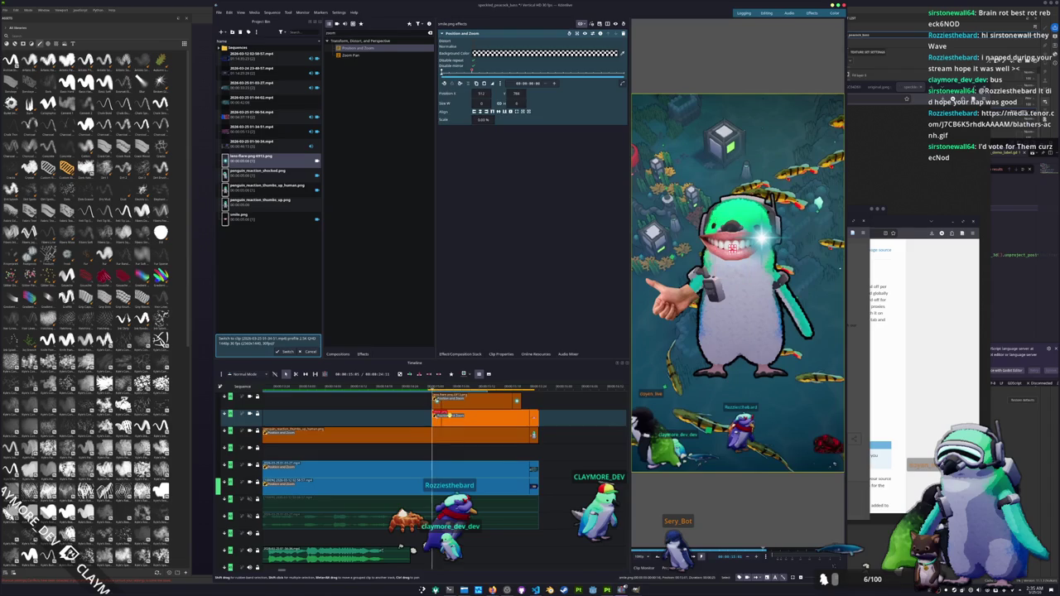
Browse keyframe interpolation types, setting the next smile keyframe to Linear.
left_click(462, 83)
left_click(492, 84)
left_click(505, 100)
left_click(444, 83)
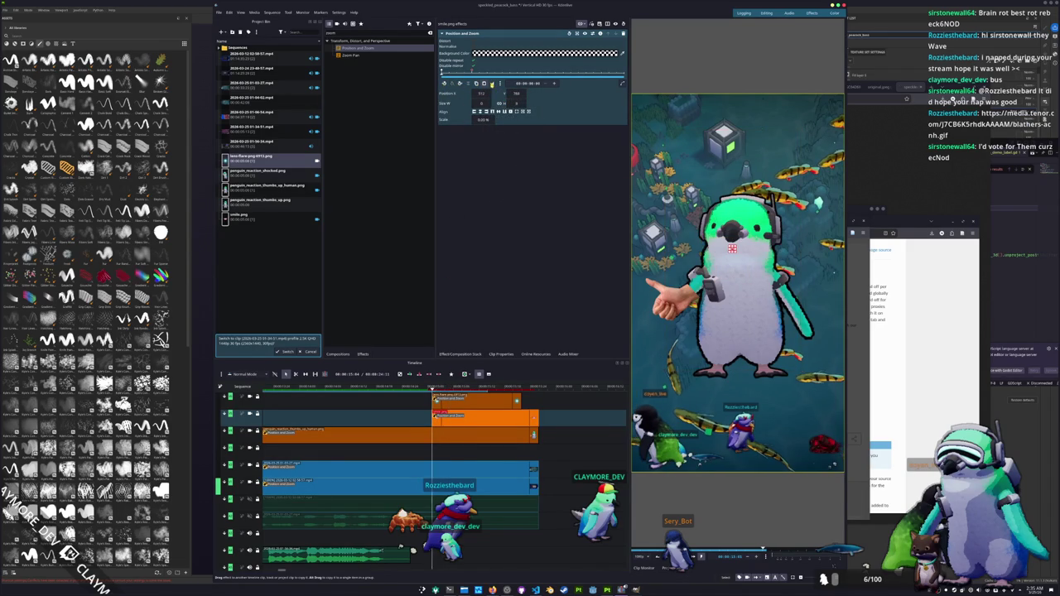
left_click(492, 84)
left_click(505, 147)
left_click(458, 83)
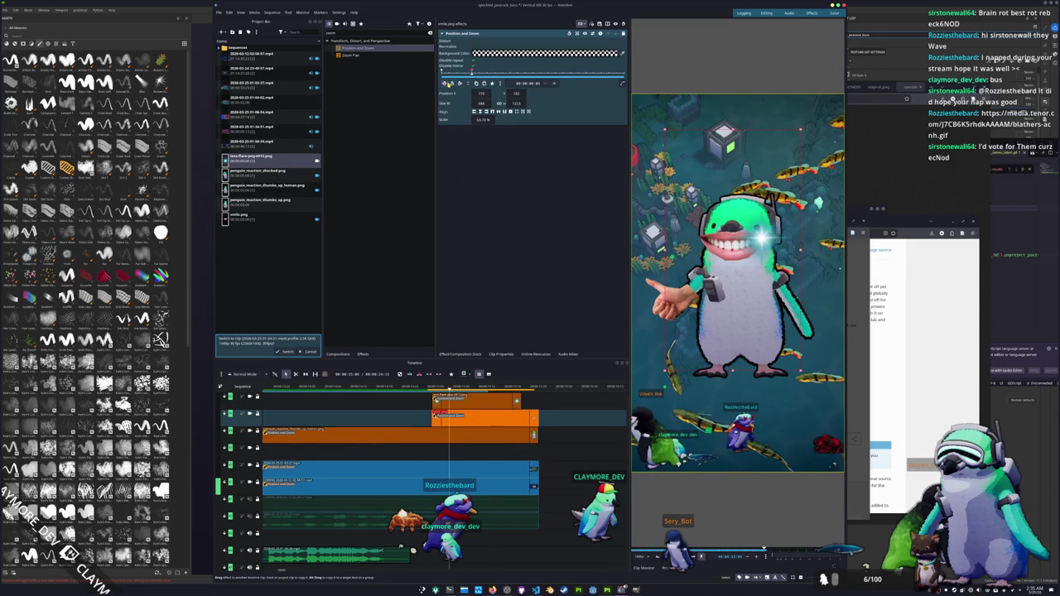
left_click(492, 84)
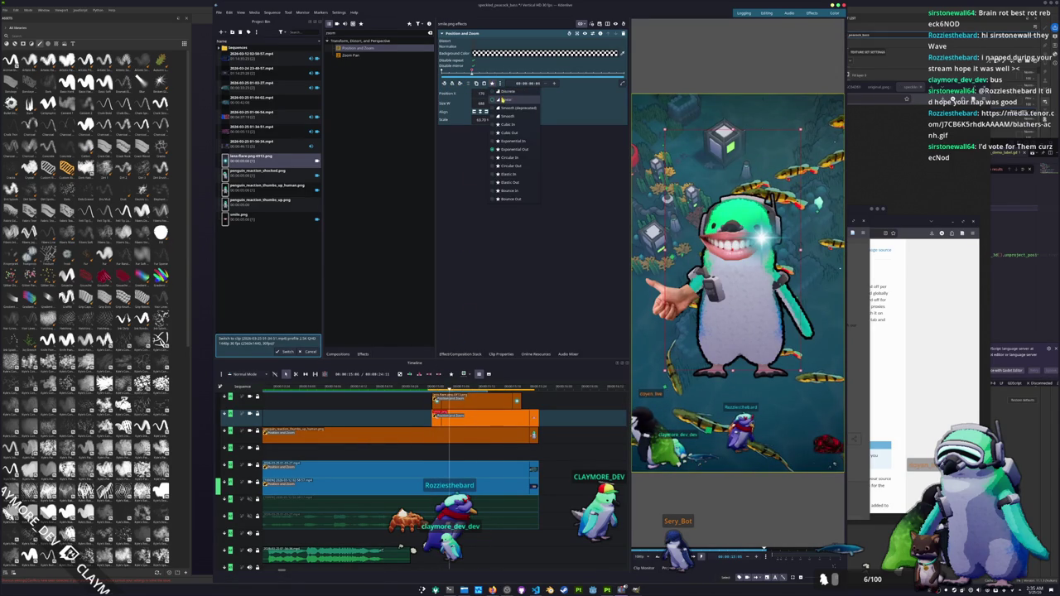
left_click(502, 99)
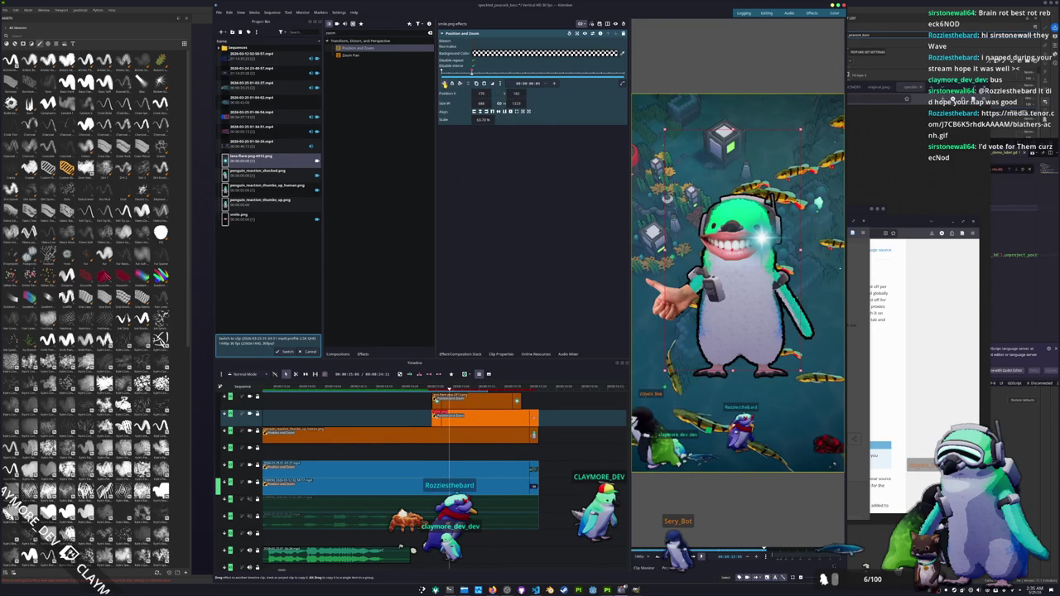
Give the first smile keyframe an Elastic Out ease and preview the pop-in.
left_click(459, 83)
left_click(492, 84)
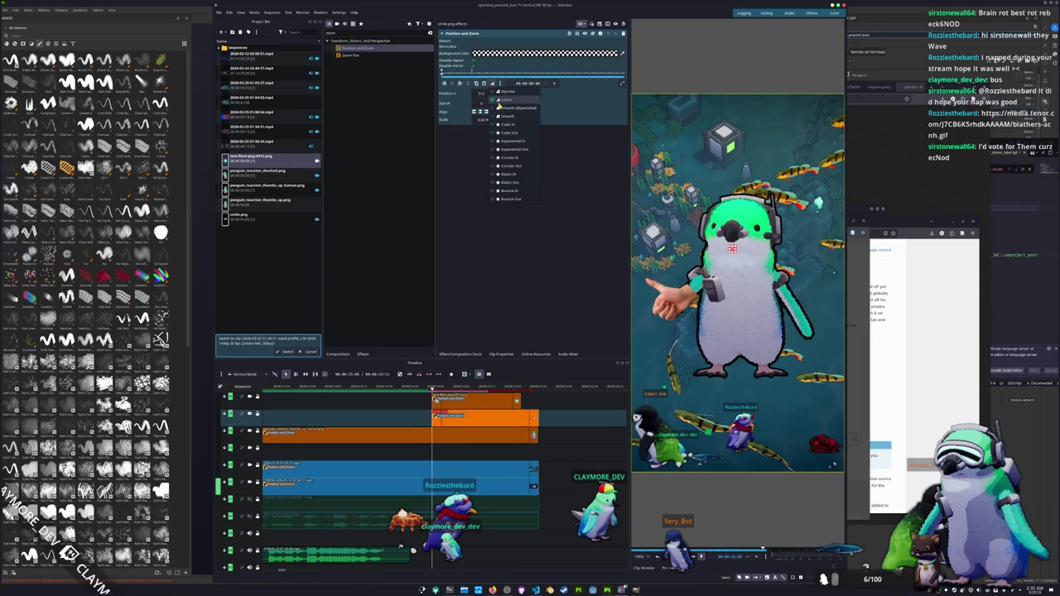
left_click(509, 182)
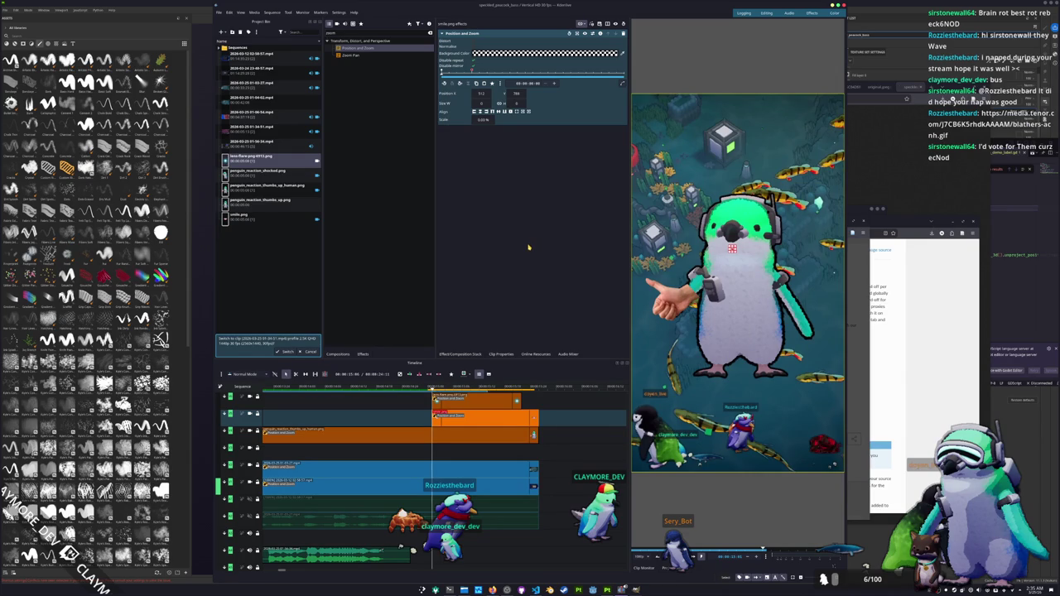
key("space")
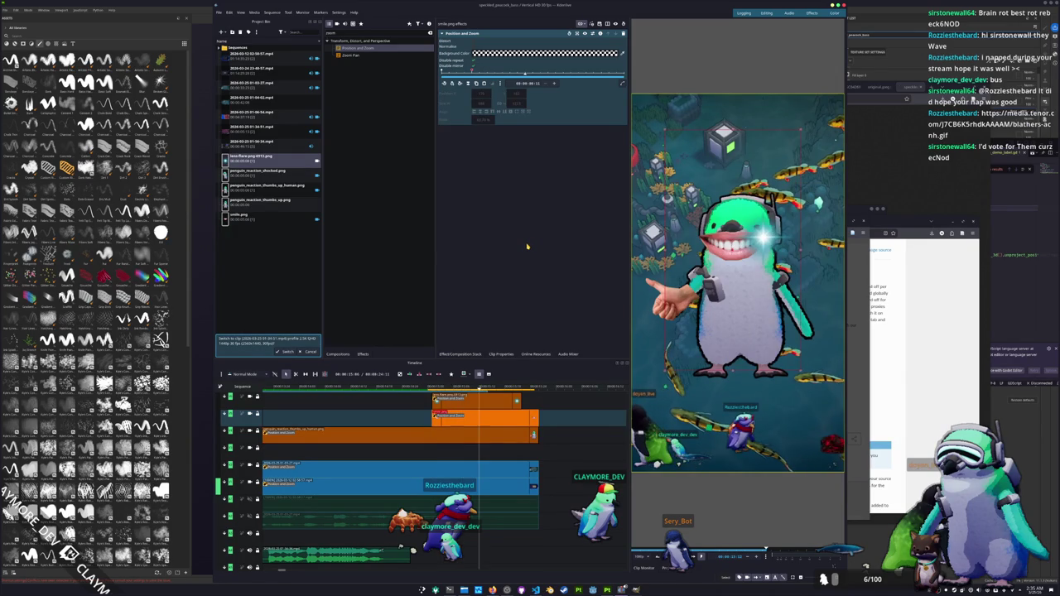
key("j")
key("Left")
key("Left")
key("Left")
key("Left")
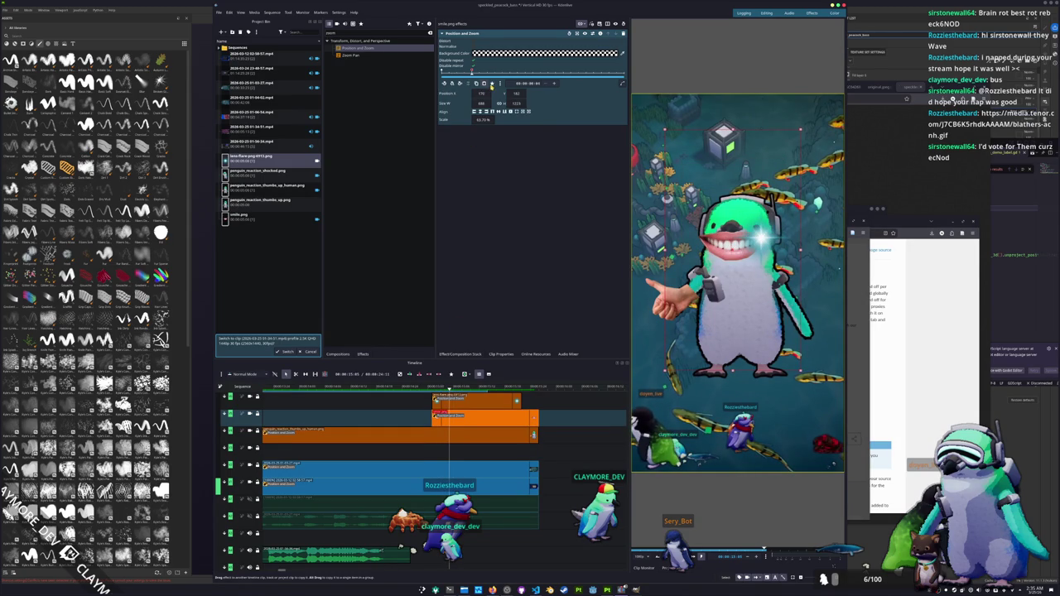
Try other easing types on the smile's Position and Zoom keyframe.
left_click(499, 84)
left_click(503, 99)
left_click(452, 83)
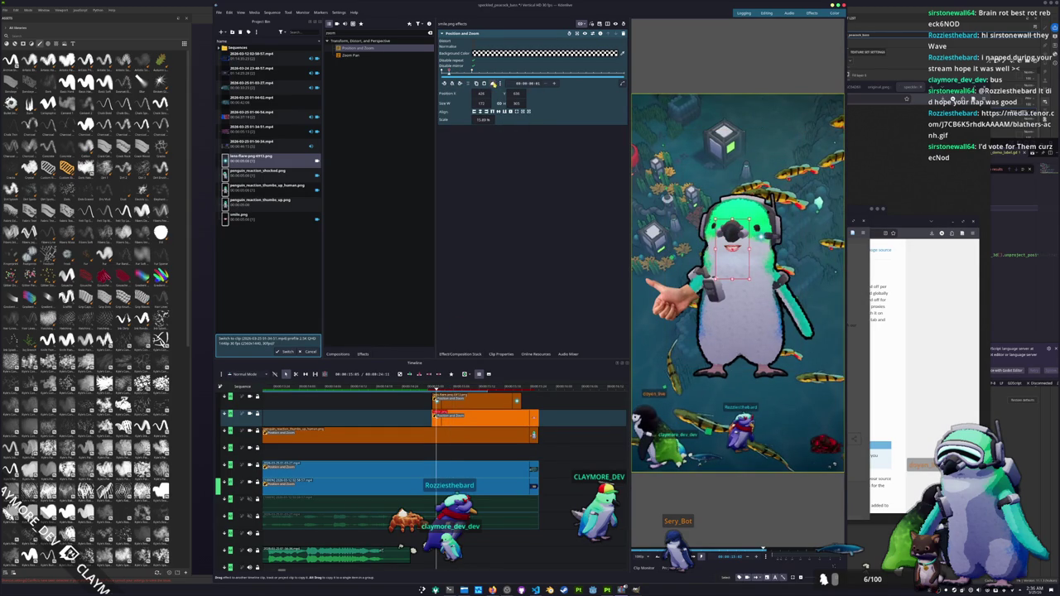
left_click(494, 84)
left_click(509, 157)
left_click(461, 84)
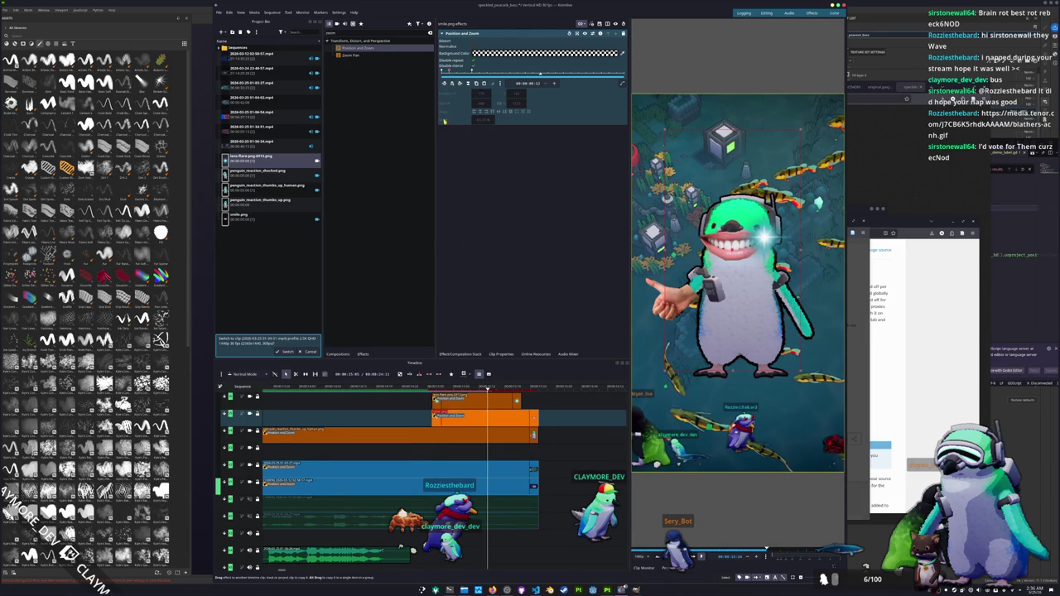
Preview the smile animation, then set its first keyframe back to Elastic Out.
left_click(444, 83)
left_click(444, 84)
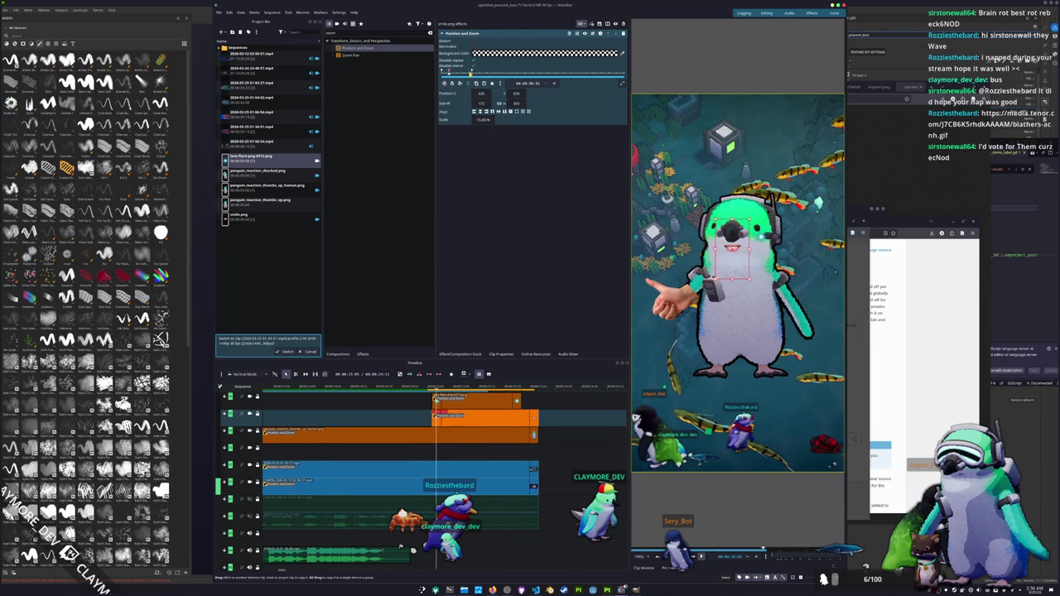
left_click_drag(472, 72, 501, 72)
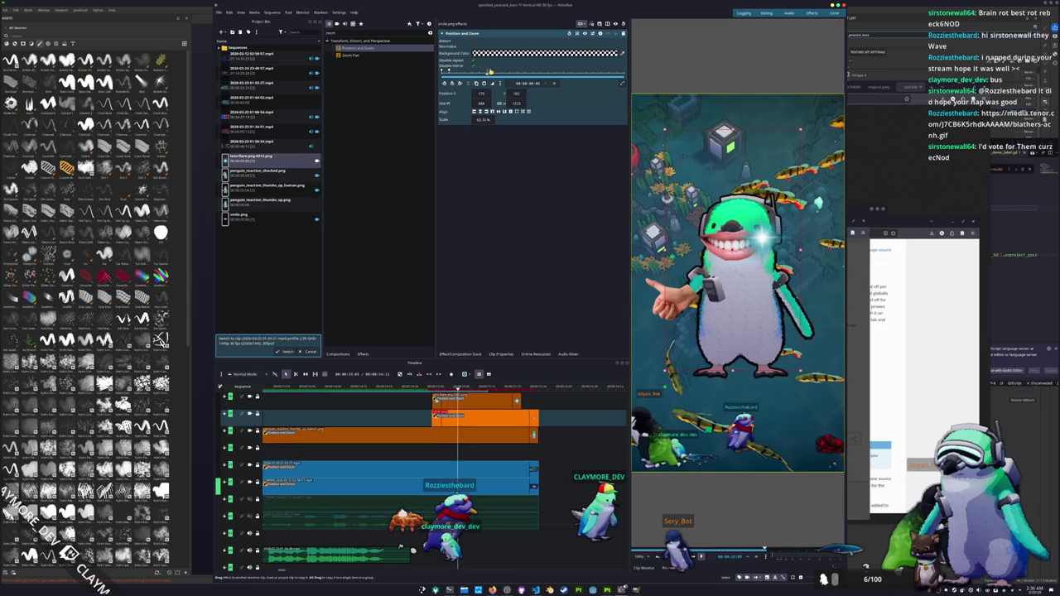
key("space")
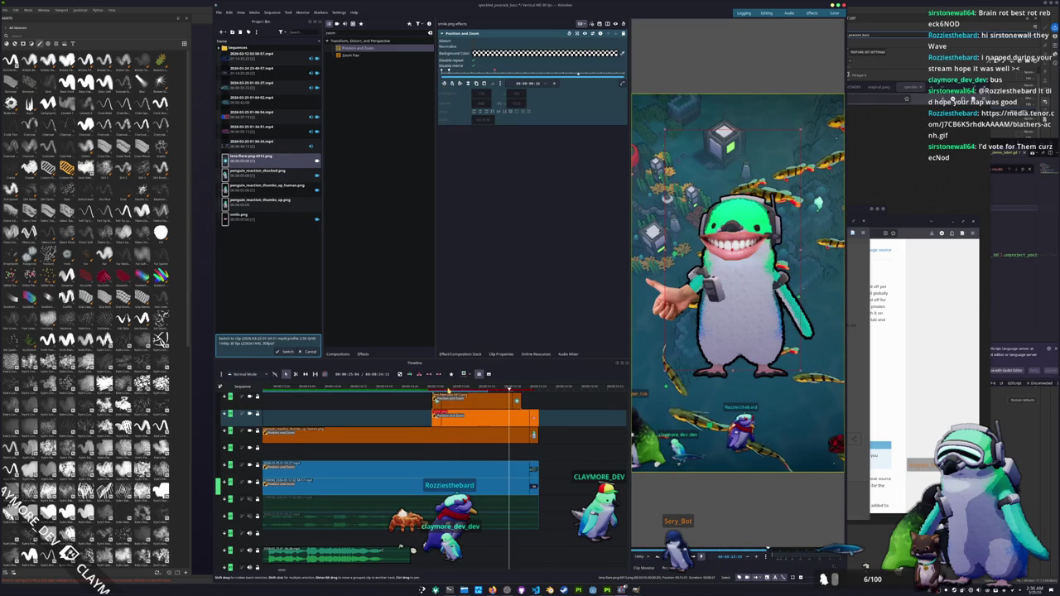
left_click(428, 387)
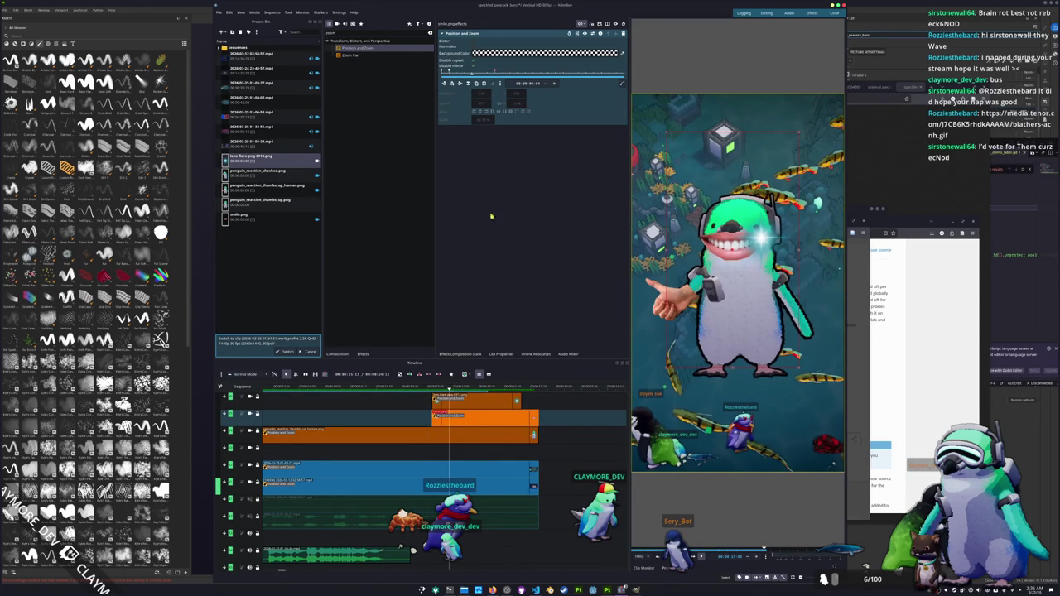
left_click(496, 70)
left_click(445, 83)
left_click(453, 88)
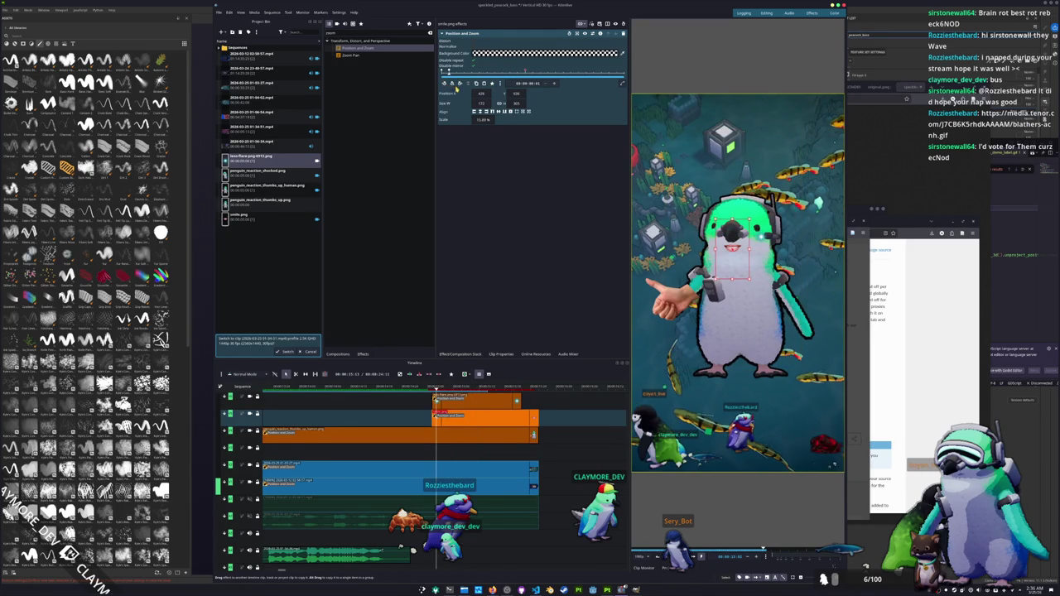
left_click(493, 83)
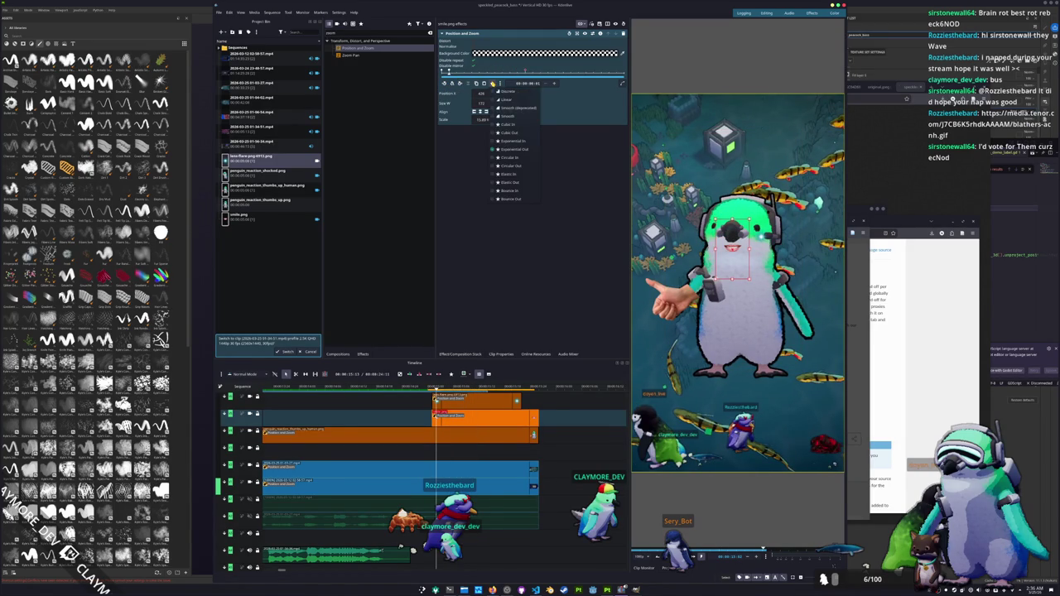
left_click(495, 183)
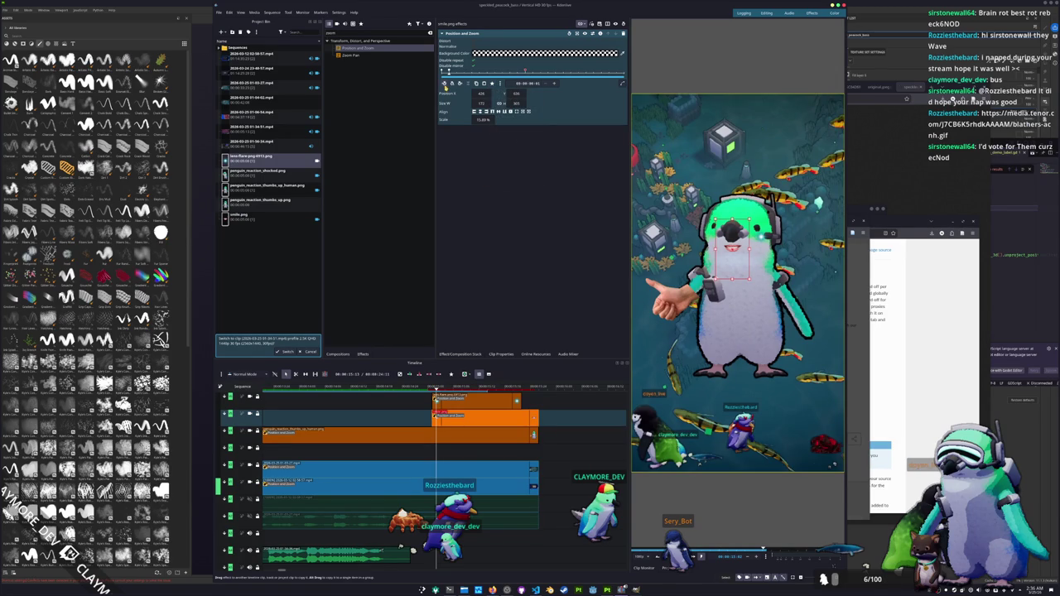
left_click(480, 400)
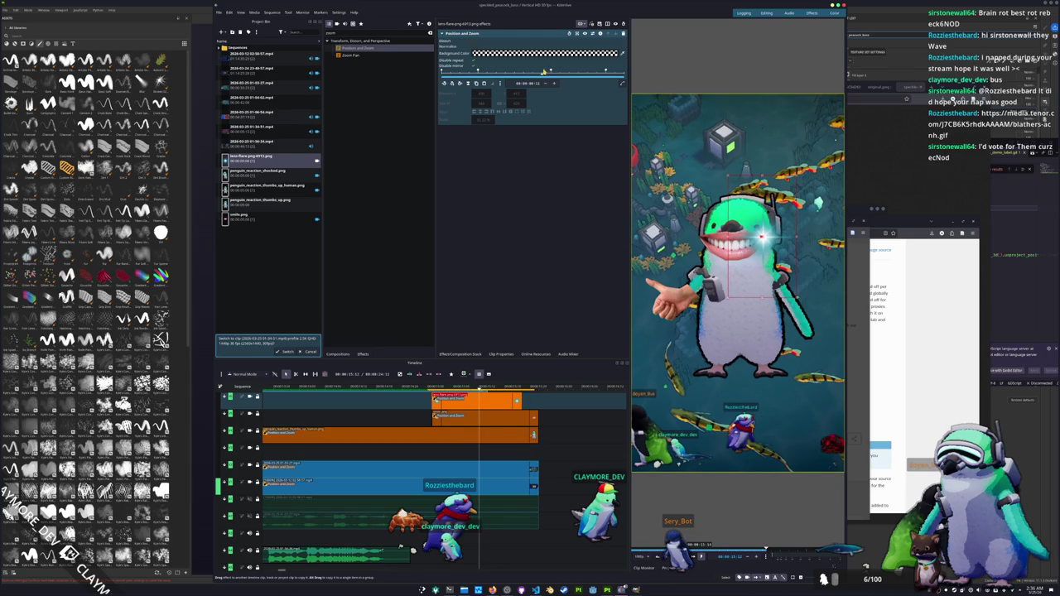
left_click(477, 72)
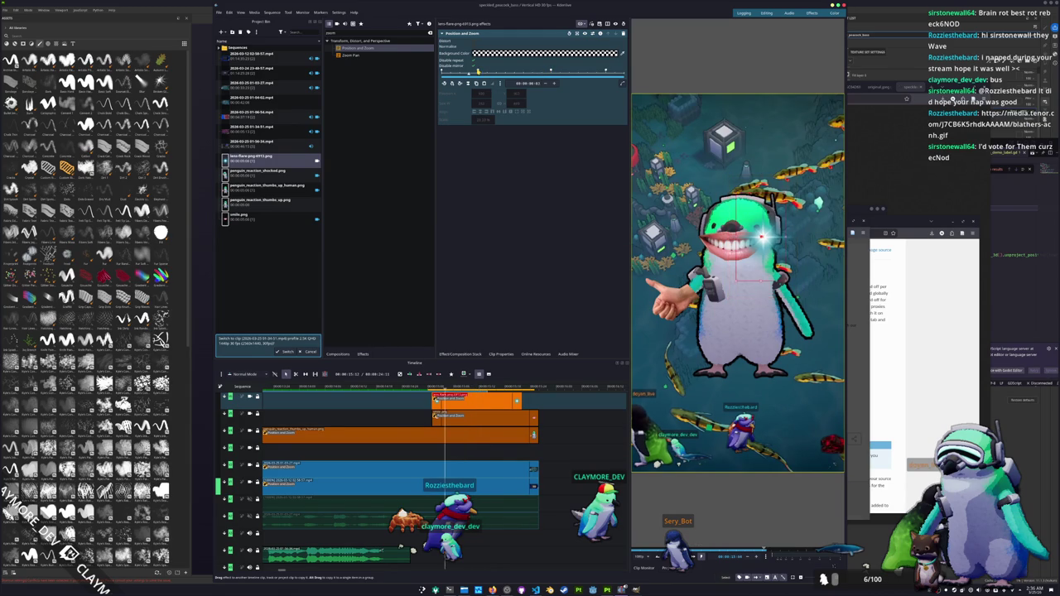
left_click(533, 72)
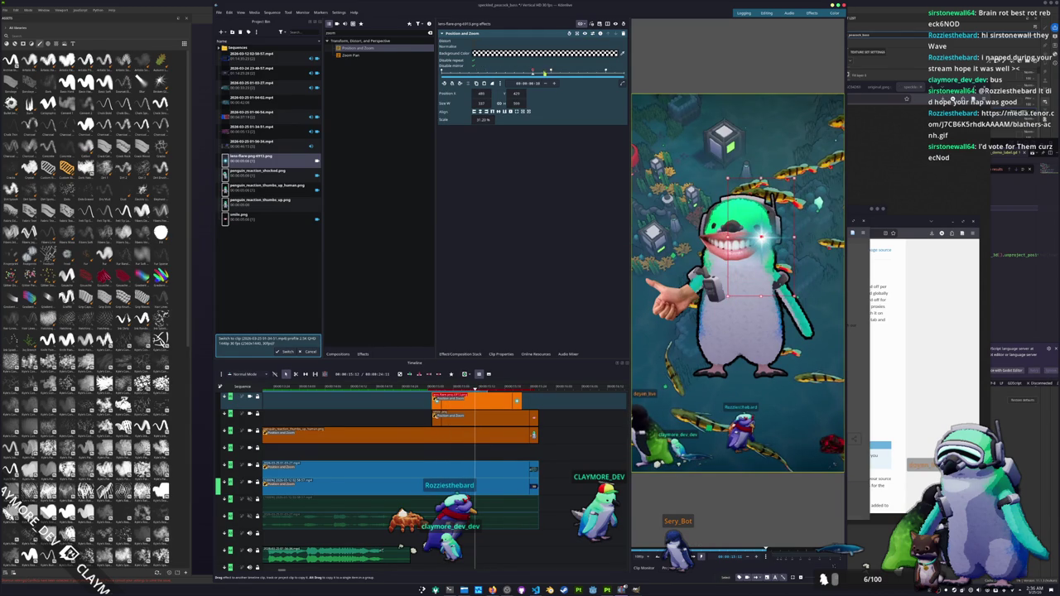
left_click(553, 71)
mouse_move(553, 72)
left_mouse_down()
mouse_move(617, 72)
mouse_move(478, 72)
mouse_move(489, 82)
mouse_move(625, 83)
left_mouse_up()
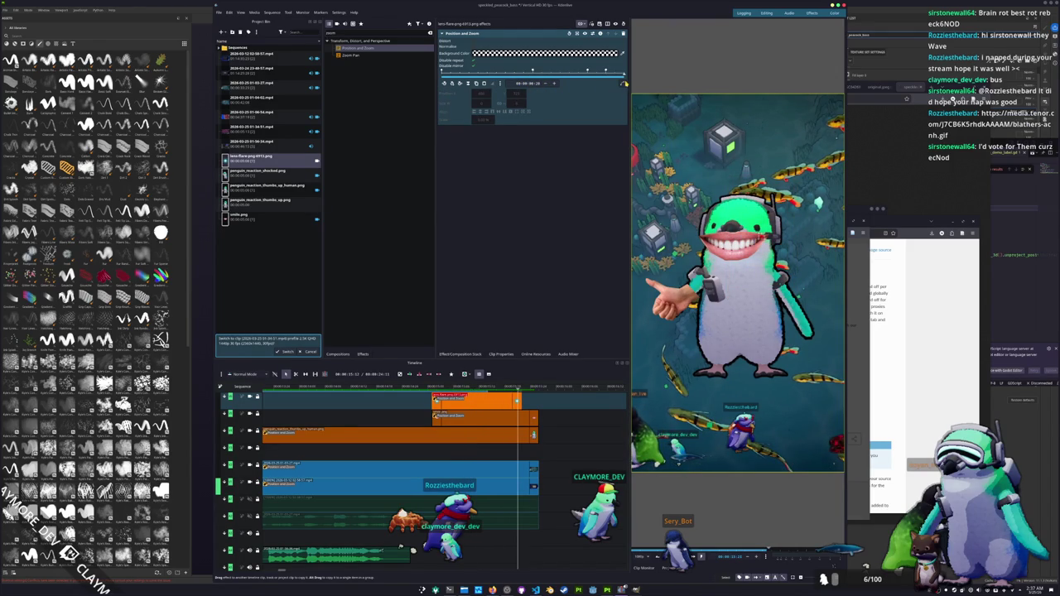
Zoom the timeline out and deselect the current clip.
scroll(549, 491, "down", 1)
scroll(549, 477, "down", 2)
scroll(555, 481, "down", 1)
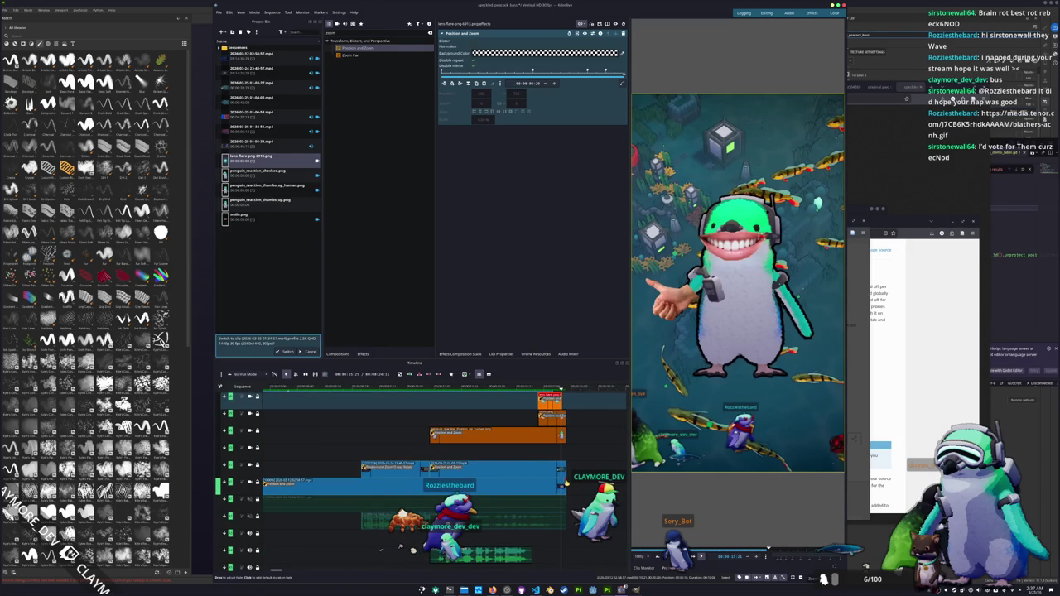
scroll(568, 488, "down", 1)
scroll(567, 493, "down", 1)
scroll(566, 494, "down", 1)
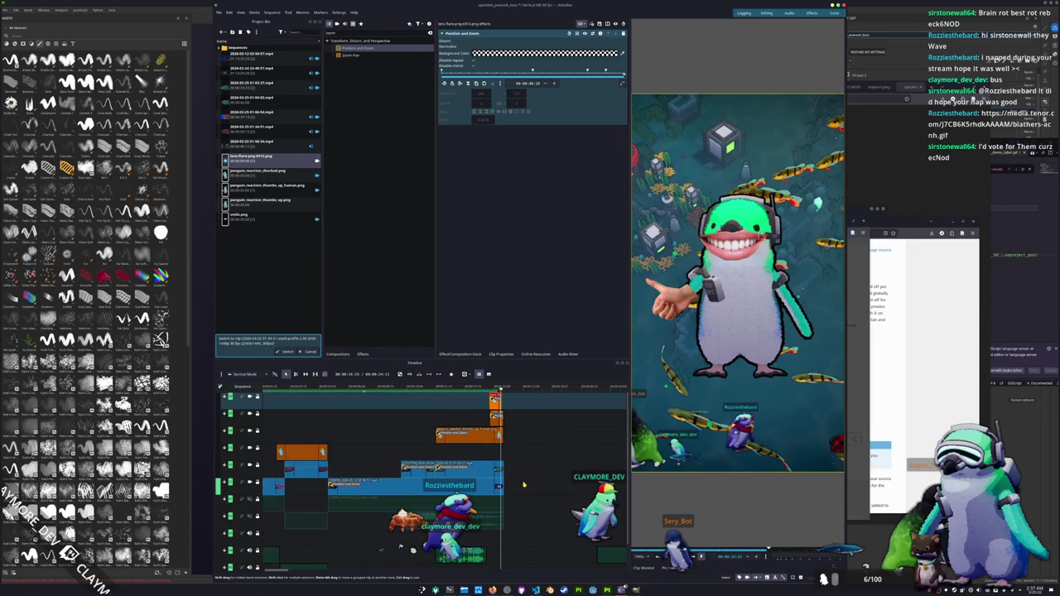
scroll(400, 404, "down", 2)
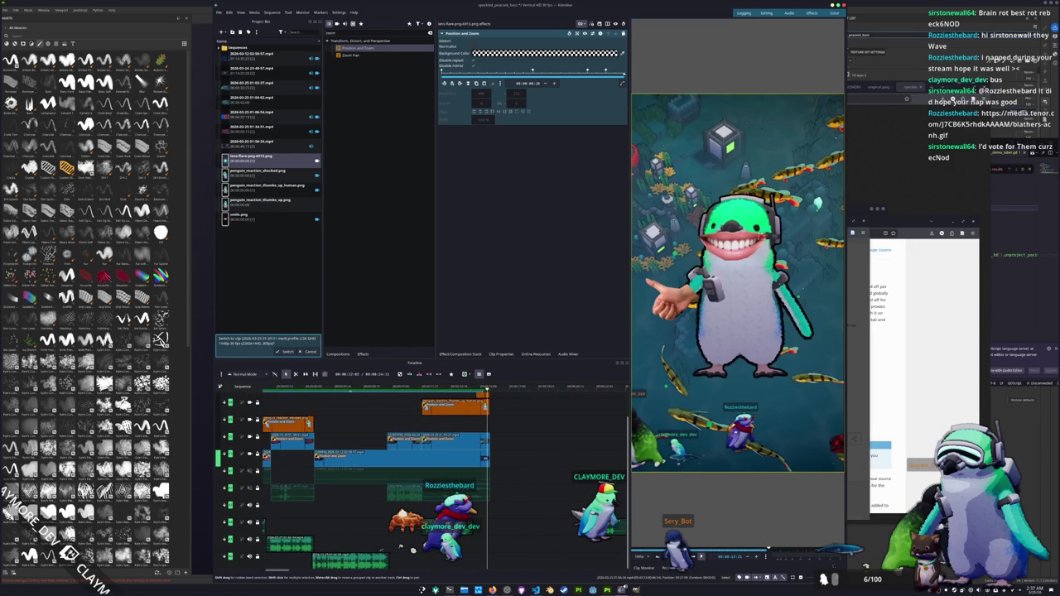
left_click(613, 527)
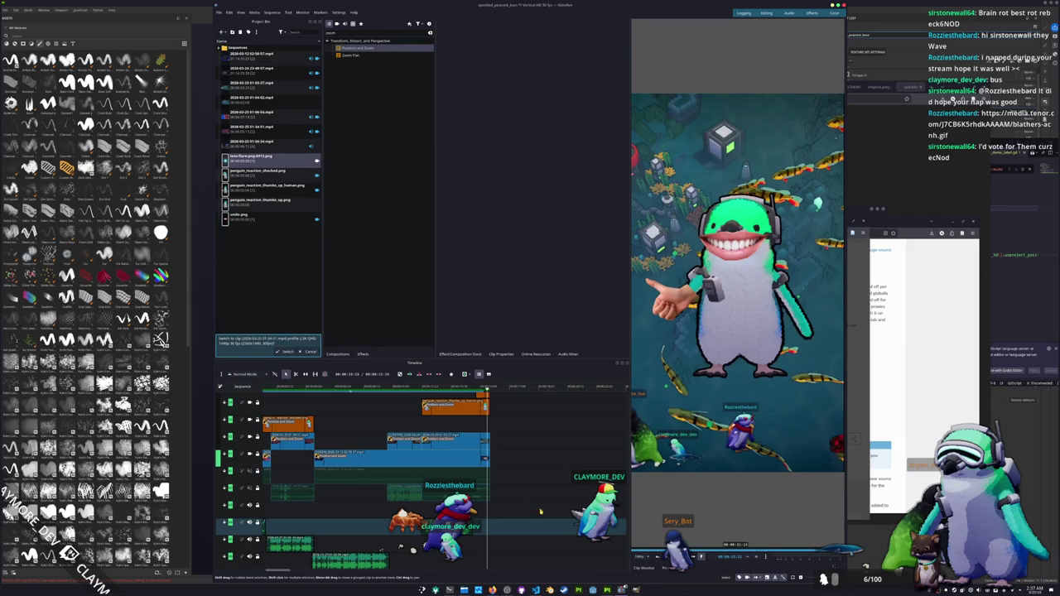
scroll(384, 522, "up", 1)
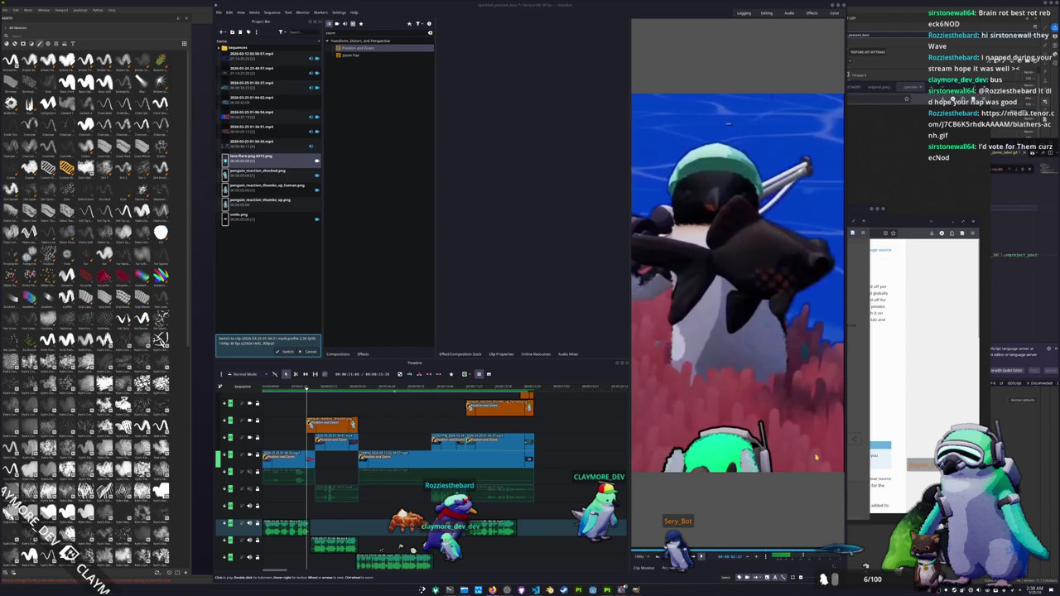
Place the lens-flare image on a new top track at the penguin's grin frame.
left_click(503, 389)
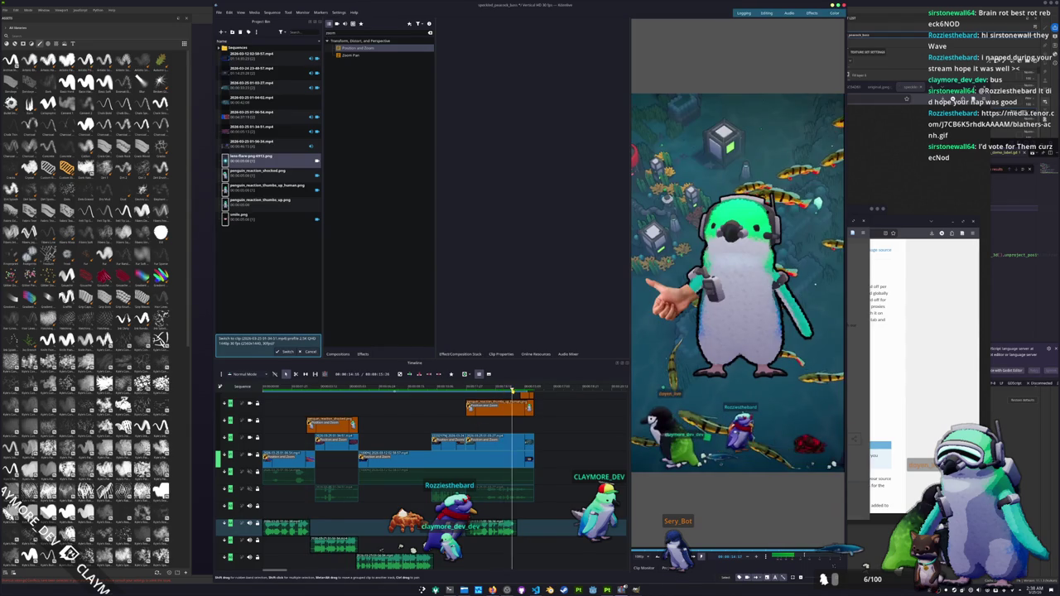
left_click(522, 389)
left_click_drag(524, 396, 525, 402)
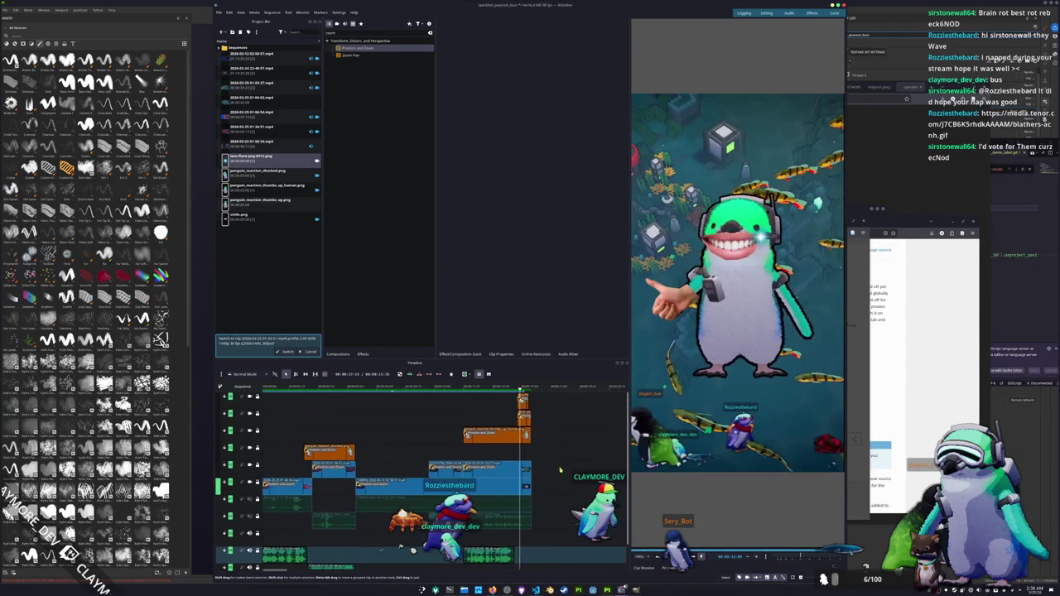
left_click(524, 410)
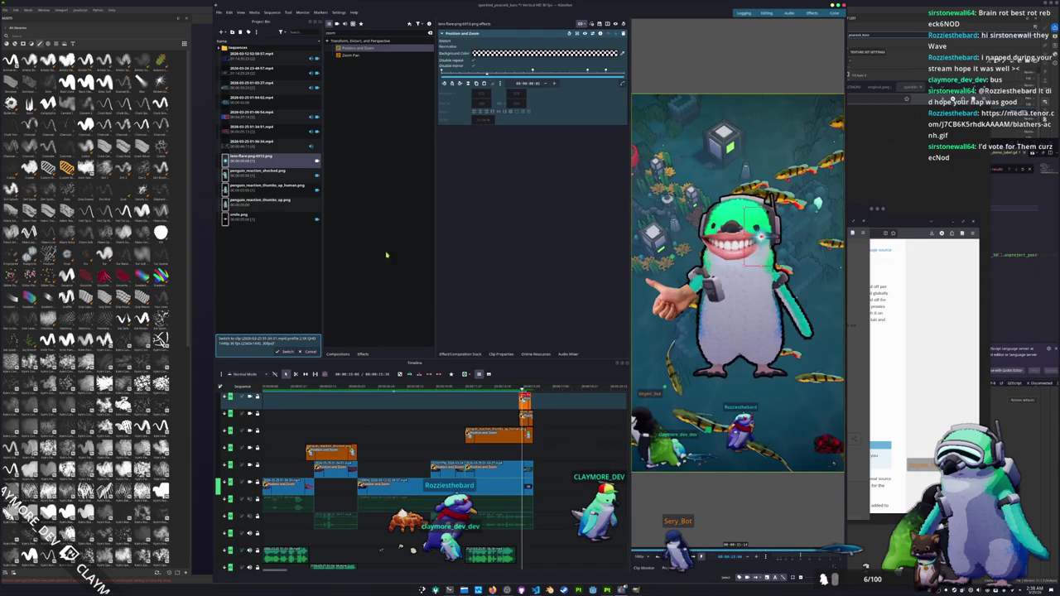
double_click(363, 34)
Apply Hue Saturation Intensity to the lens-flare clip and shift its hue about 35°.
type("hue")
left_click_drag(358, 48, 524, 401)
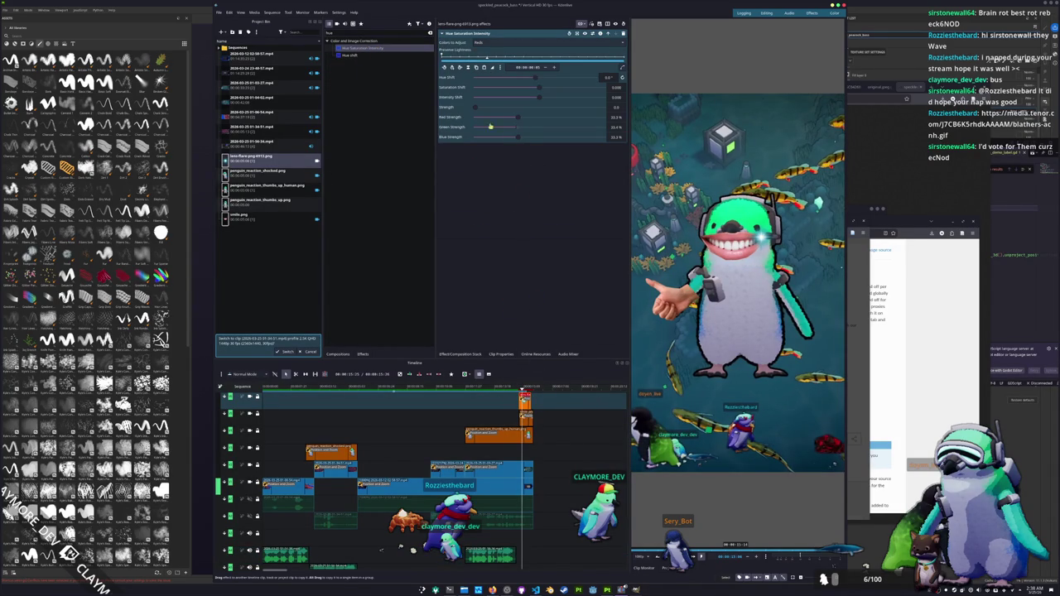
mouse_move(517, 83)
left_mouse_down()
mouse_move(557, 79)
mouse_move(490, 79)
left_mouse_up()
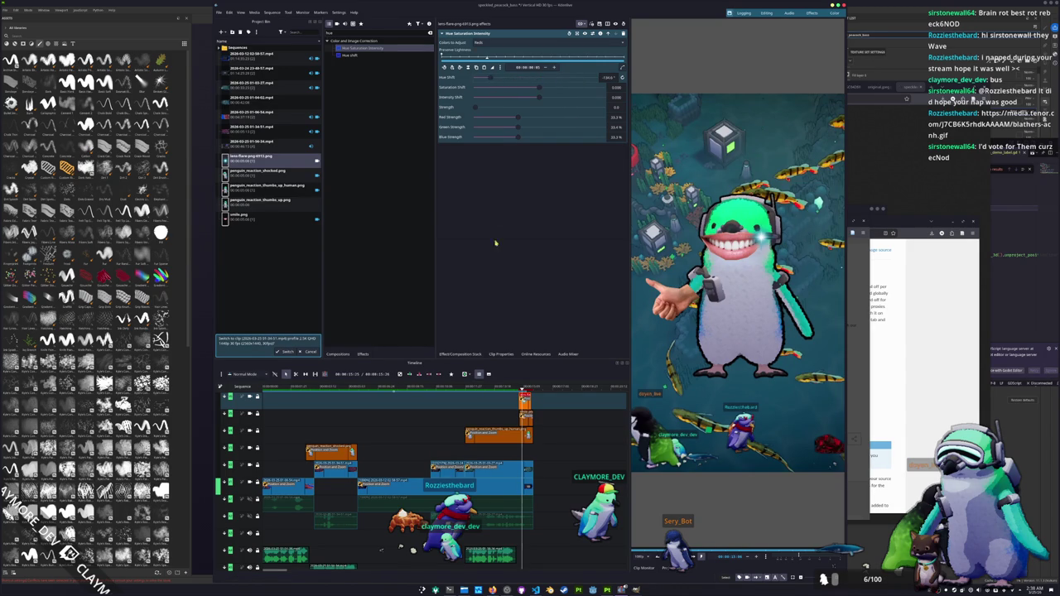
scroll(463, 414, "up", 1, "ctrl")
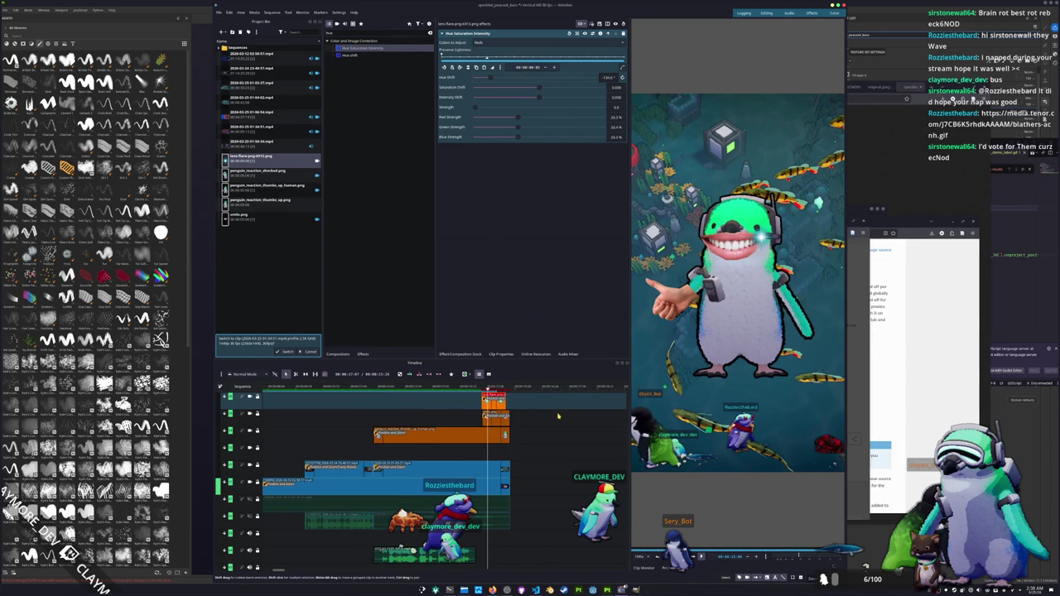
scroll(455, 412, "up", 1, "ctrl")
scroll(451, 412, "up", 1, "ctrl")
scroll(449, 411, "up", 1, "ctrl")
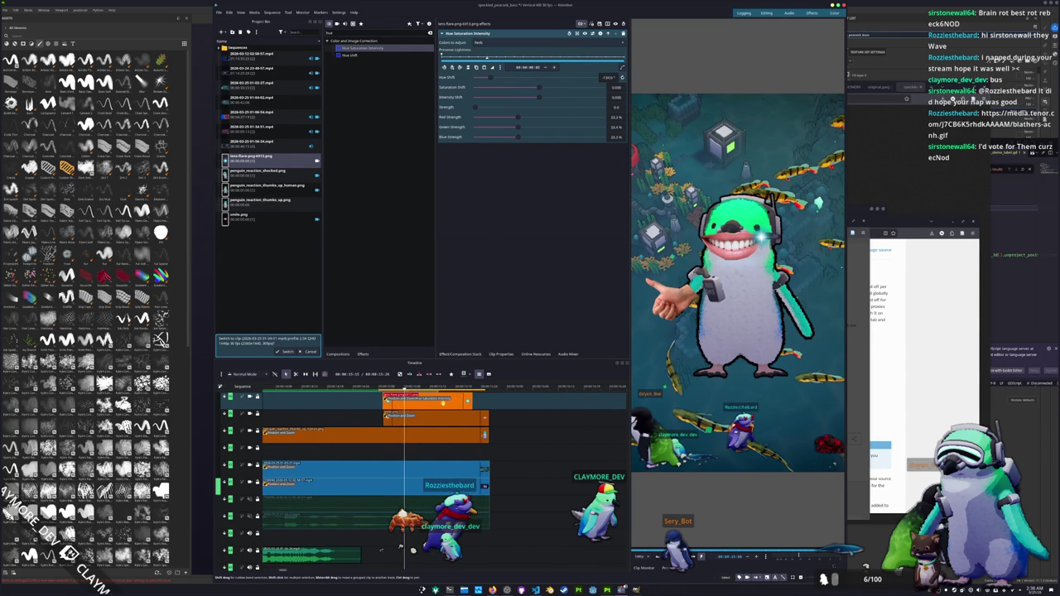
Set effect strength to 100 and Colors to Adjust to All colors, with hue near 95°.
mouse_move(490, 80)
left_mouse_down()
mouse_move(478, 83)
mouse_move(565, 79)
left_mouse_up()
mouse_move(478, 108)
left_mouse_down()
mouse_move(589, 98)
mouse_move(593, 78)
left_mouse_up()
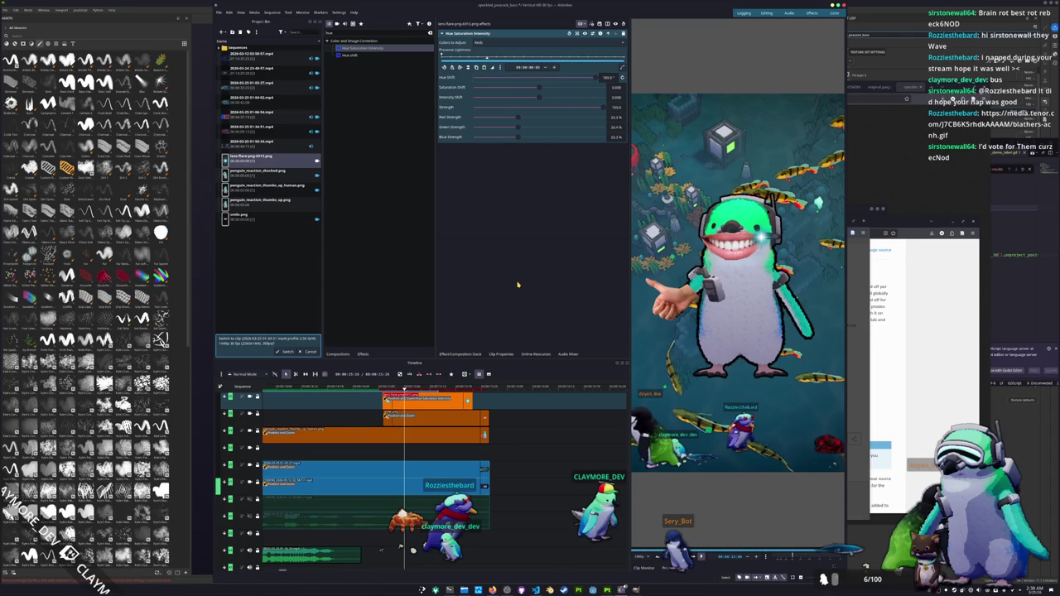
left_click_drag(594, 78, 566, 78)
left_click(497, 42)
left_click(486, 96)
Reset the hue shift, keep strength at 100, drain saturation to -1 and rotate hue to 180°.
mouse_move(566, 78)
left_mouse_down()
mouse_move(525, 83)
mouse_move(538, 82)
left_mouse_up()
double_click(538, 81)
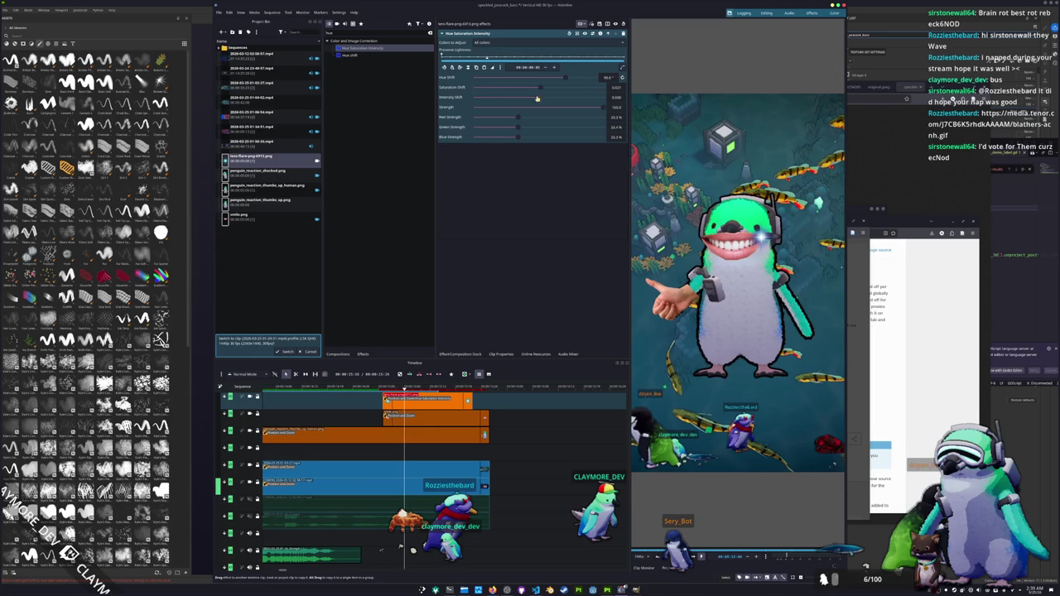
left_click_drag(598, 109, 535, 111)
left_click_drag(535, 111, 599, 108)
left_click_drag(539, 87, 448, 96)
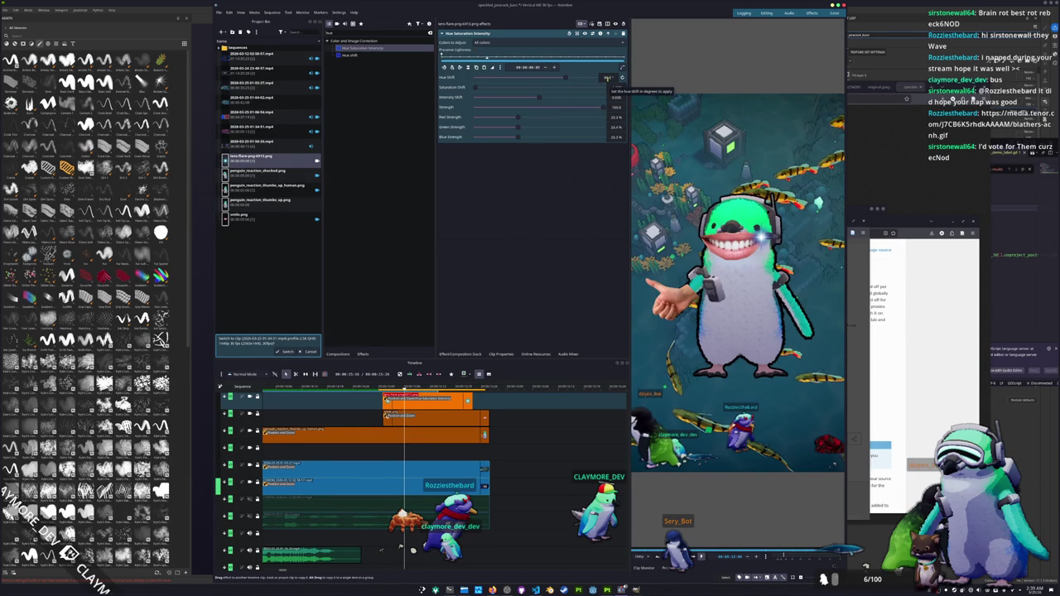
left_click(622, 78)
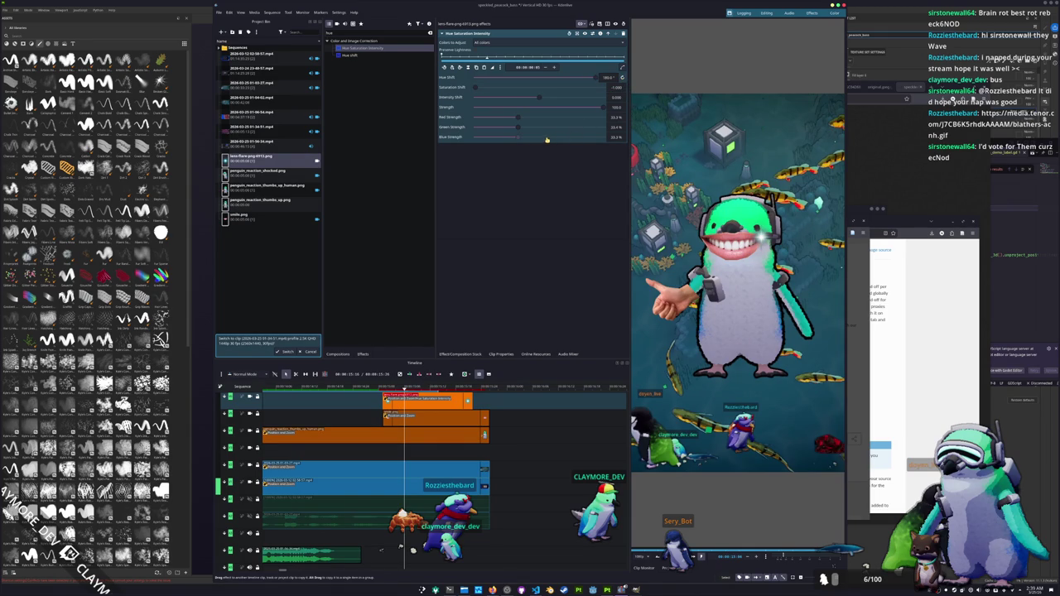
Retune the flare to saturation shift about 0.448 and hue shift about -100°.
left_click_drag(479, 88, 448, 97)
left_click_drag(501, 86, 573, 80)
mouse_move(573, 80)
left_mouse_down()
mouse_move(473, 89)
mouse_move(529, 88)
left_mouse_up()
mouse_move(595, 81)
left_mouse_down()
mouse_move(619, 80)
mouse_move(517, 86)
left_mouse_up()
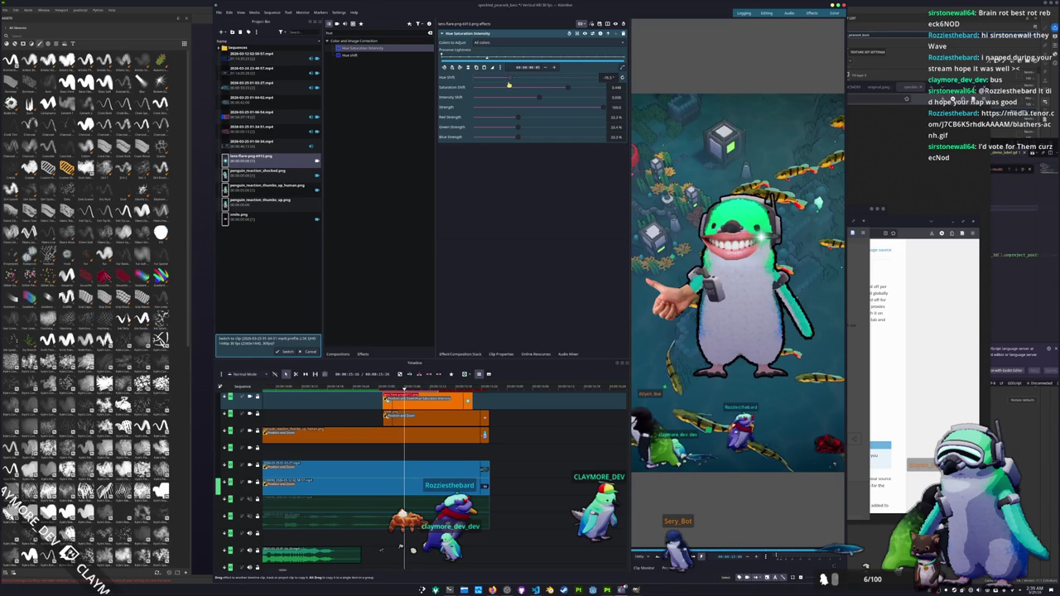
left_click_drag(509, 85, 484, 79)
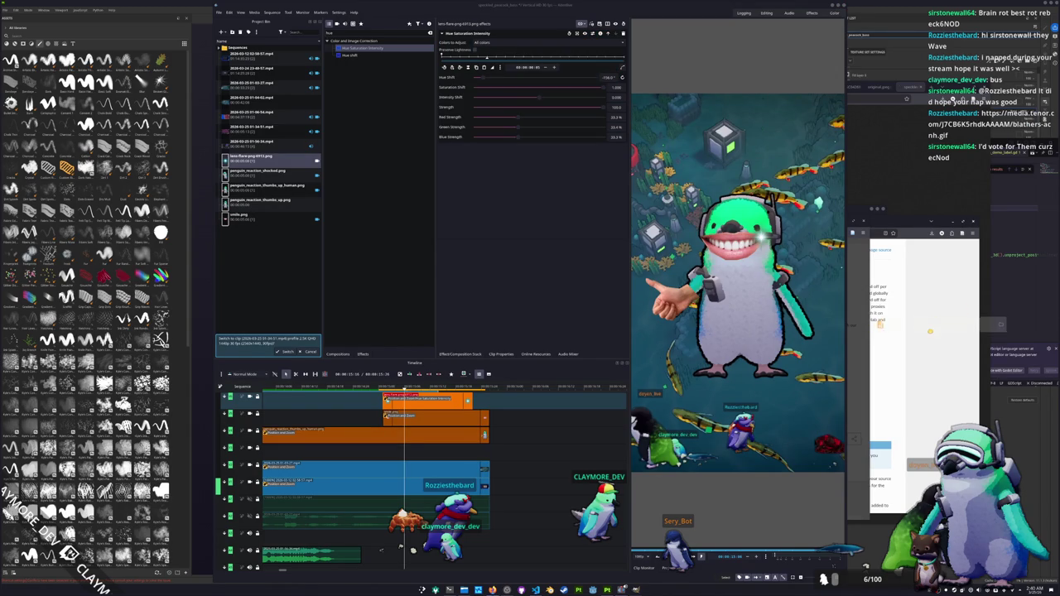
scroll(320, 407, "down", 5)
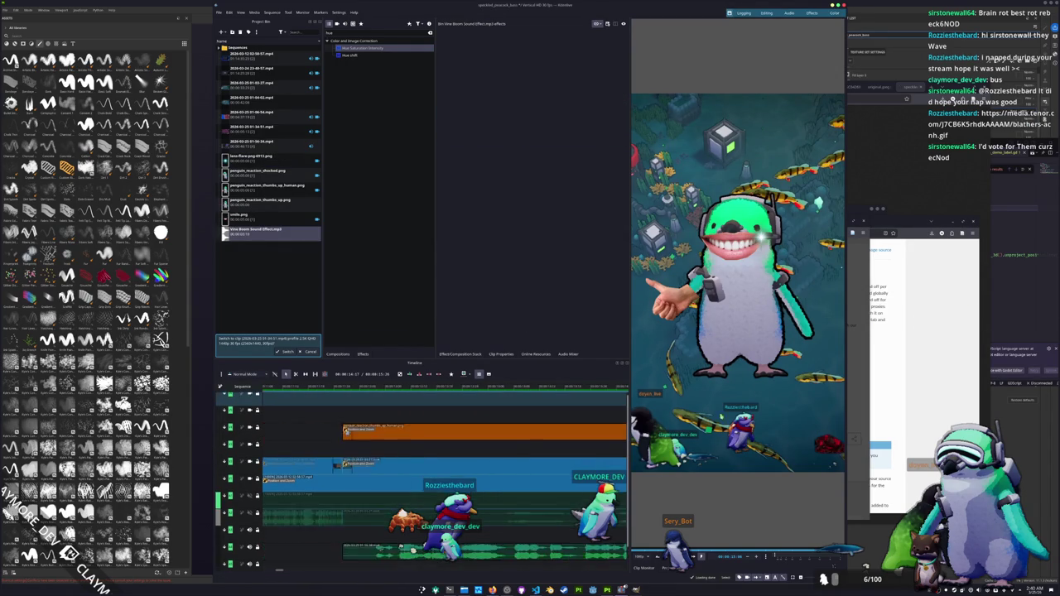
Shift the Vine Boom clip later on the bottom audio track, then a couple frames more.
scroll(403, 432, "up", 3)
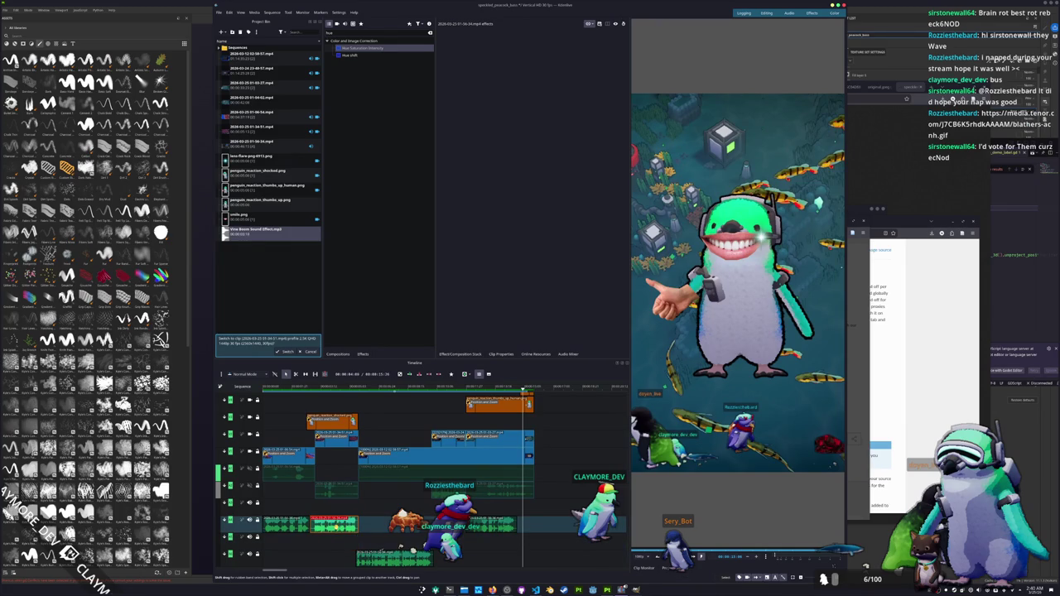
left_click_drag(333, 542, 378, 542)
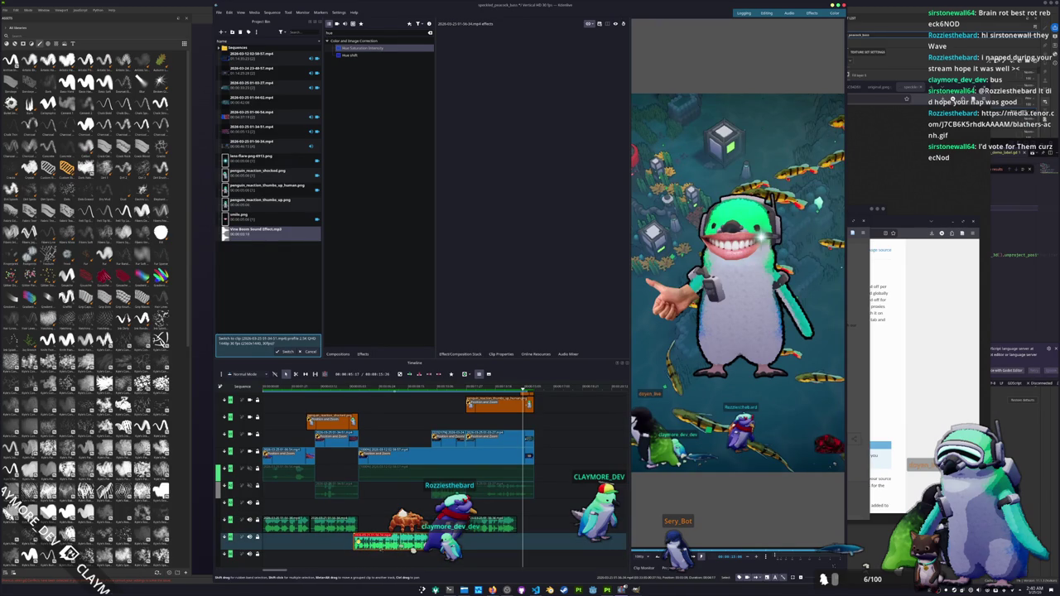
left_click(363, 544)
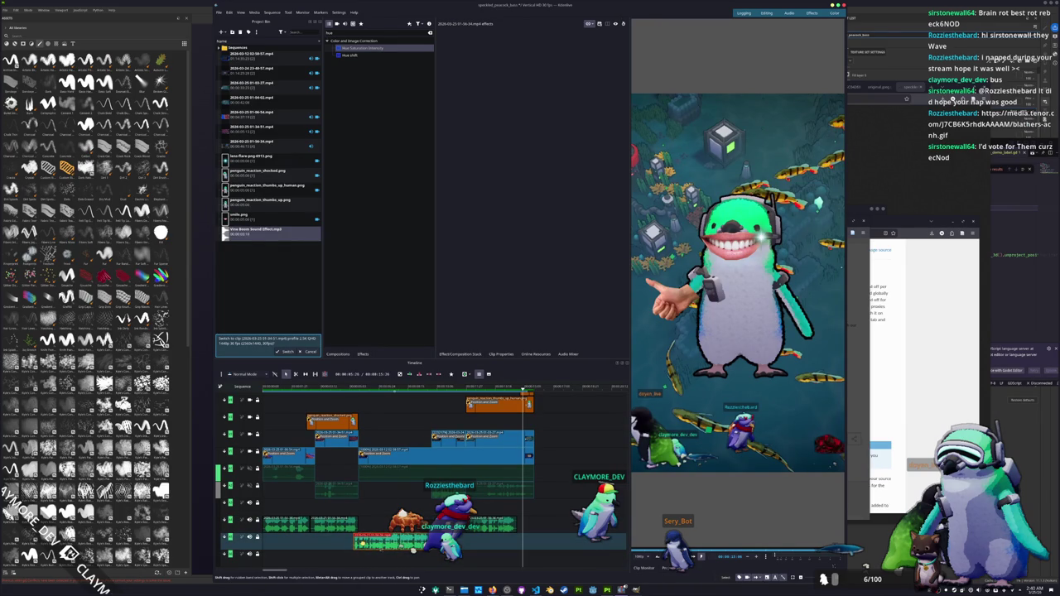
left_click_drag(363, 543, 366, 543)
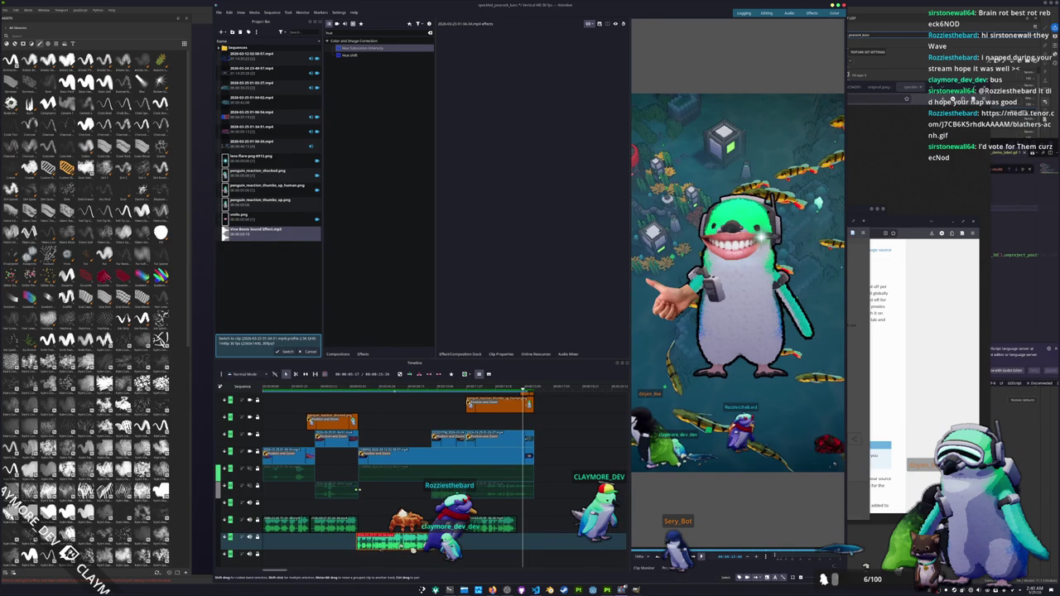
Play back from just before the boom to check its timing.
left_click(358, 389)
key("space")
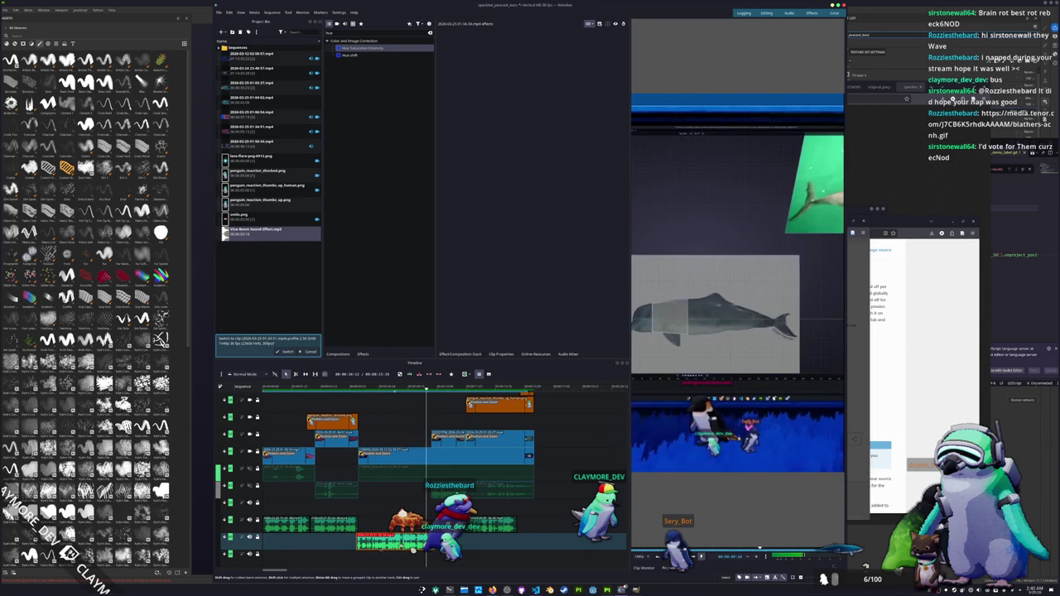
scroll(423, 472, "up", 1)
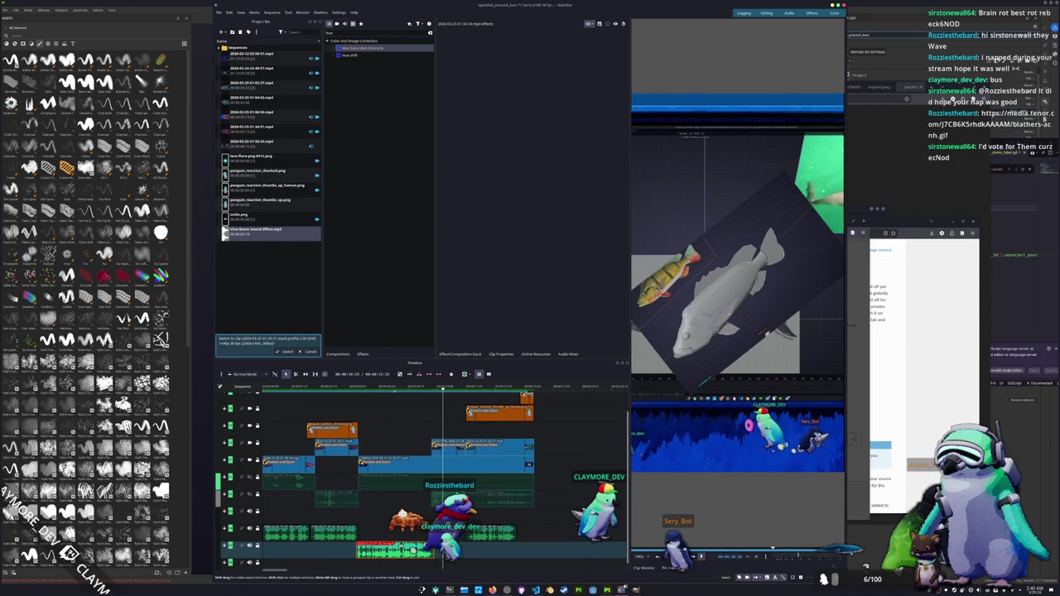
left_click_drag(442, 398, 431, 398)
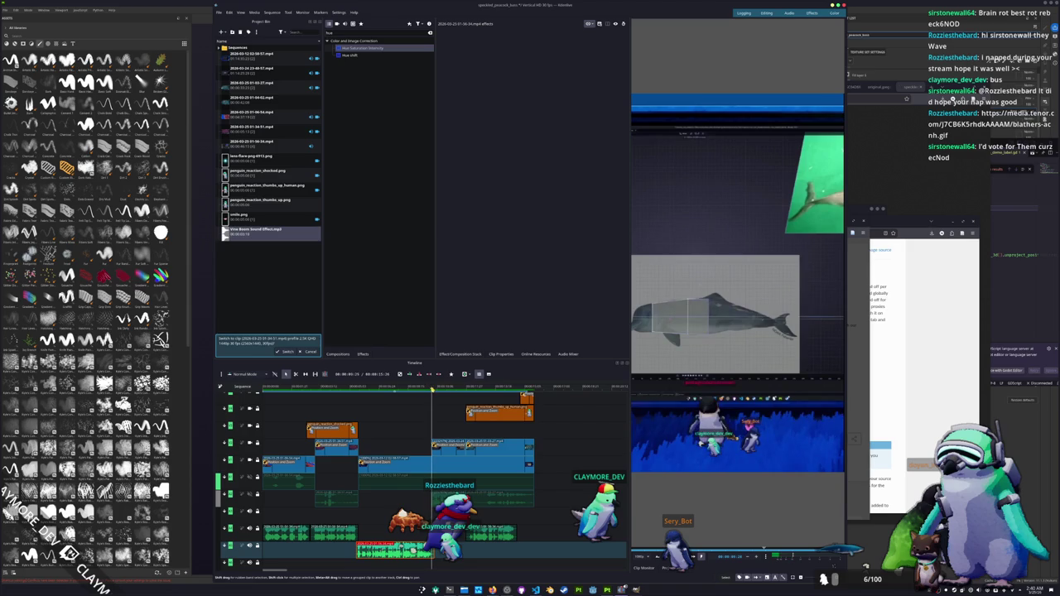
scroll(439, 418, "up", 3)
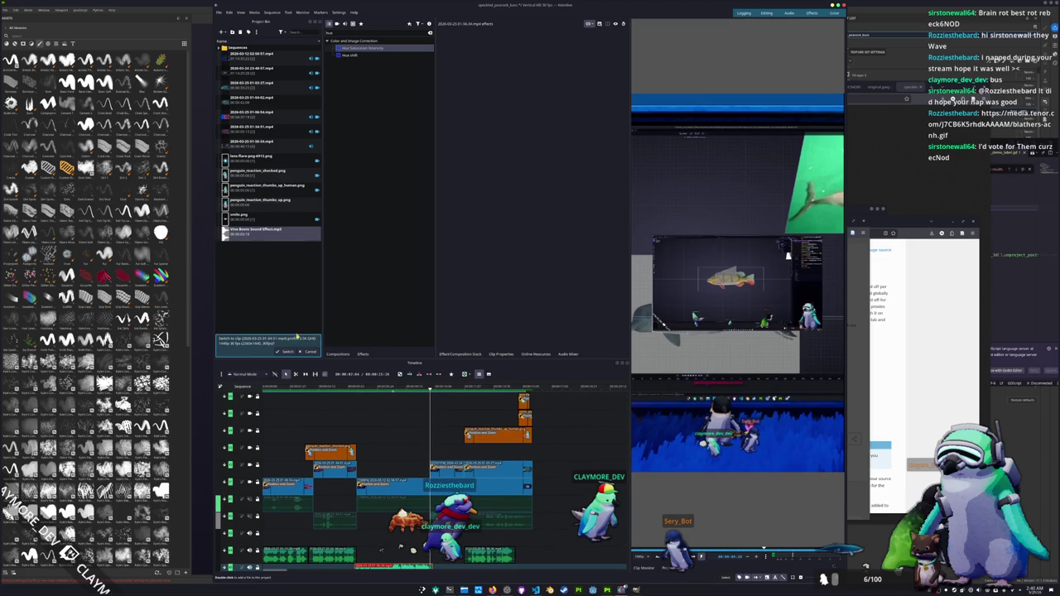
Create a solid red colour clip in the Project Bin.
left_click(309, 352)
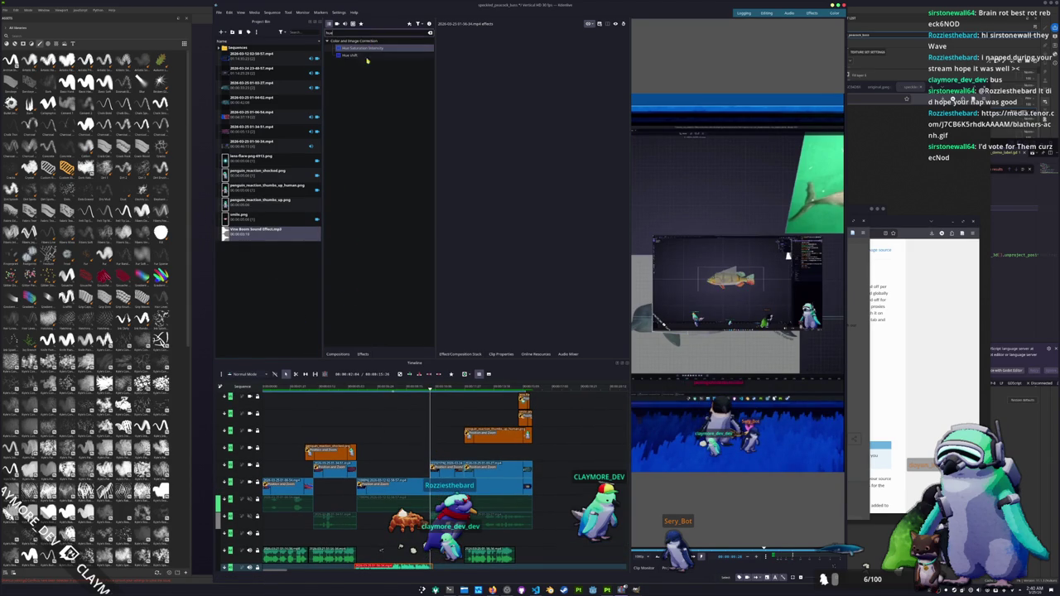
right_click(271, 290)
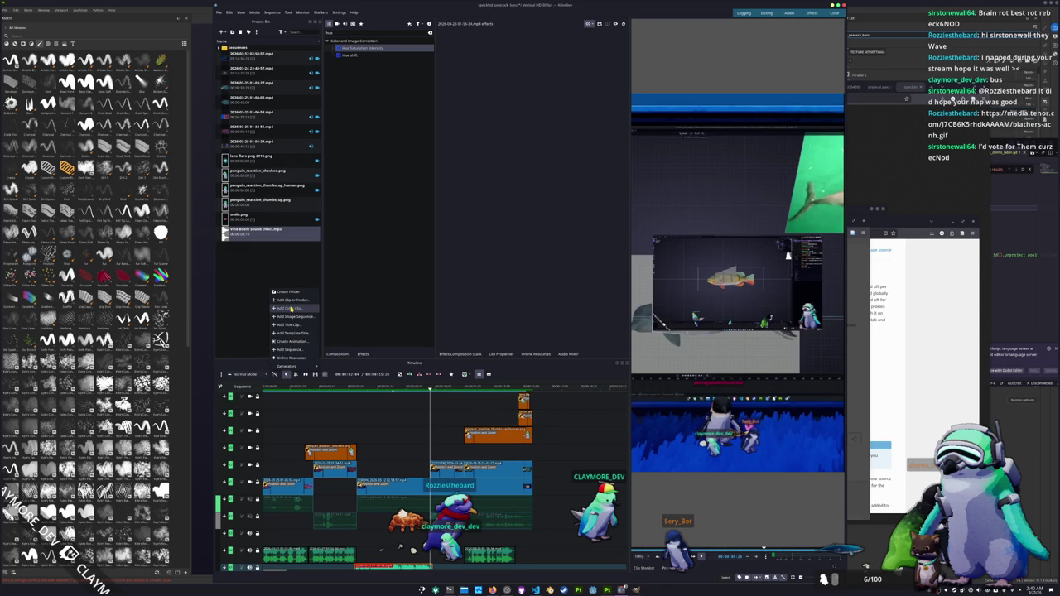
left_click(290, 308)
left_click(534, 289)
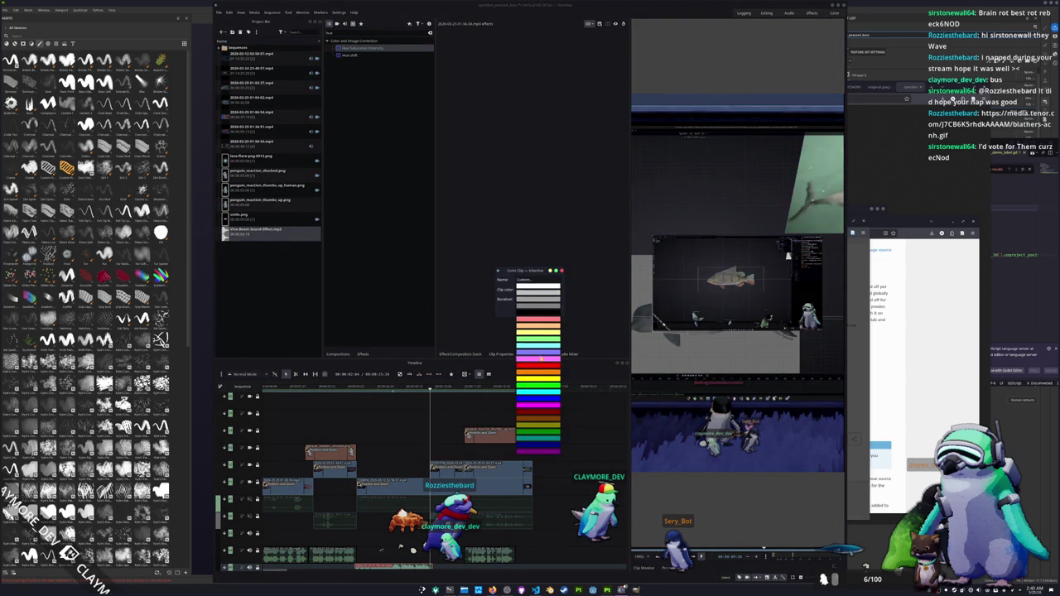
left_click(526, 330)
left_click(527, 310)
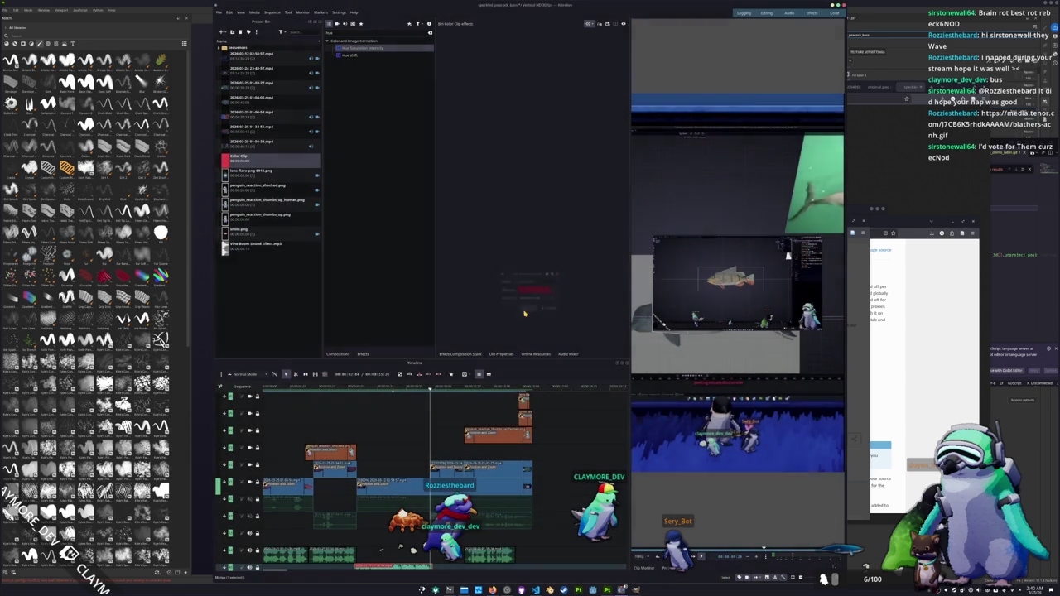
Place the red clip on an upper video track, shorten it, and apply Transparency.
left_click_drag(253, 176, 435, 415)
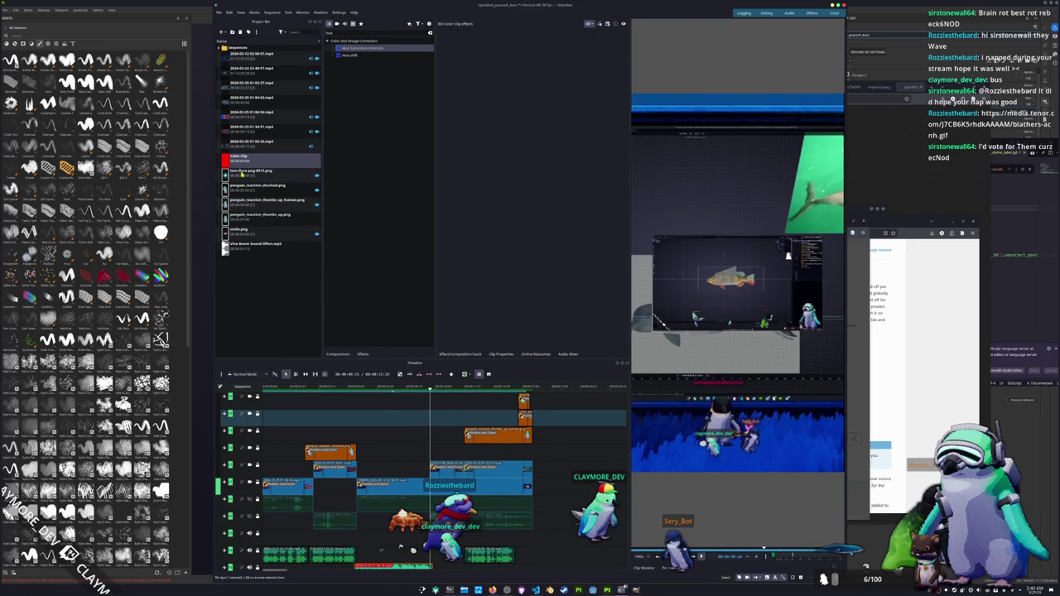
mouse_move(437, 419)
left_mouse_down()
mouse_move(448, 453)
mouse_move(443, 414)
left_mouse_up()
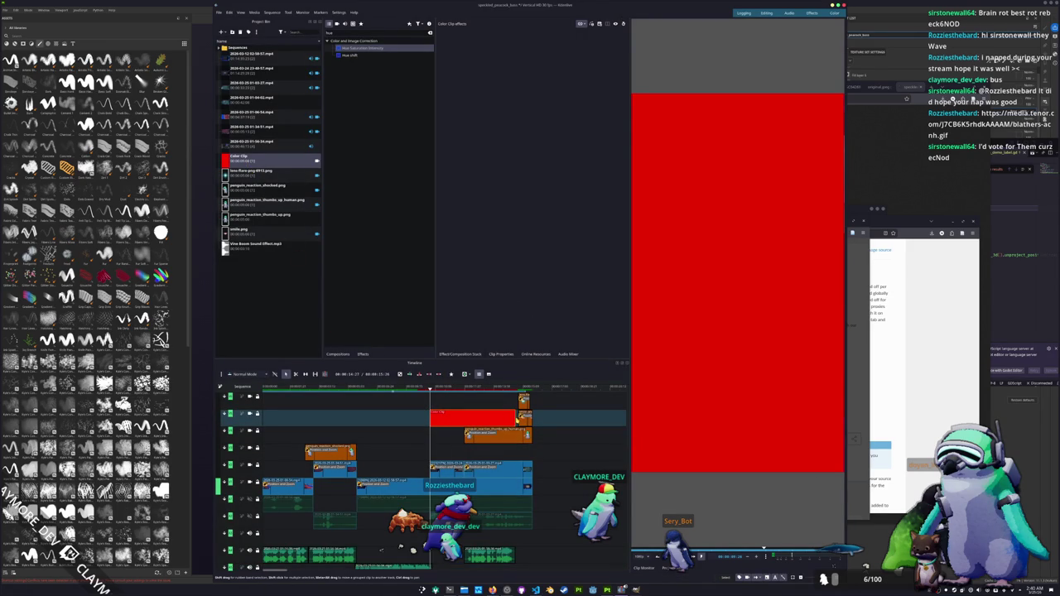
left_click_drag(514, 418, 467, 419)
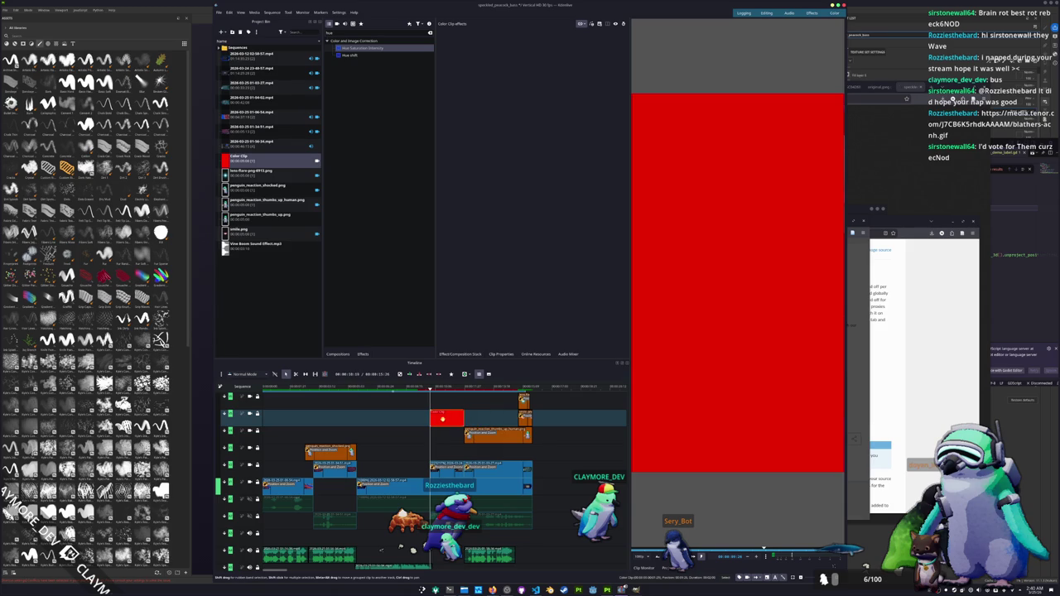
type("tran")
mouse_move(352, 47)
left_mouse_down()
mouse_move(452, 391)
mouse_move(447, 417)
left_mouse_up()
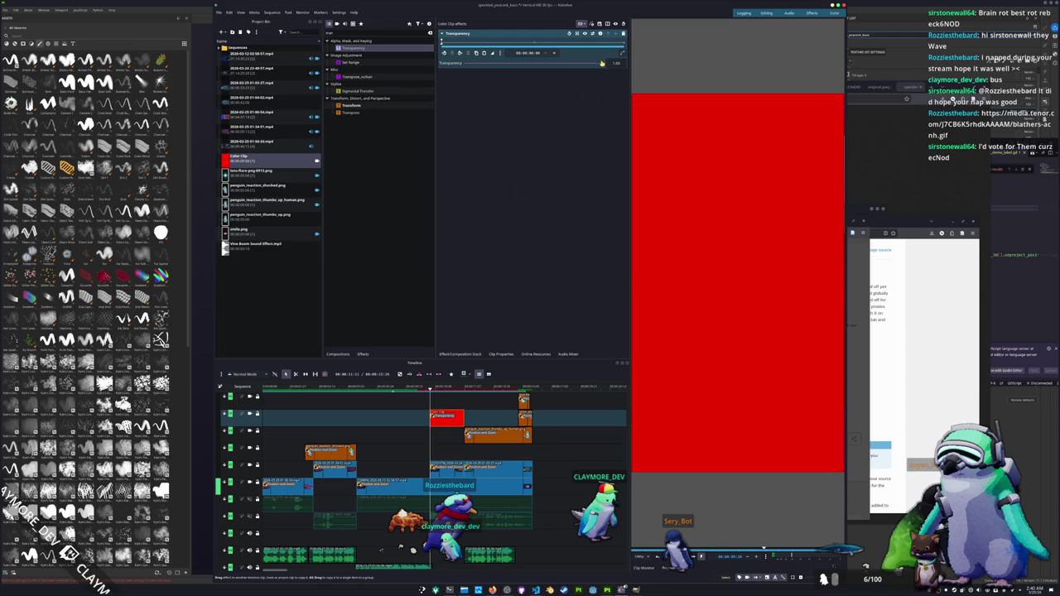
Set the red clip's transparency to 0, then raise it to about 0.41 and check the frame.
left_click_drag(602, 63, 460, 65)
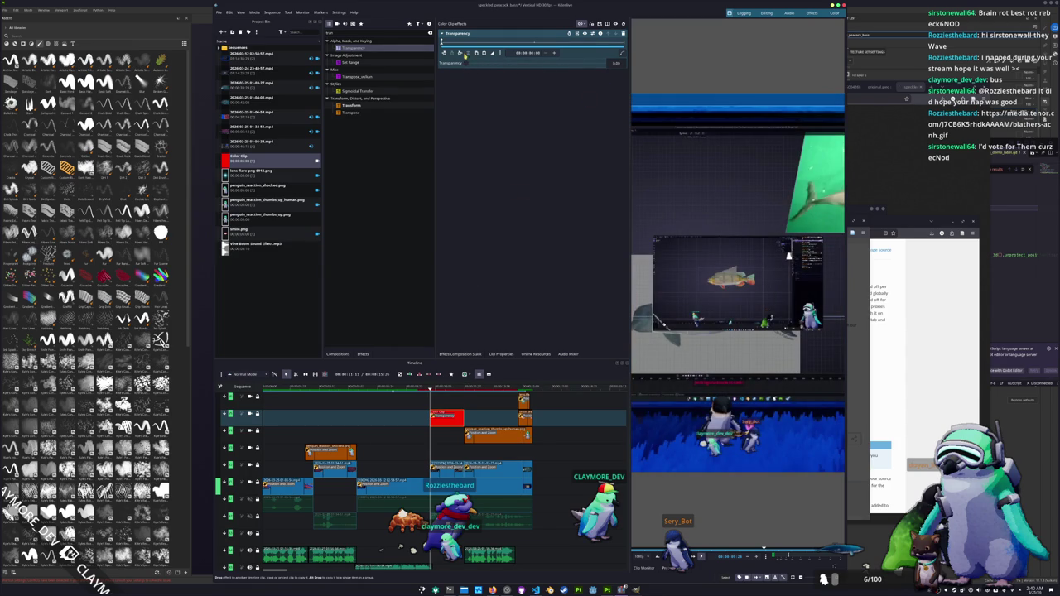
key("space")
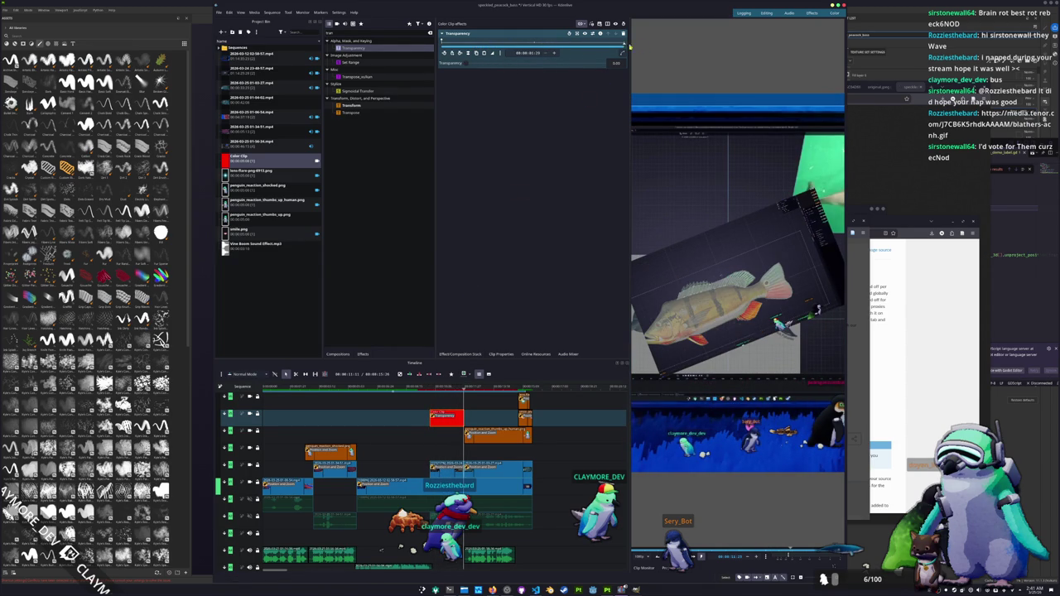
left_click_drag(466, 63, 487, 64)
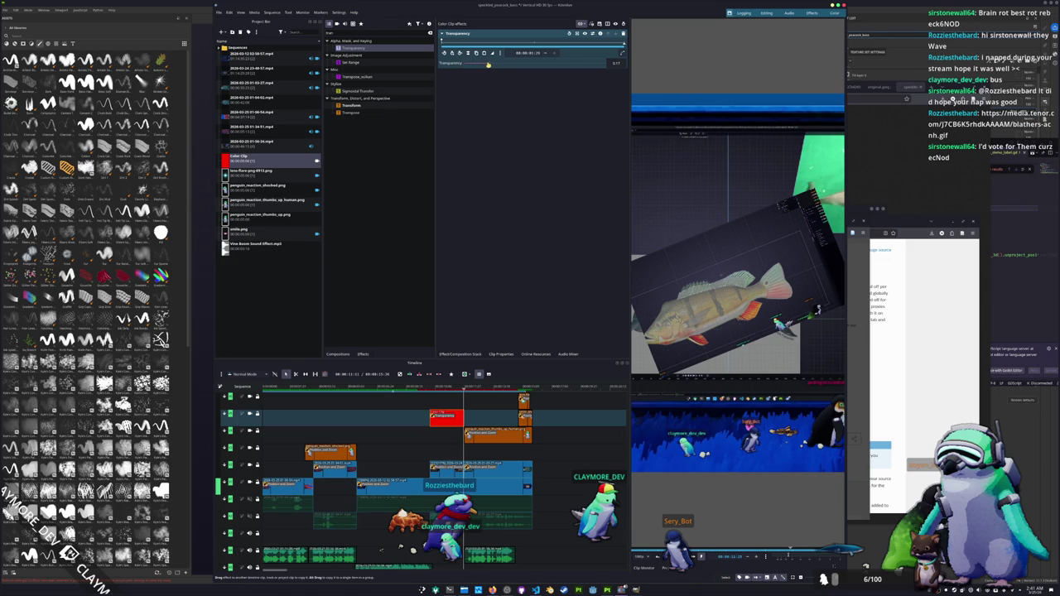
left_click_drag(489, 65, 522, 65)
left_click(462, 391)
left_click(464, 390)
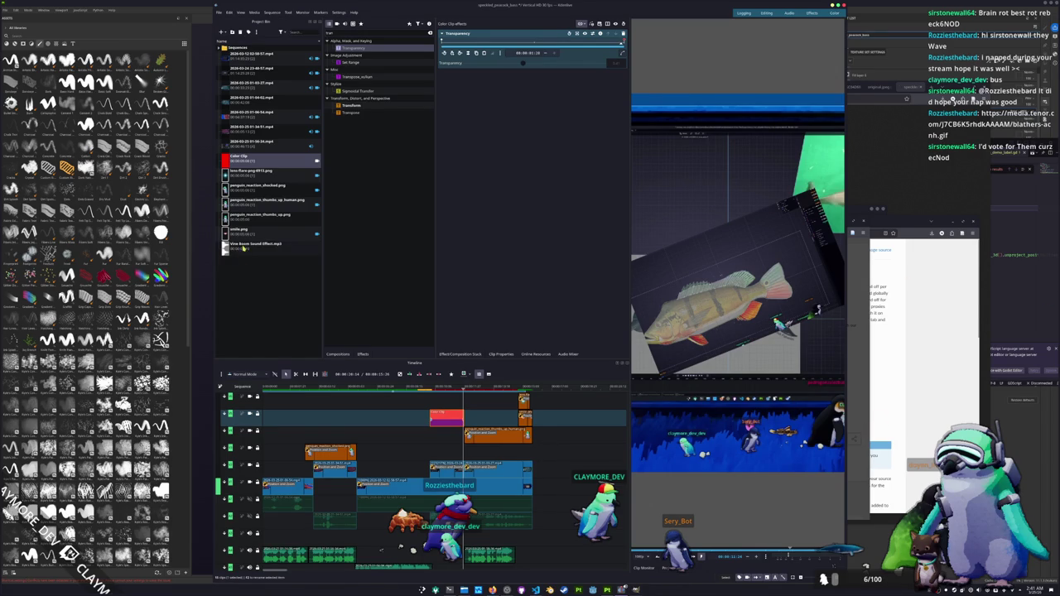
Select the Vine Boom sound effect in the project.
left_click(248, 246)
left_click(309, 437)
scroll(308, 447, "down", 2)
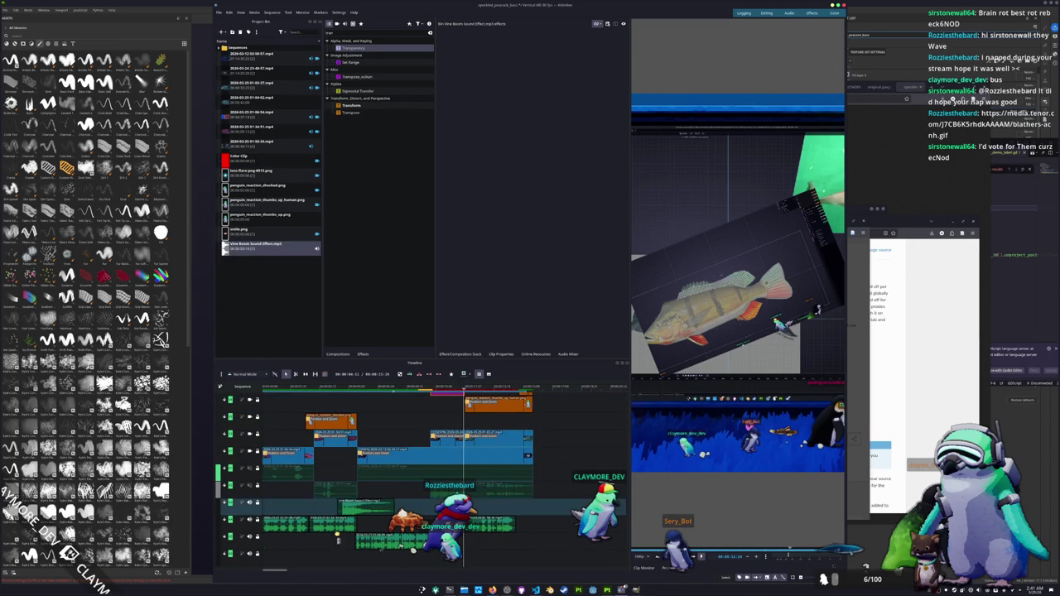
Place the Vine Boom sound on the bottom audio track with the playhead at 00:00:02:10.
left_click_drag(254, 248, 311, 560)
left_click(308, 394)
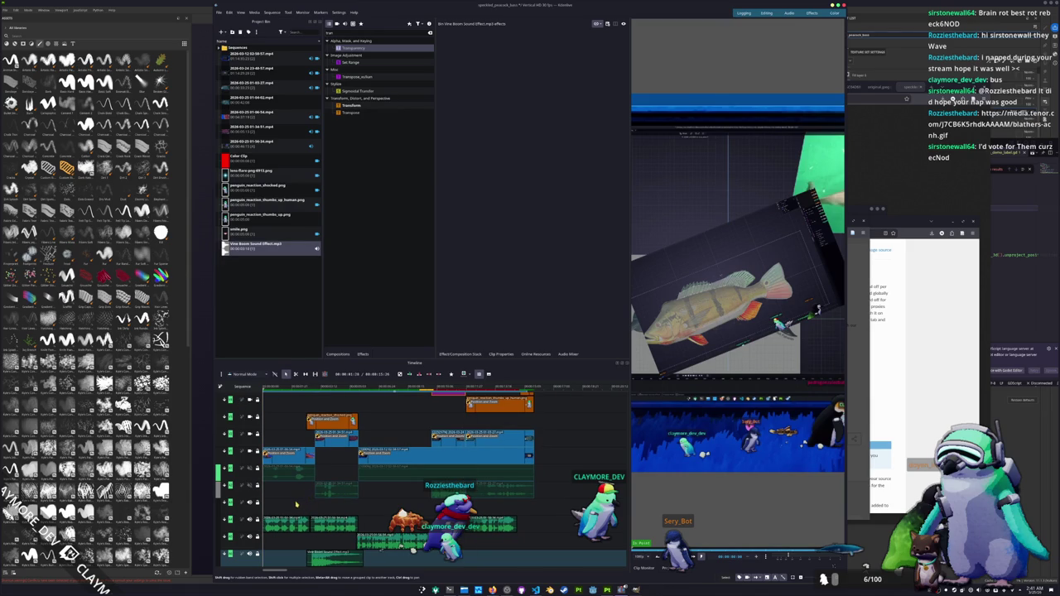
left_click(308, 390)
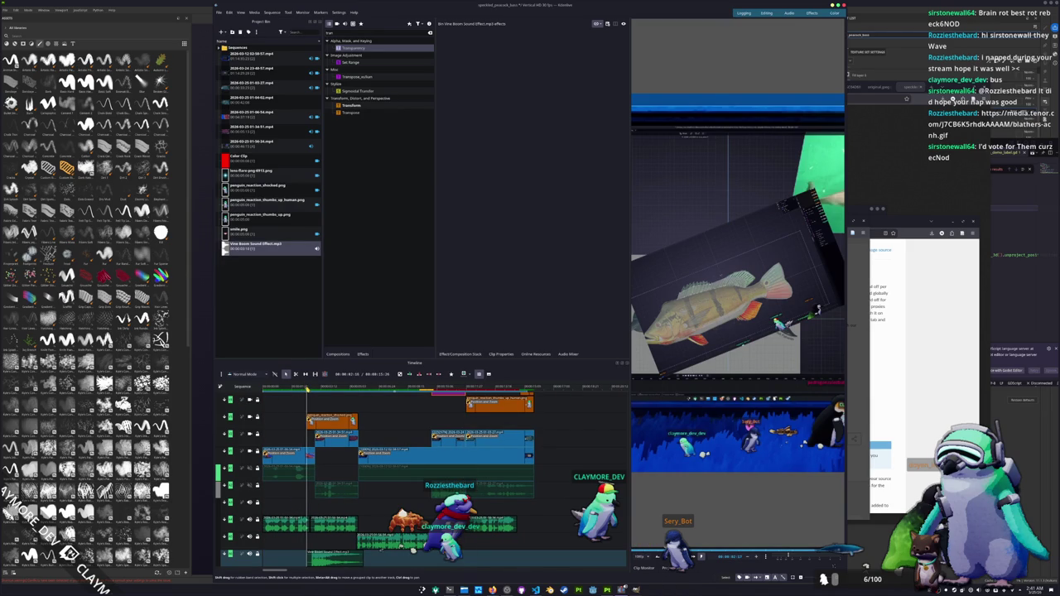
left_click(319, 559)
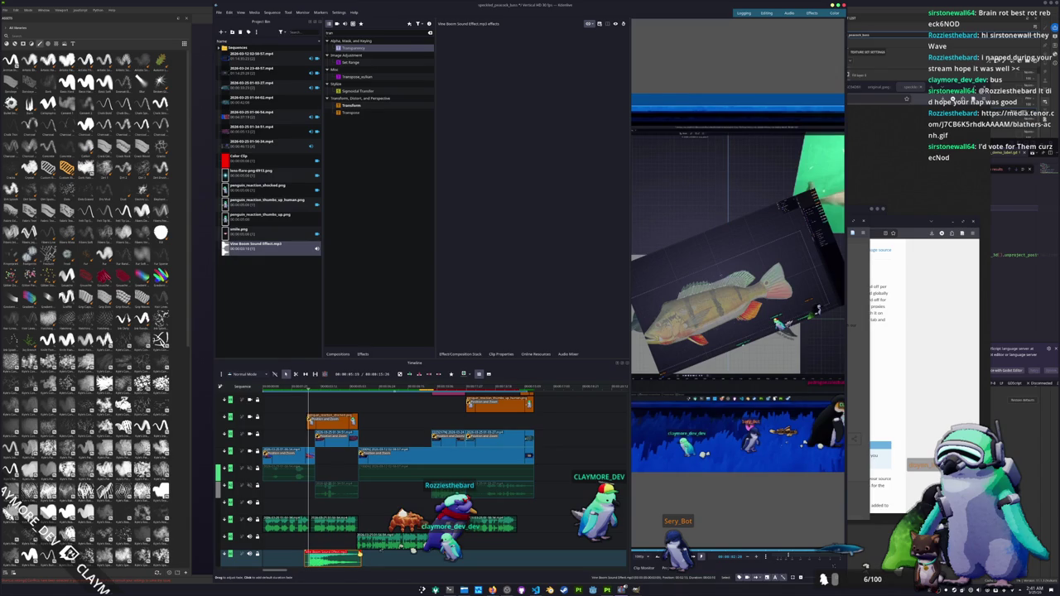
scroll(361, 555, "right", 3)
scroll(381, 550, "left", 3)
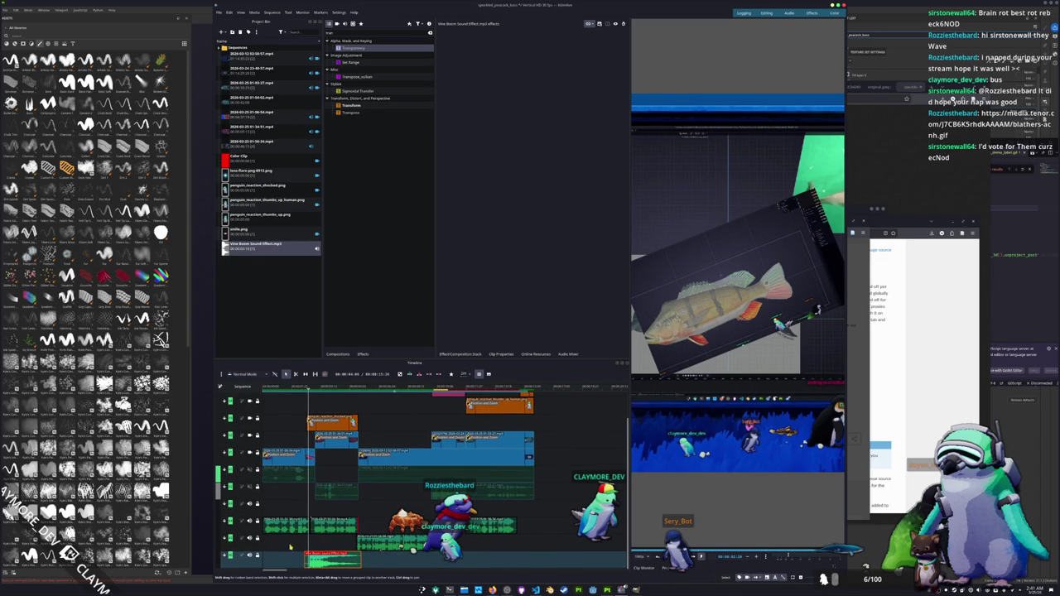
Insert two new audio tracks into the timeline.
right_click(269, 564)
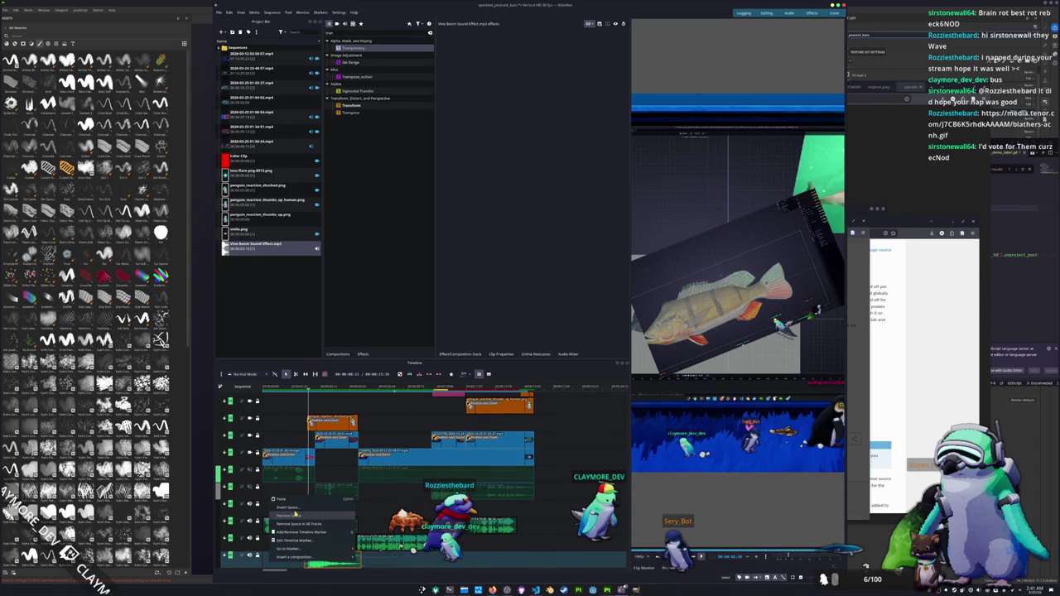
right_click(224, 563)
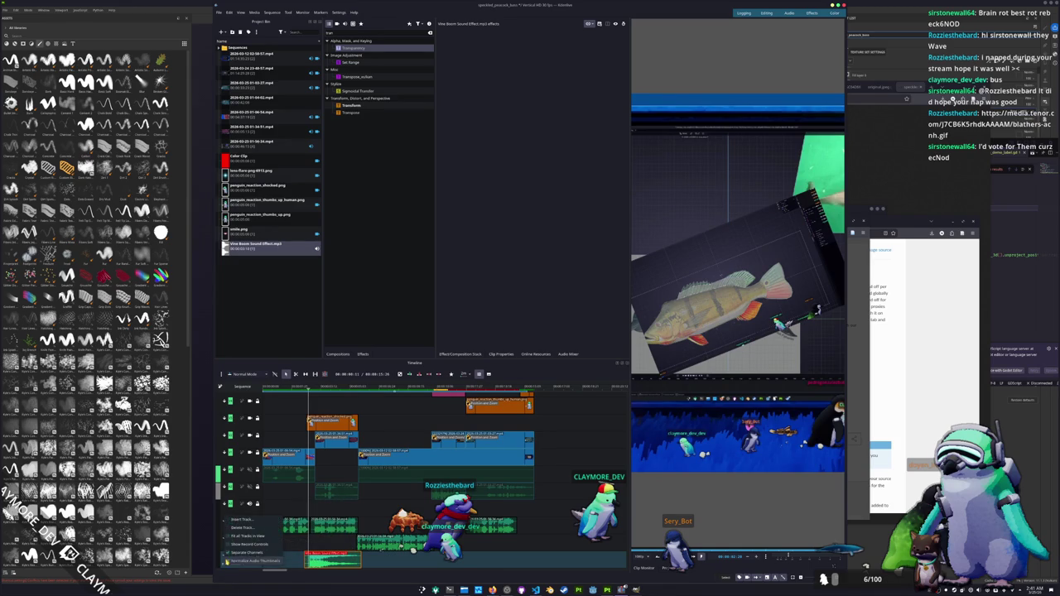
left_click(249, 522)
left_click(490, 272)
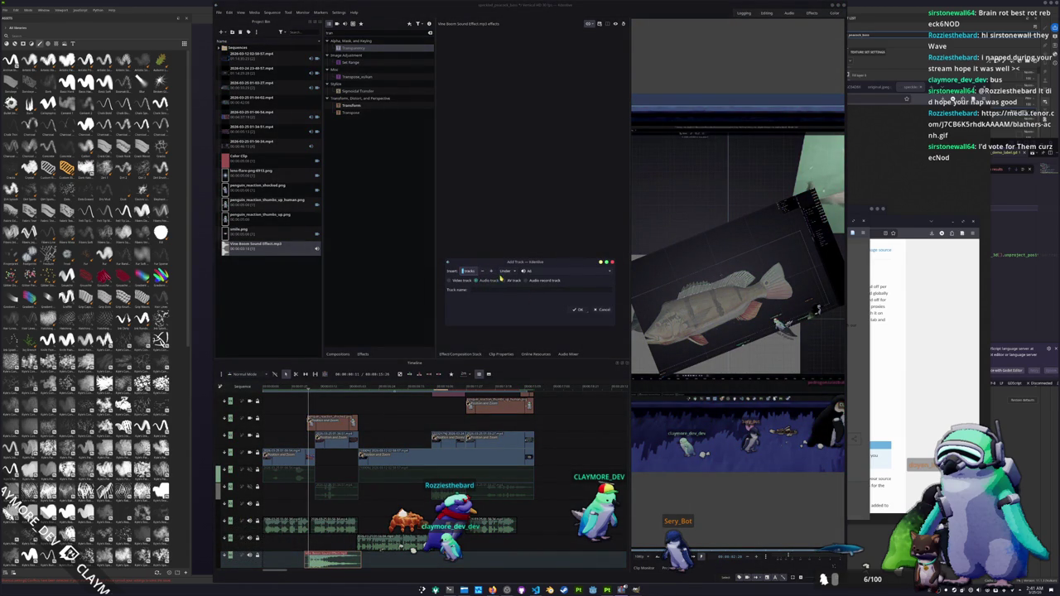
left_click(577, 310)
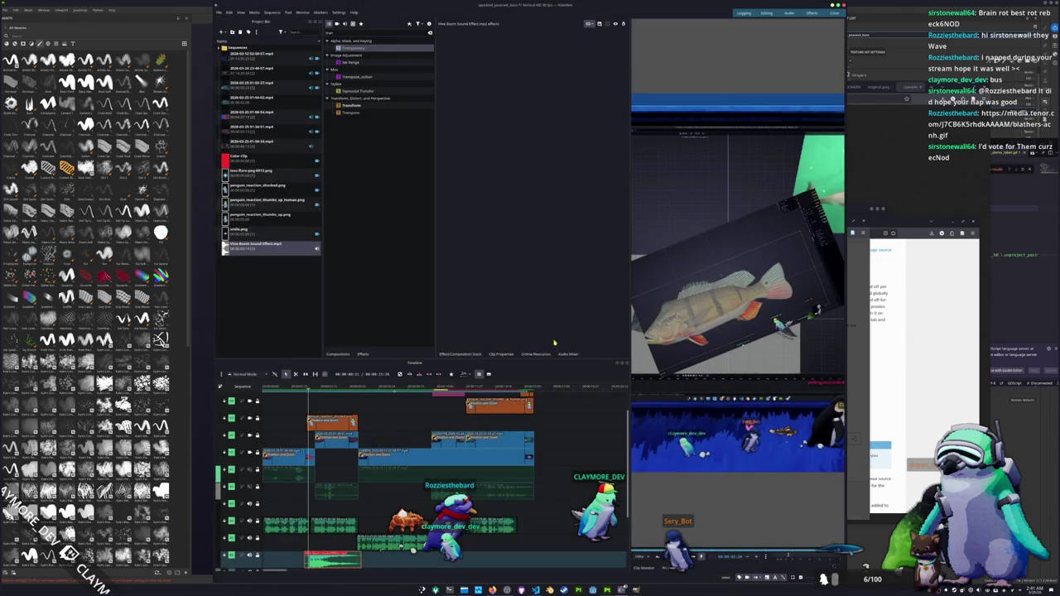
scroll(381, 549, "up", 1)
scroll(380, 549, "up", 1)
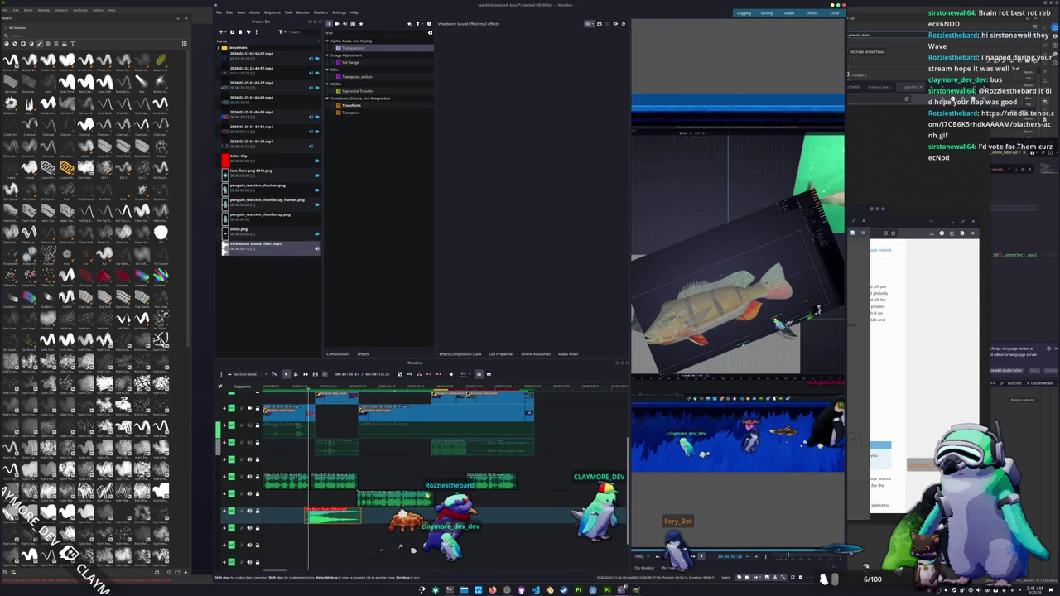
scroll(381, 549, "up", 1)
scroll(381, 549, "up", 1)
scroll(400, 548, "up", 3)
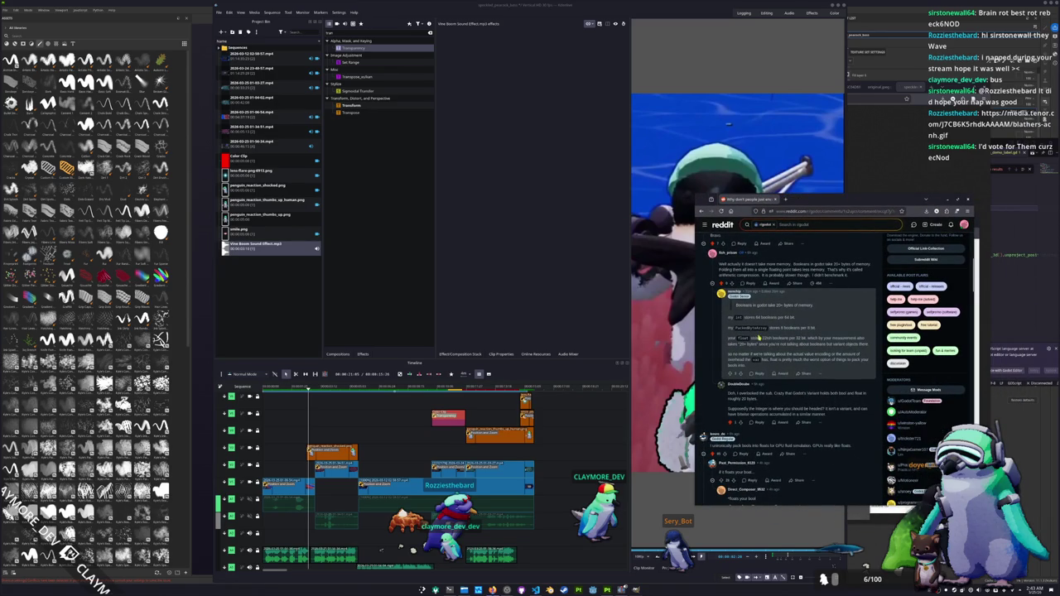
scroll(758, 338, "up", 1)
scroll(747, 341, "up", 1)
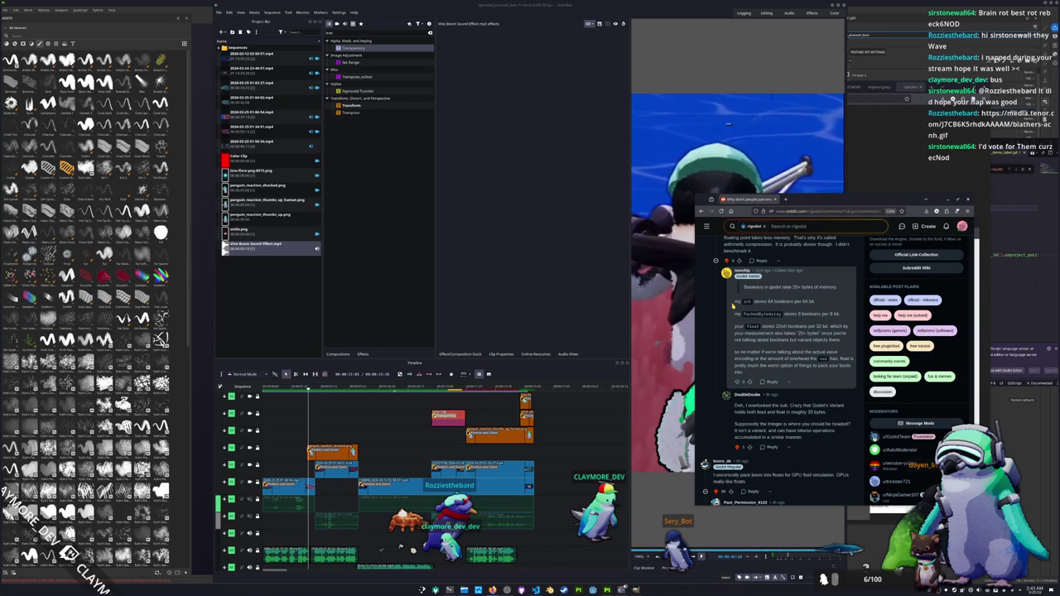
scroll(732, 304, "up", 10)
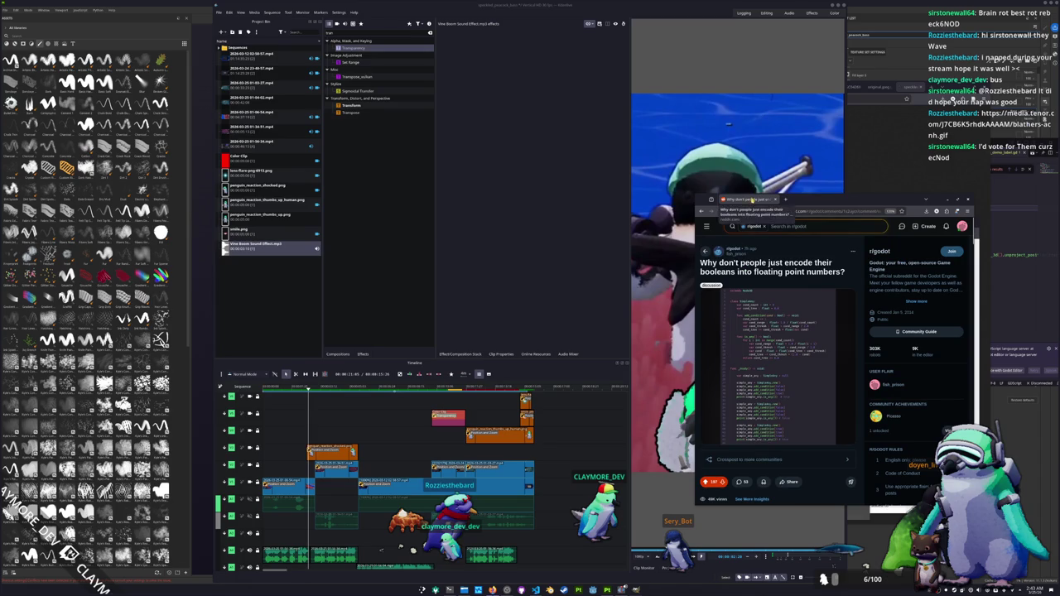
left_click(782, 200)
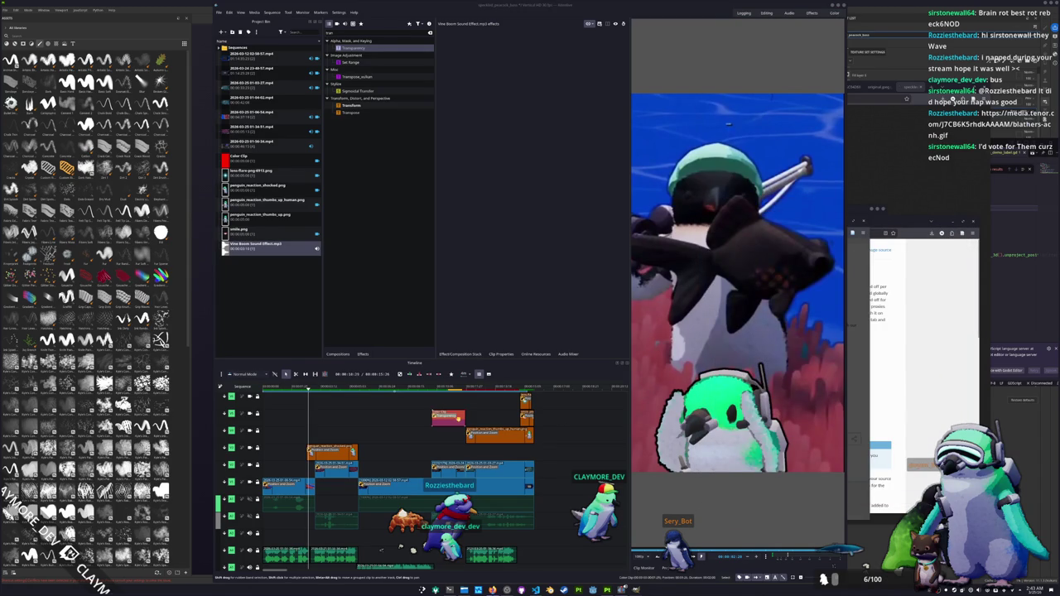
Play from the reveal and scrub through the red-tinted section of the red colour clip.
left_click(484, 421)
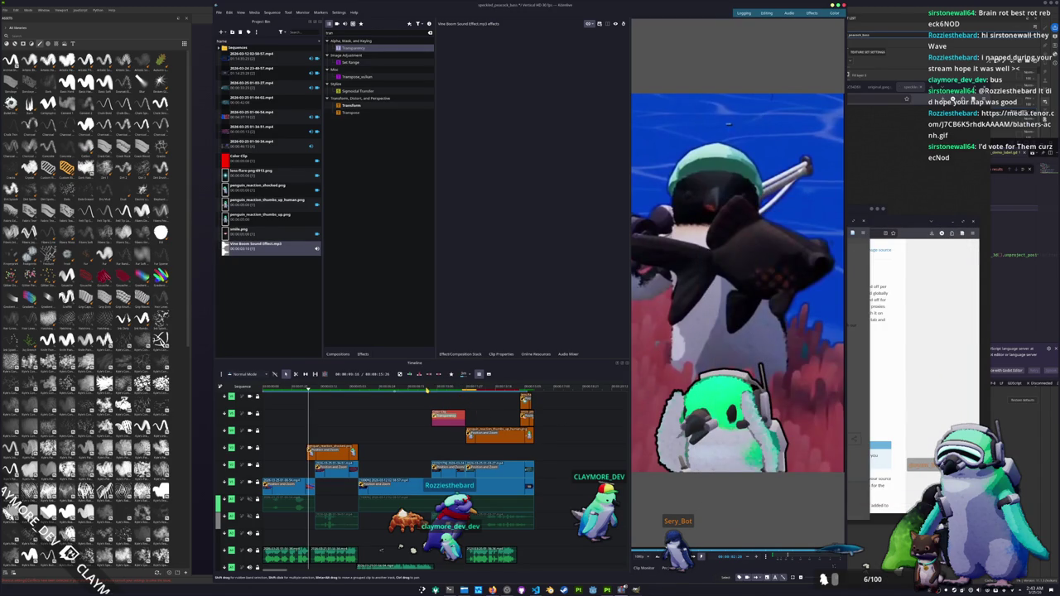
left_click(428, 389)
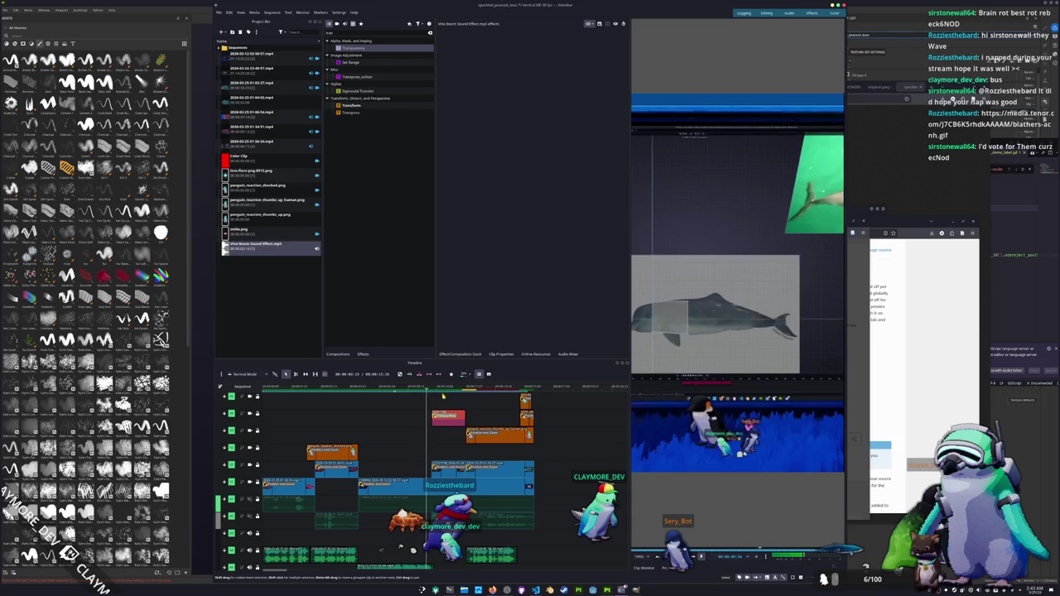
key("space")
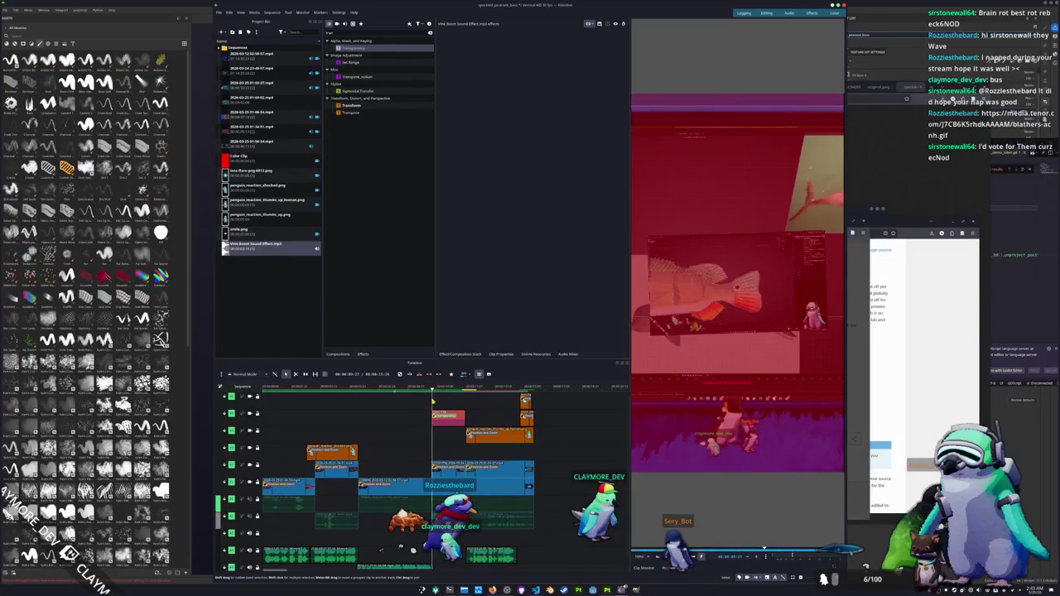
left_click(437, 410)
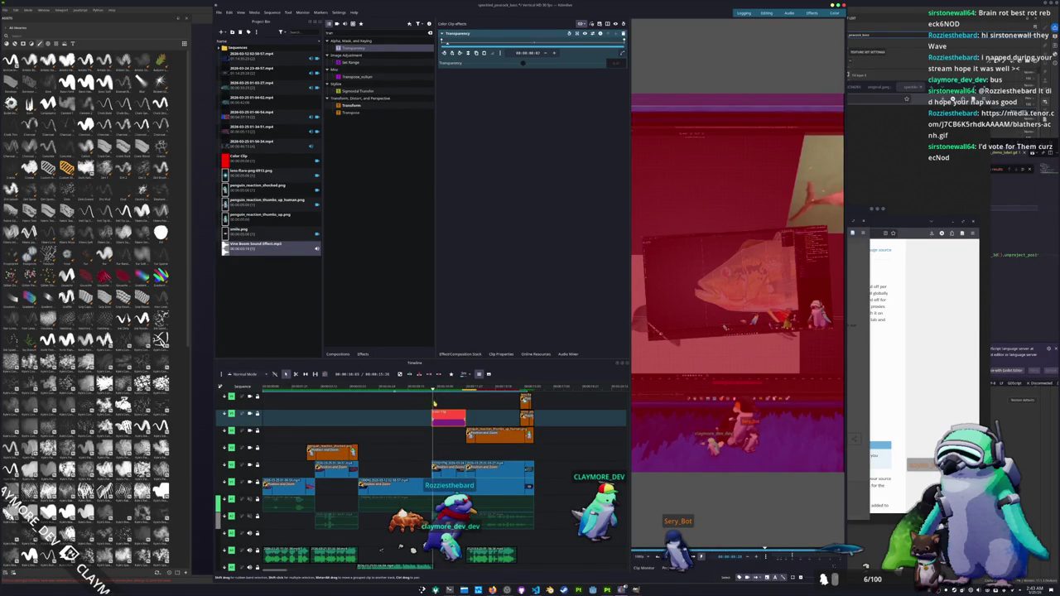
left_click_drag(432, 389, 468, 398)
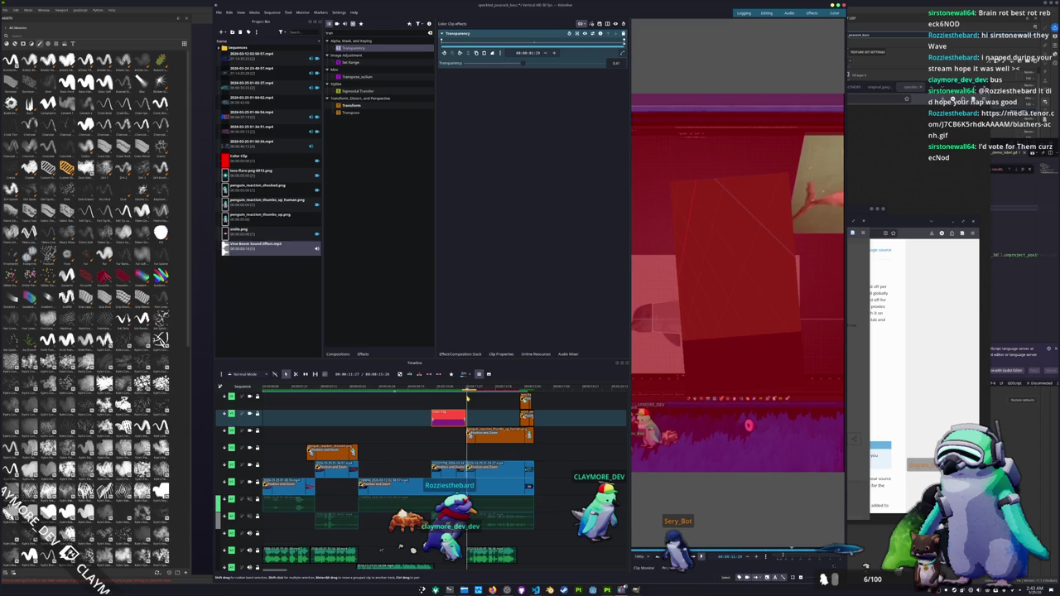
left_click_drag(468, 399, 439, 396)
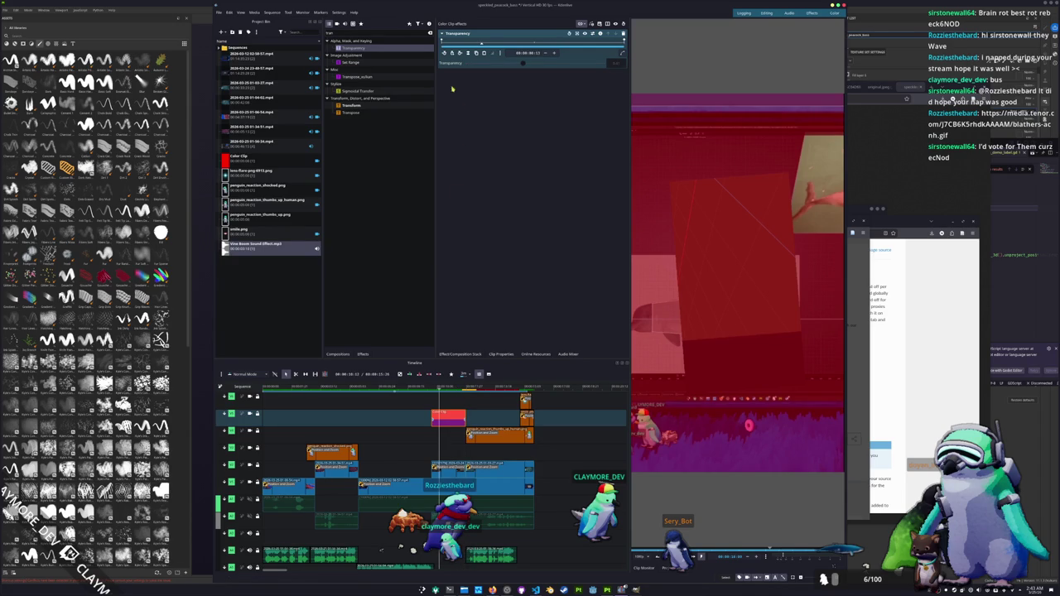
Set a Transparency keyframe of 0 at the red clip's final frames.
left_click(447, 53)
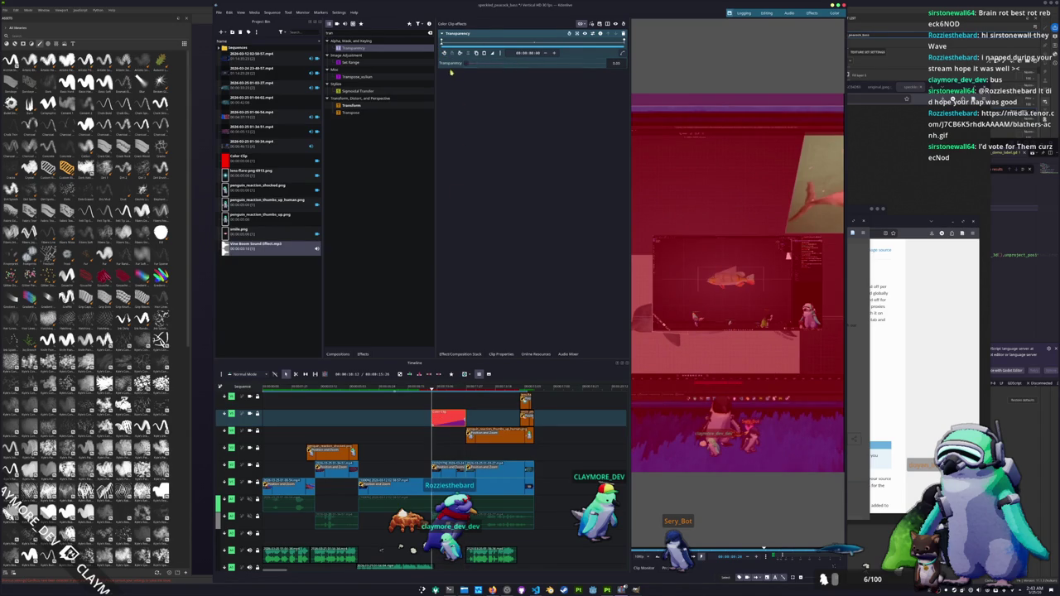
left_click(437, 391)
left_click_drag(439, 393, 422, 400)
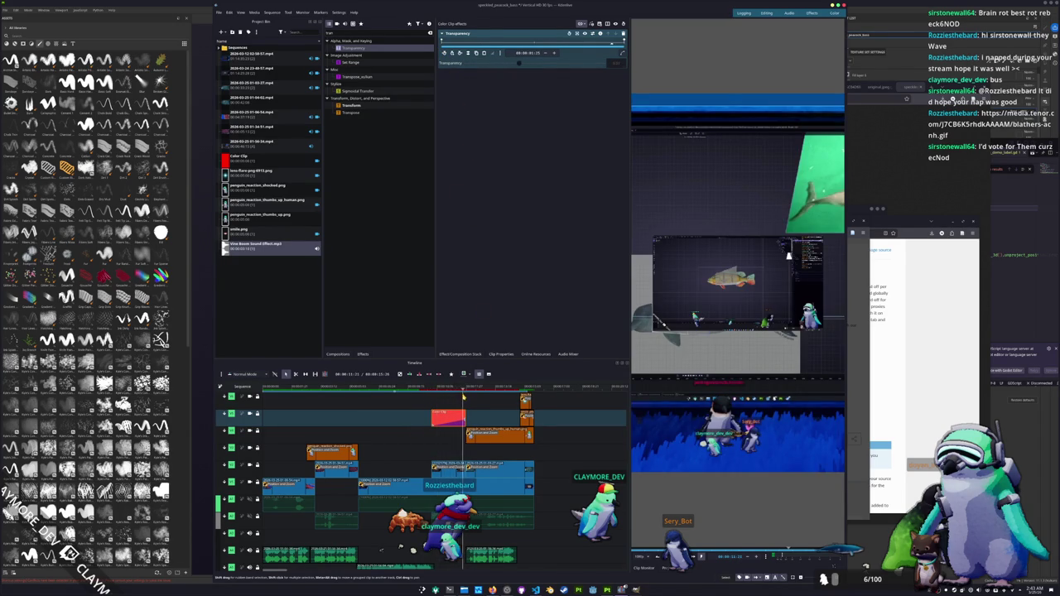
left_click(452, 398)
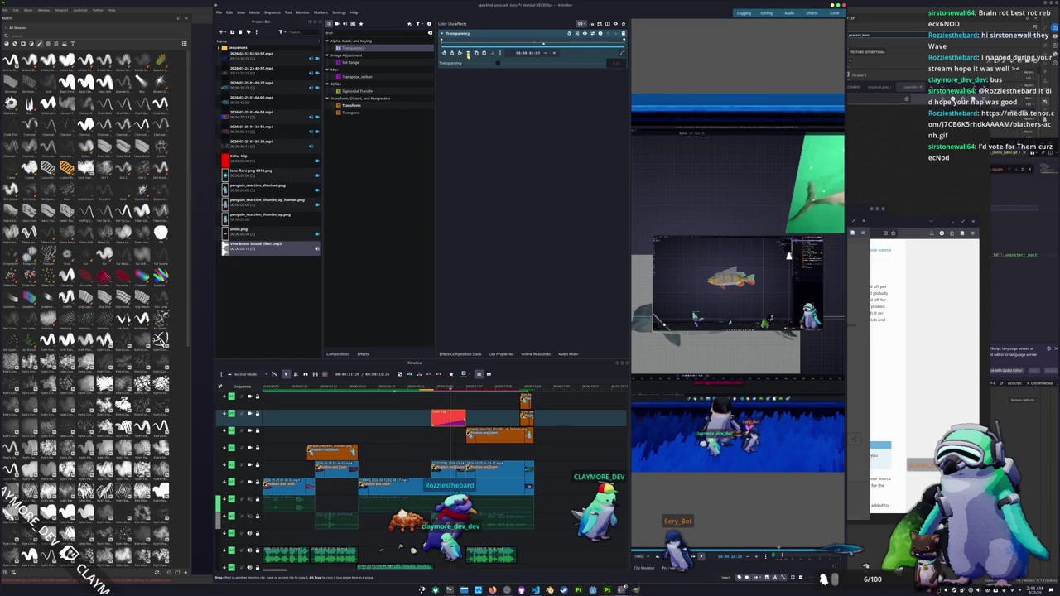
left_click(468, 53)
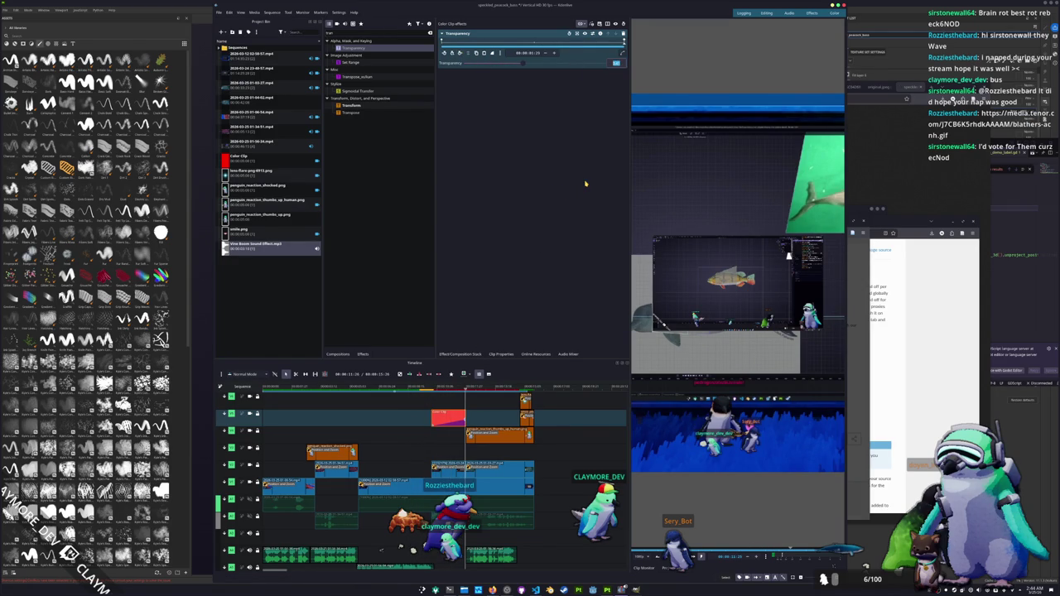
type("0")
key("Return")
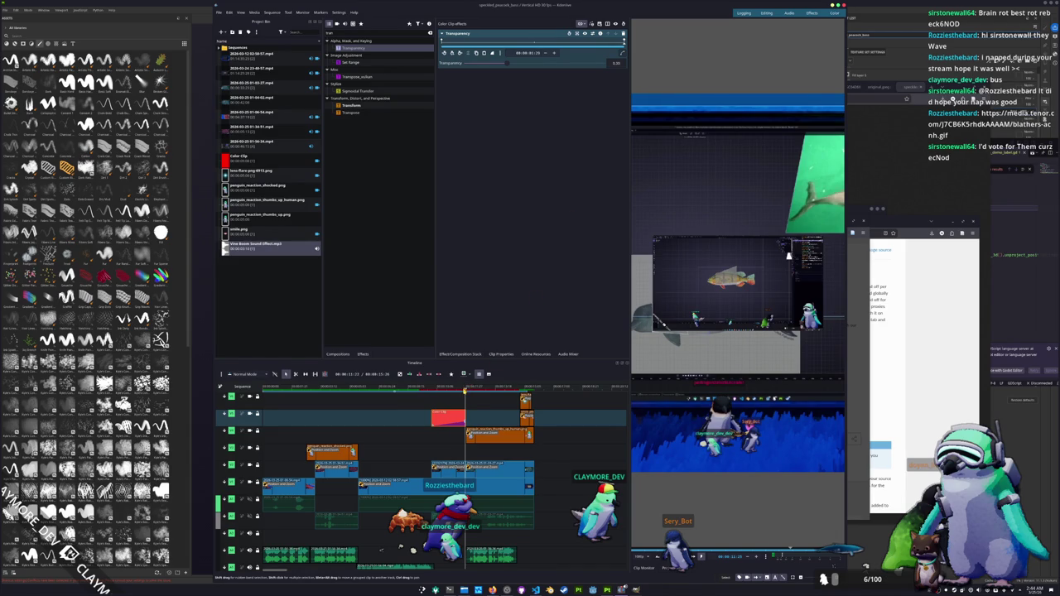
left_click_drag(424, 427, 383, 427)
scroll(384, 428, "down", 2)
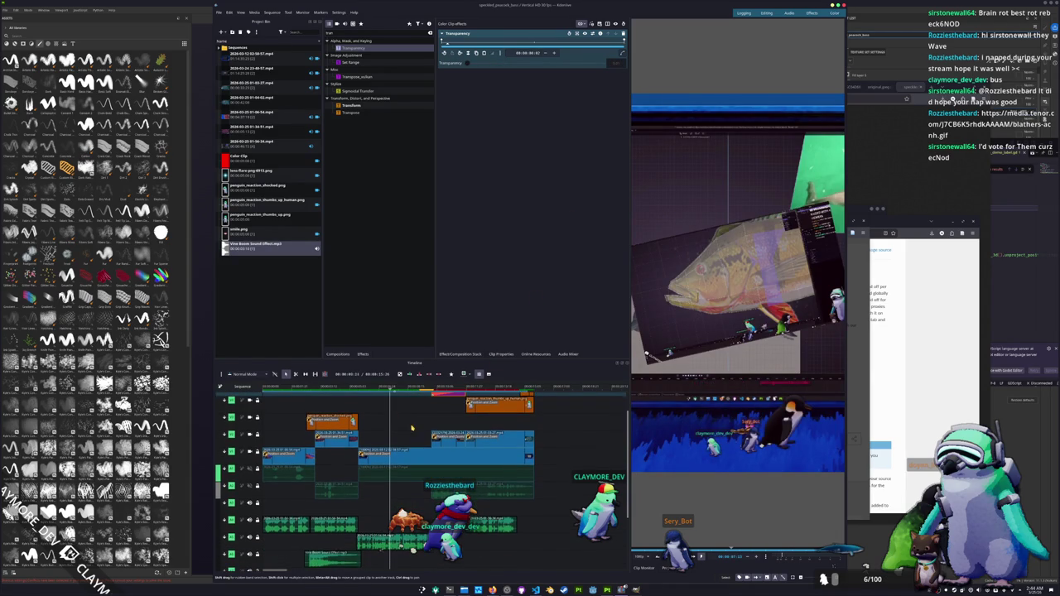
Scrub back to about four seconds and inspect the penguin_reaction_shocked clip's effects.
left_click(355, 396)
left_click_drag(355, 396, 331, 389)
left_click(342, 421)
left_click(339, 422)
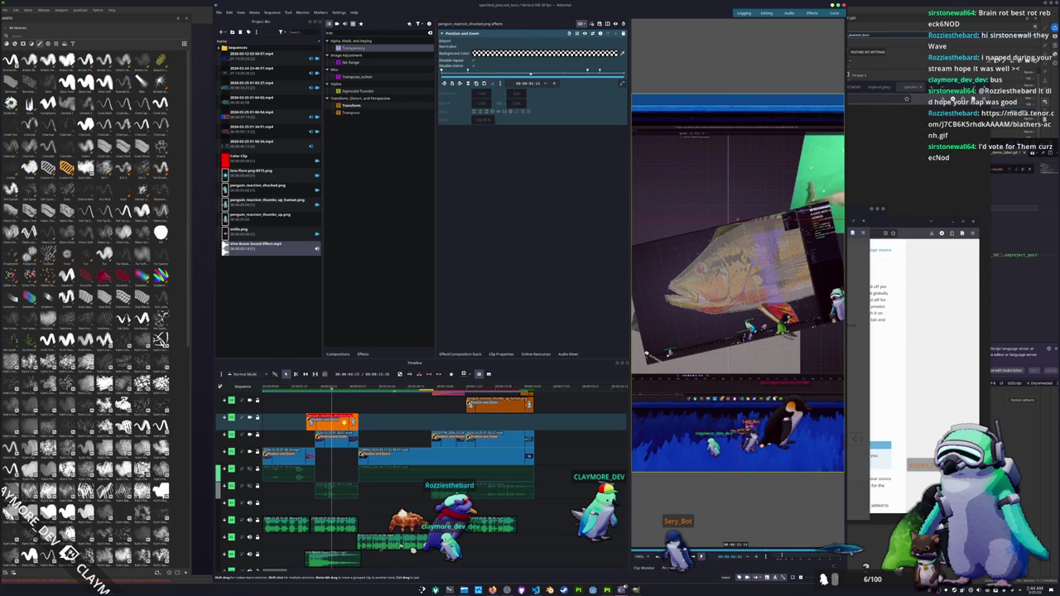
scroll(370, 419, "down", 1)
scroll(381, 505, "down", 1)
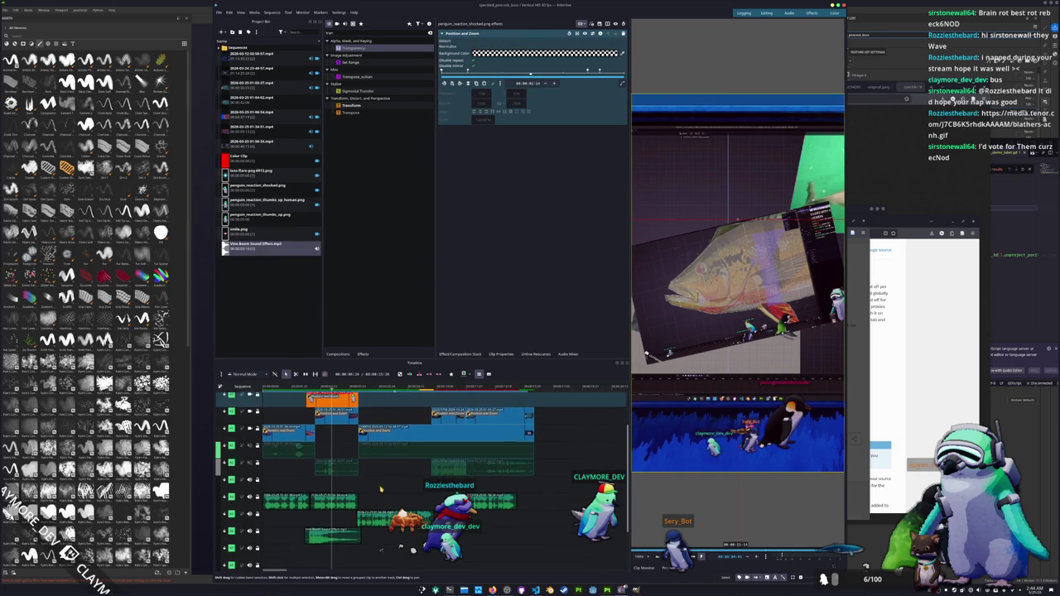
left_click(337, 519)
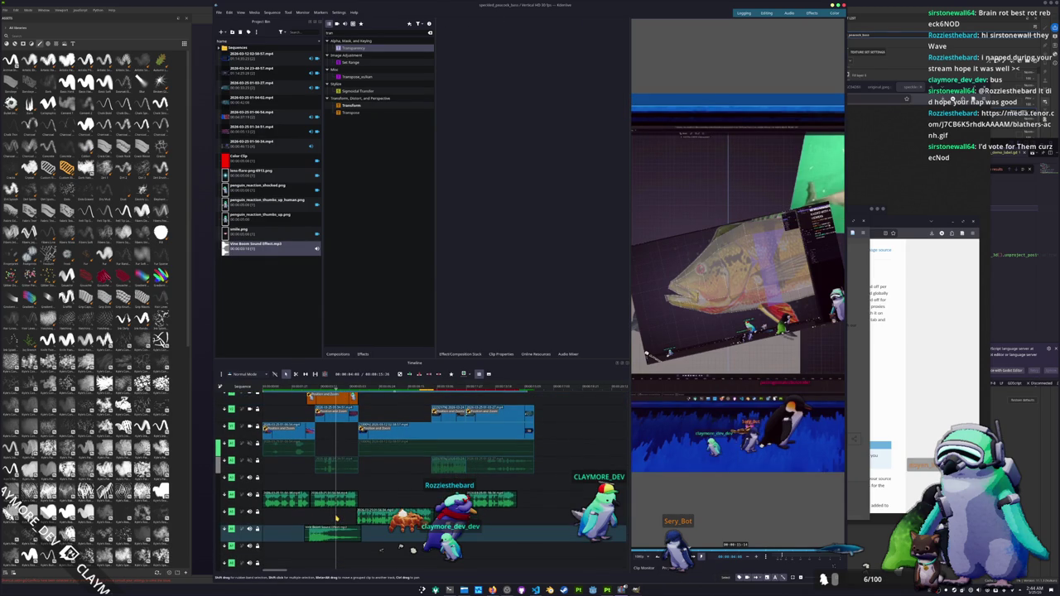
Put the playhead at about 00:00:20:21 and import Ding - Sound Effect (HD).mp3.
mouse_move(383, 497)
left_mouse_down()
mouse_move(542, 501)
mouse_move(382, 506)
left_mouse_up()
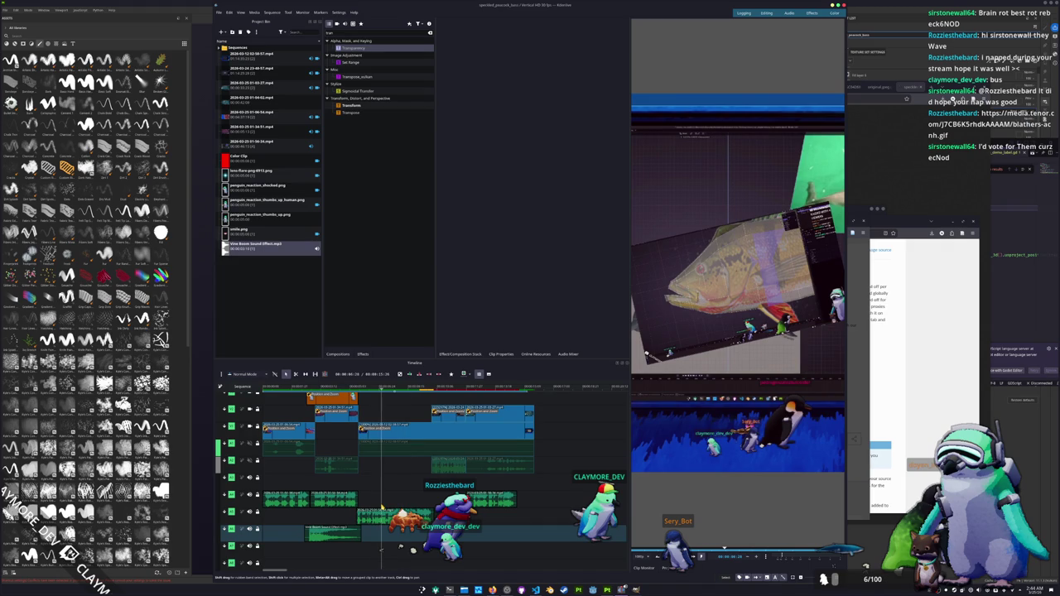
scroll(381, 507, "up", 2)
mouse_move(408, 441)
left_mouse_down()
mouse_move(406, 458)
mouse_move(470, 448)
left_mouse_up()
left_click(525, 386)
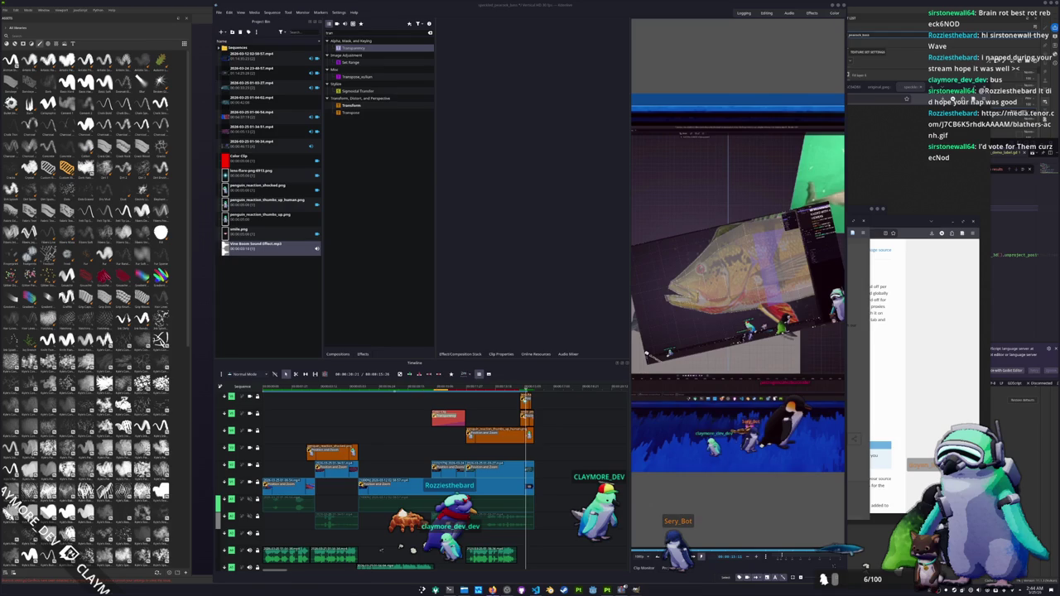
mouse_move(1052, 290)
left_mouse_down()
mouse_move(283, 314)
mouse_move(273, 290)
left_mouse_up()
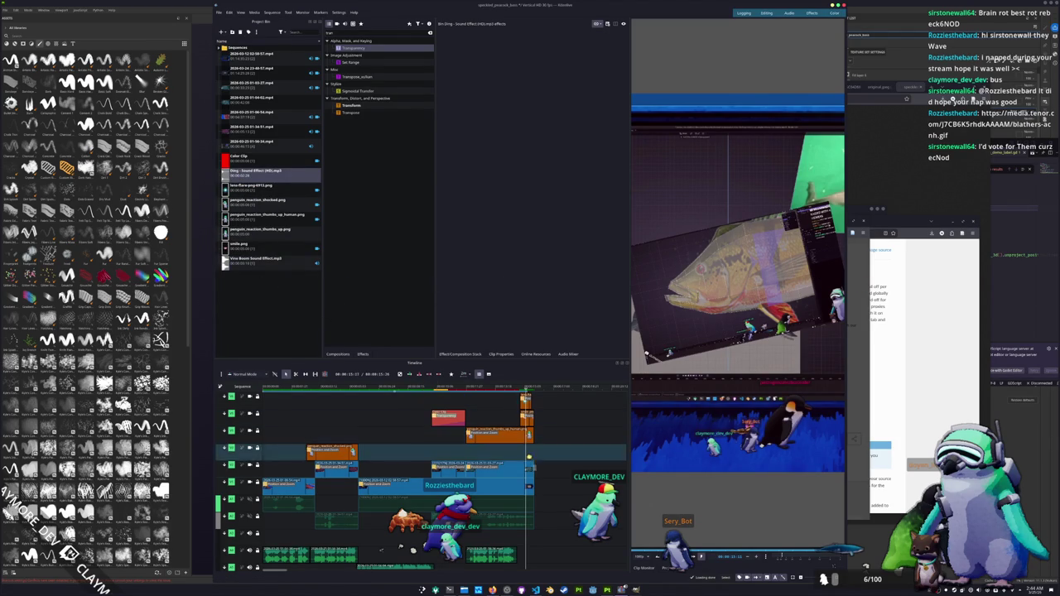
Place the Ding sound on an audio track at the playhead.
left_click_drag(417, 375, 530, 551)
scroll(556, 479, "down", 3)
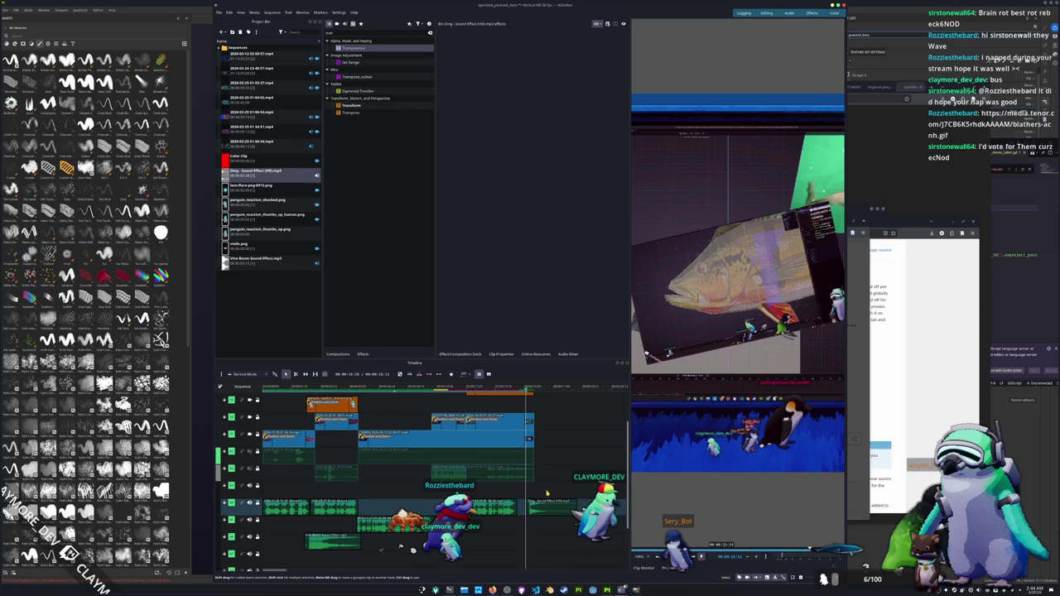
left_click_drag(540, 503, 533, 531)
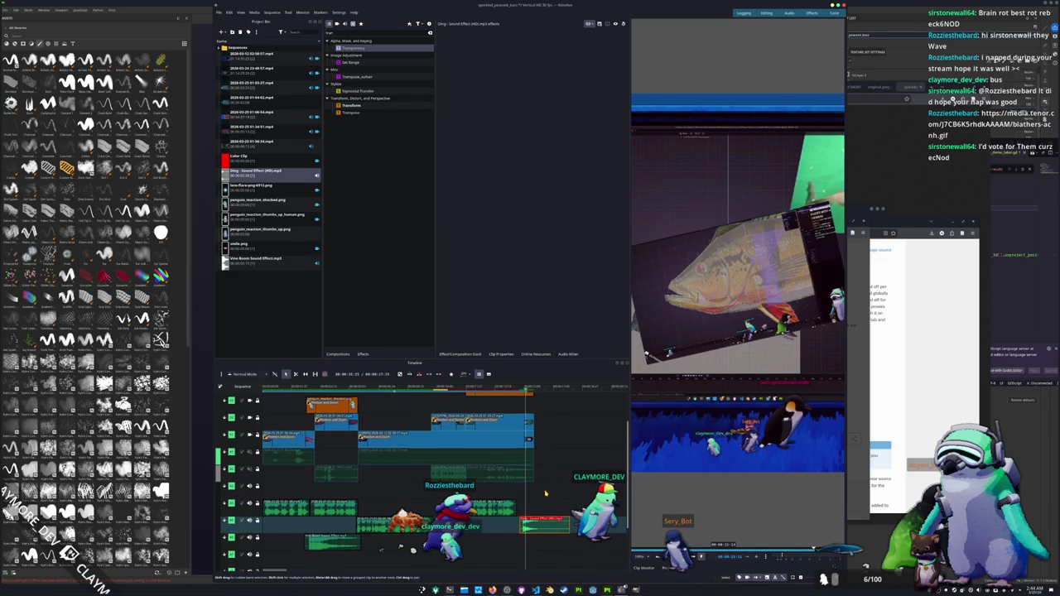
scroll(530, 497, "up", 3)
Add a Position and Zoom effect to the lens-flare clip on the top track.
left_click(519, 403)
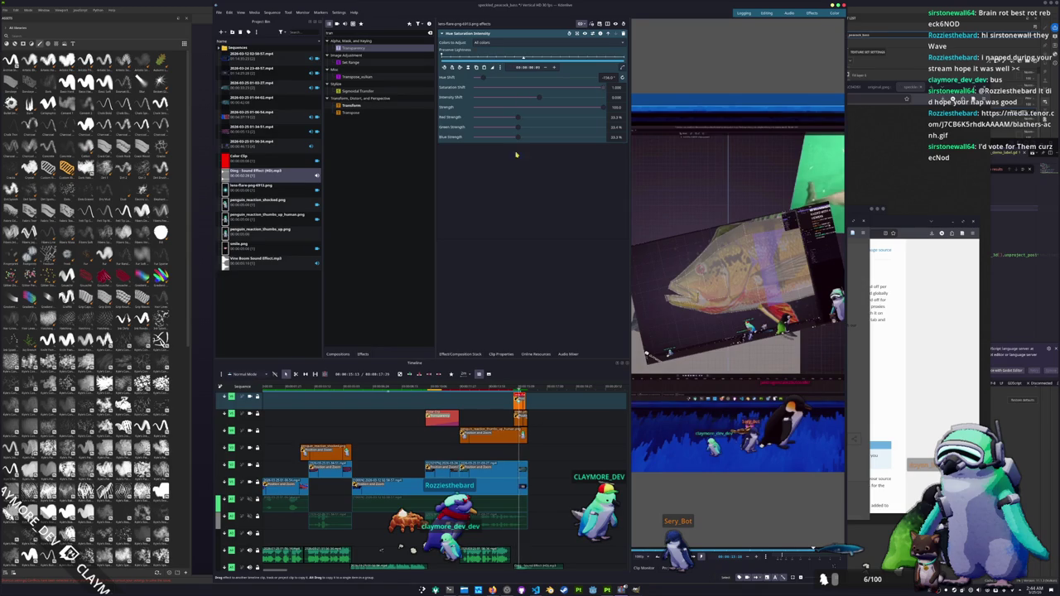
key("ctrl+z")
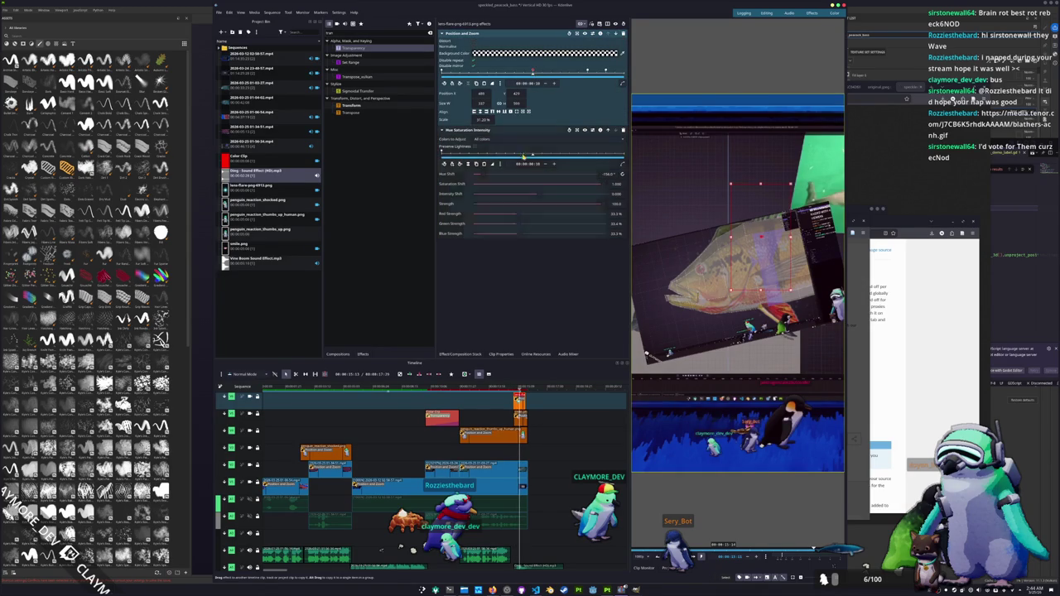
scroll(520, 497, "down", 3)
Nudge the Ding sound slightly later and select the Vine Boom clip.
left_click(522, 513)
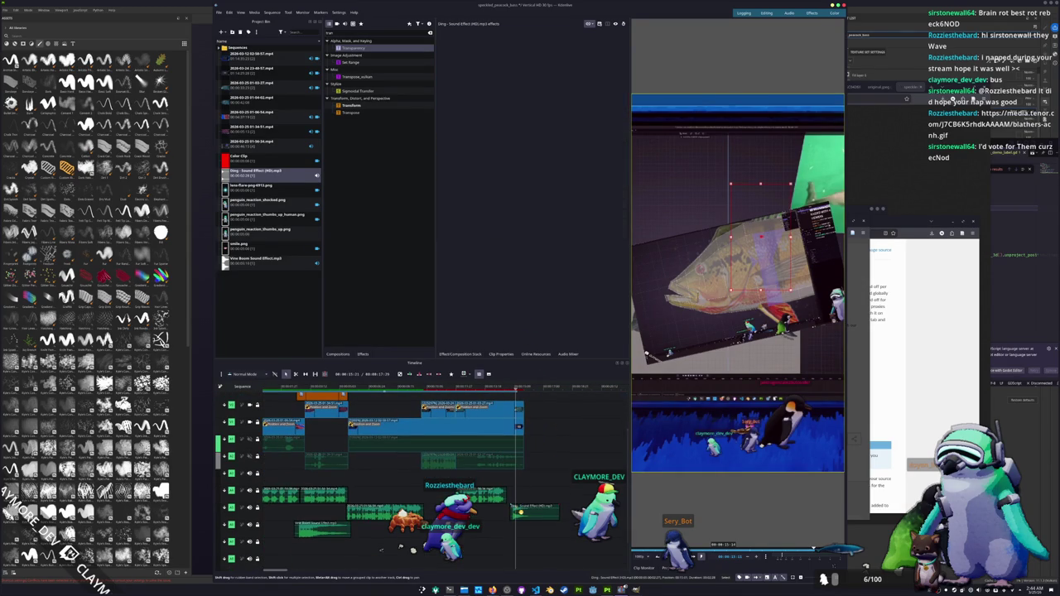
left_click_drag(520, 513, 524, 514)
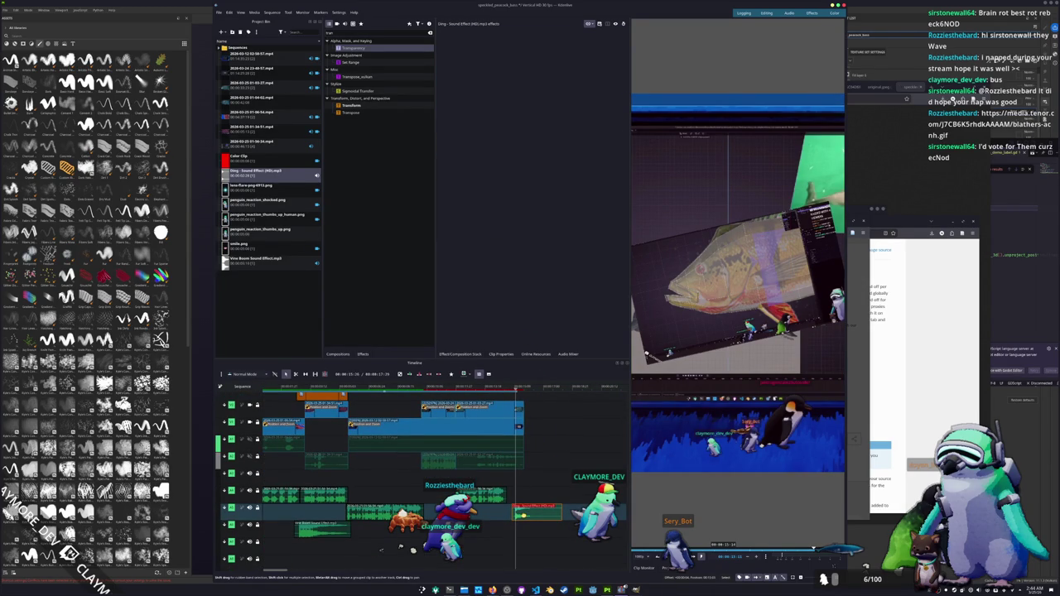
scroll(497, 526, "up", 2)
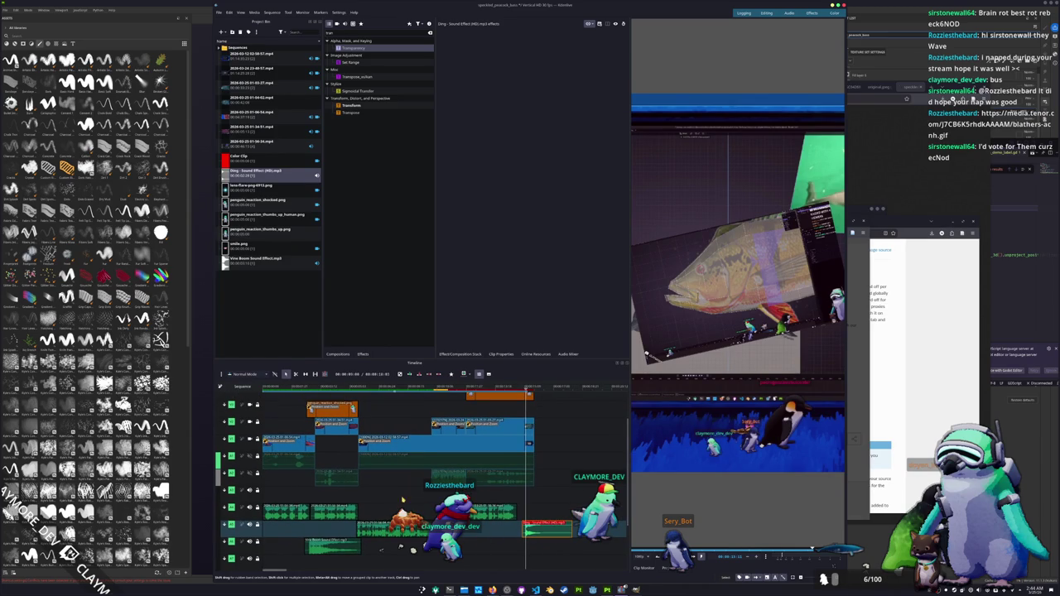
scroll(414, 480, "up", 1)
left_click(331, 561)
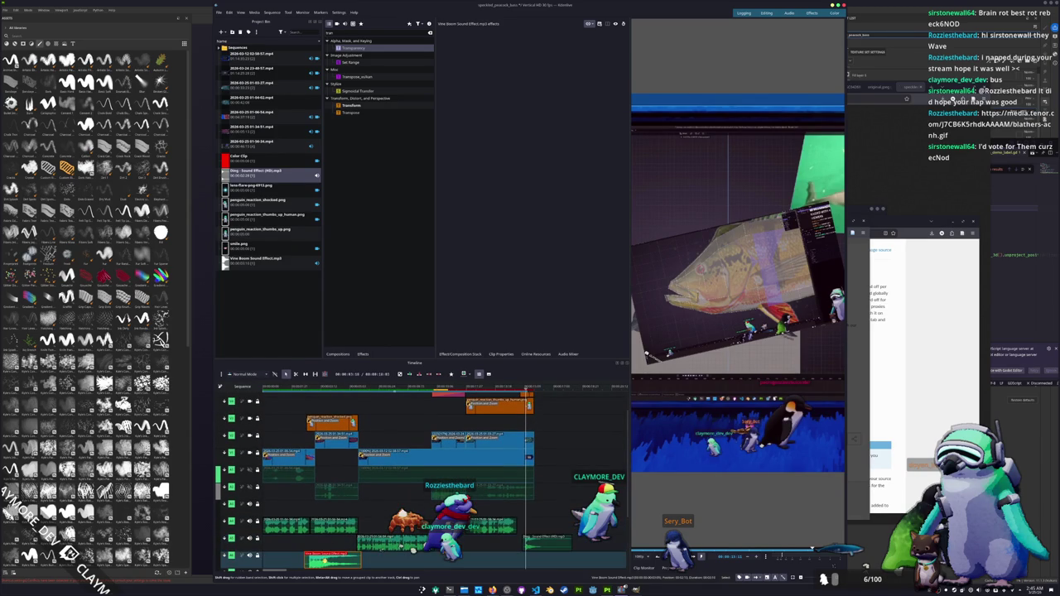
scroll(381, 503, "up", 1)
scroll(410, 423, "up", 1)
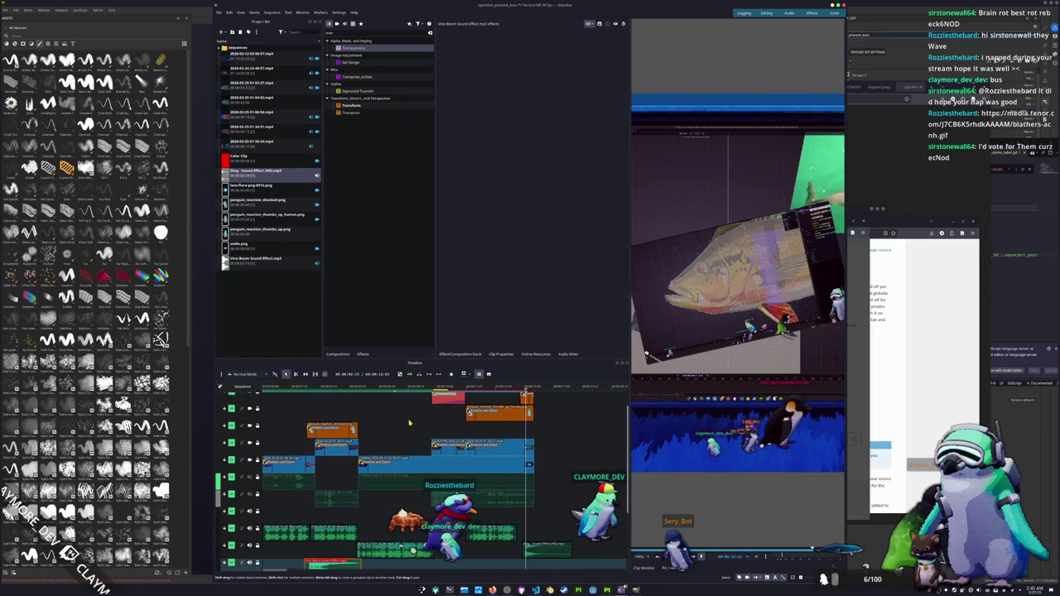
scroll(409, 423, "up", 1)
scroll(401, 548, "up", 1)
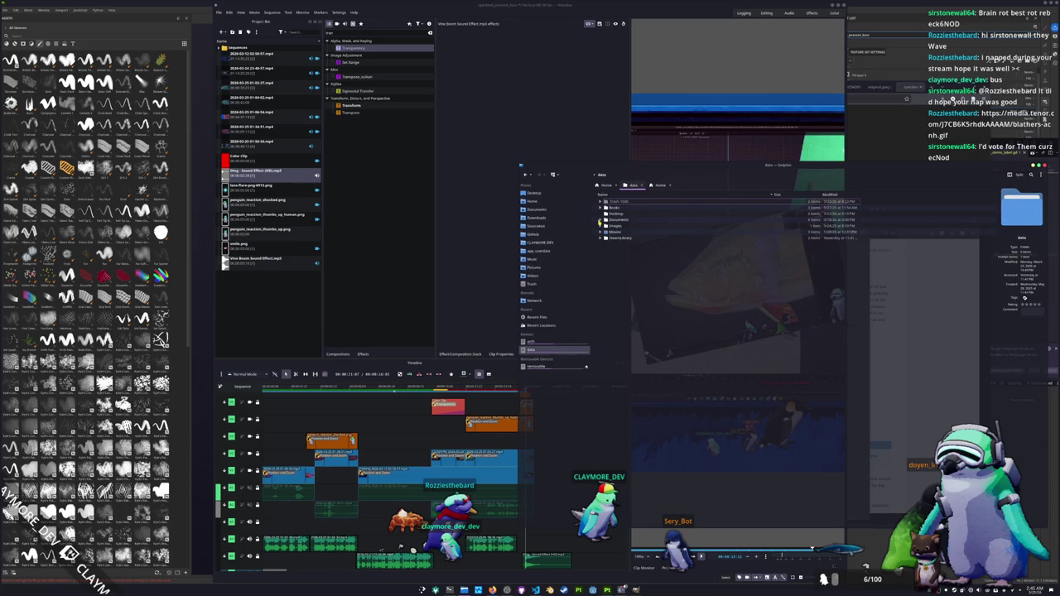
Open the Sonniss sound library under Documents and search it for 'rev'.
left_click(603, 219)
double_click(621, 251)
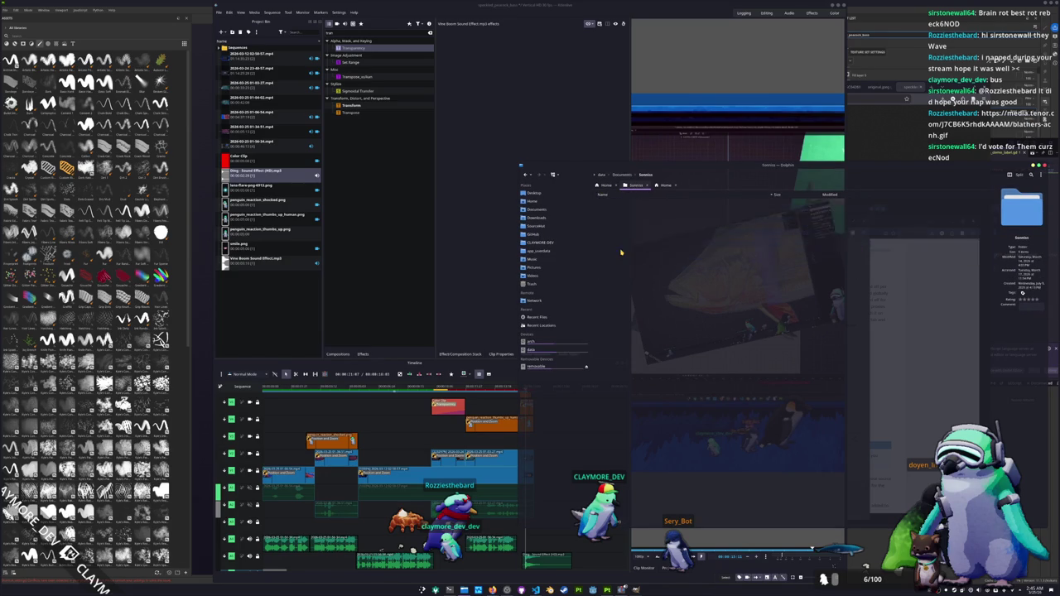
left_click_drag(798, 165, 703, 122)
key("ctrl+f")
type("rev")
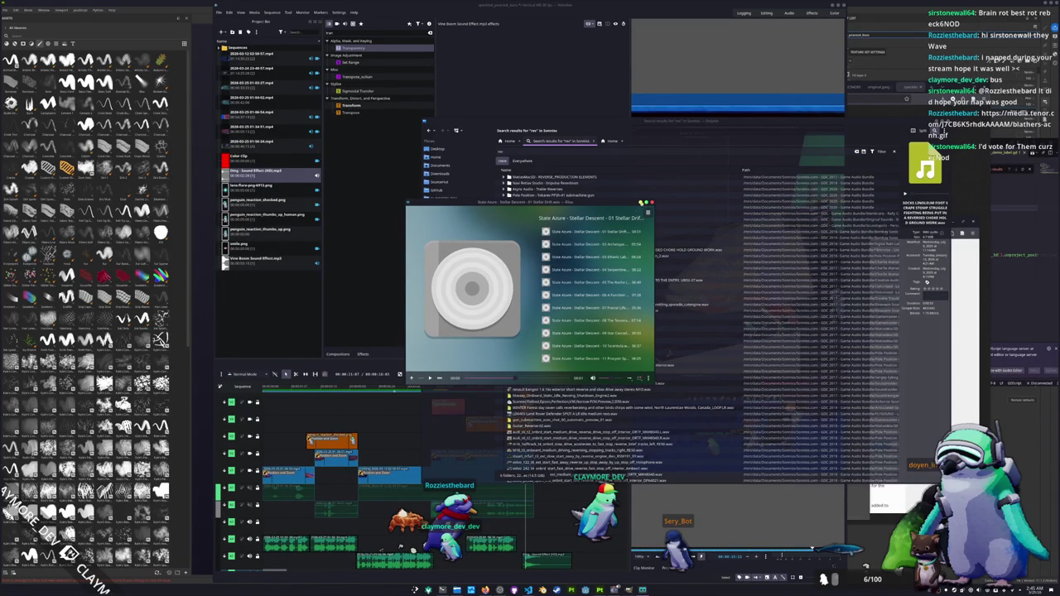
Scroll through the engine-rev .wav results, previewing candidates in the media player.
left_click(652, 203)
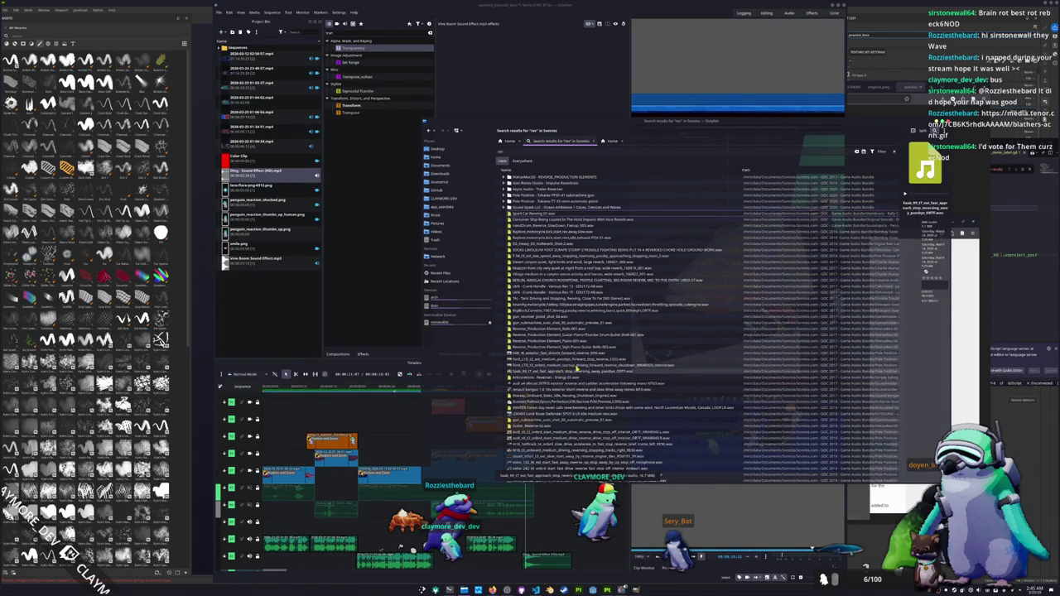
scroll(583, 368, "down", 7)
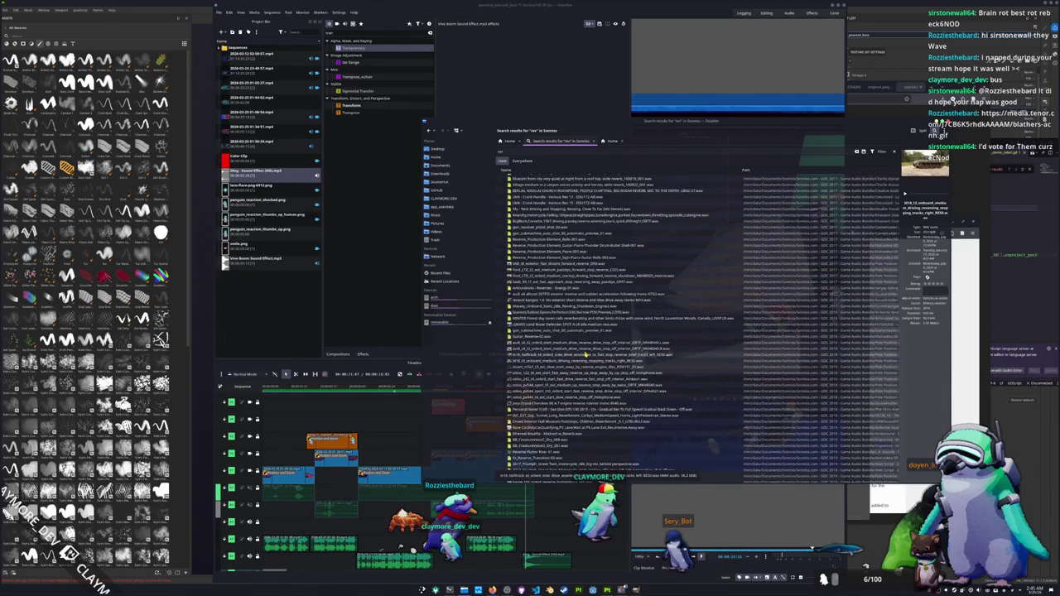
scroll(580, 373, "down", 3)
scroll(568, 376, "down", 1)
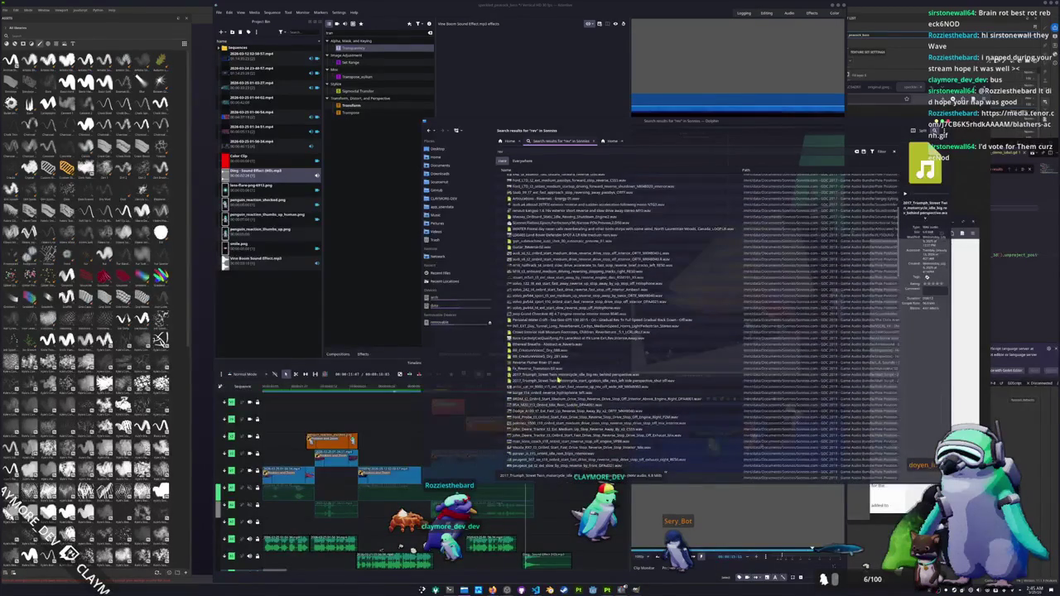
scroll(563, 373, "down", 1)
scroll(561, 375, "down", 1)
scroll(563, 385, "down", 2)
scroll(566, 397, "down", 1)
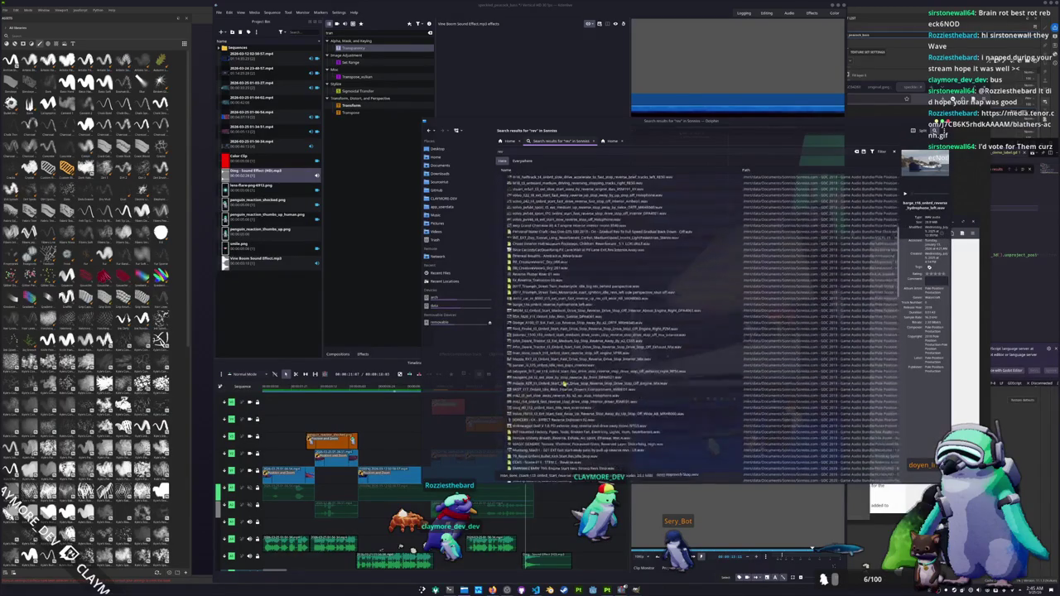
scroll(567, 401, "down", 6)
scroll(563, 381, "down", 6)
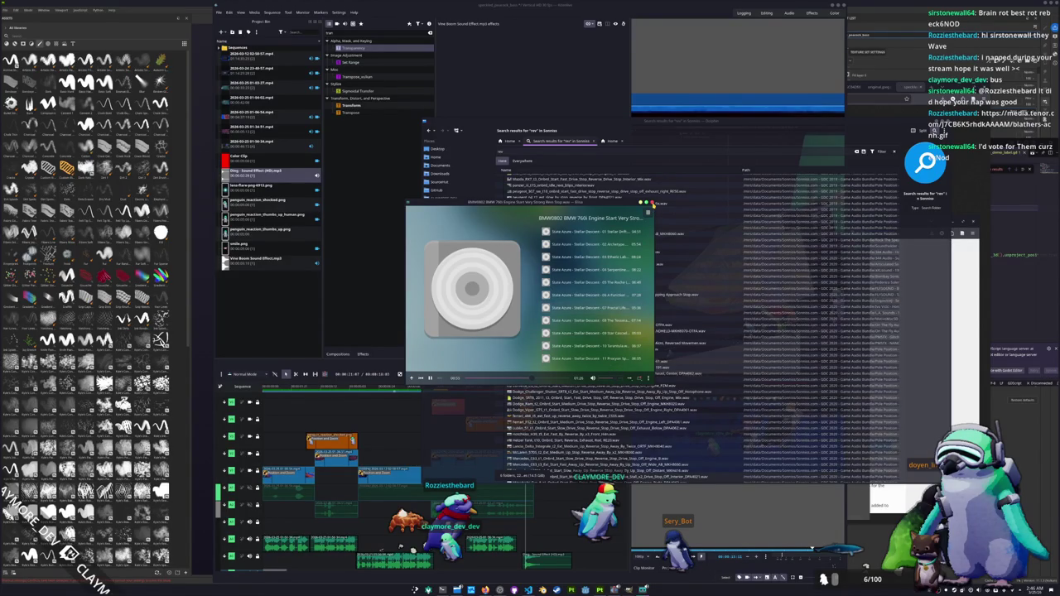
left_click(652, 202)
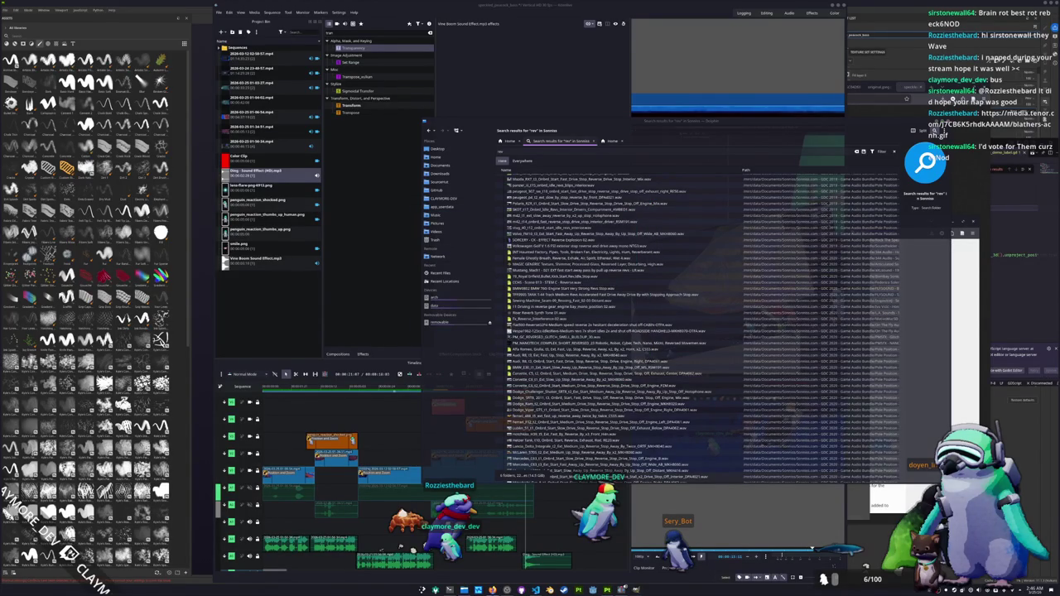
Audition several sound-effect search results, including the stone sand trickle sound.
scroll(607, 431, "down", 2)
scroll(607, 431, "down", 3)
scroll(609, 432, "down", 5)
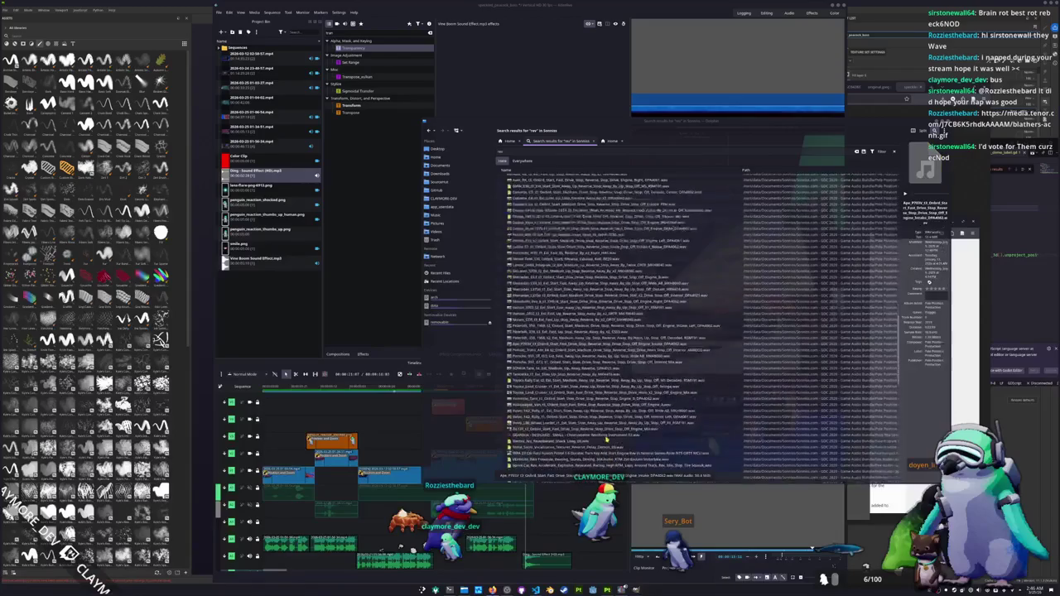
scroll(609, 432, "down", 4)
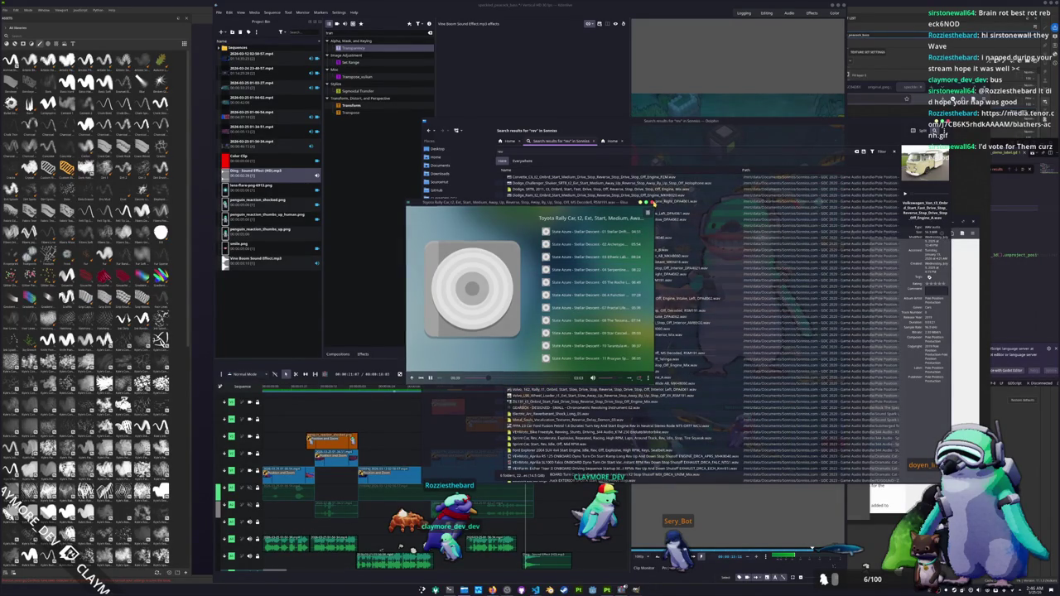
left_click(656, 202)
scroll(574, 397, "down", 3)
scroll(574, 398, "down", 3)
left_click(572, 373)
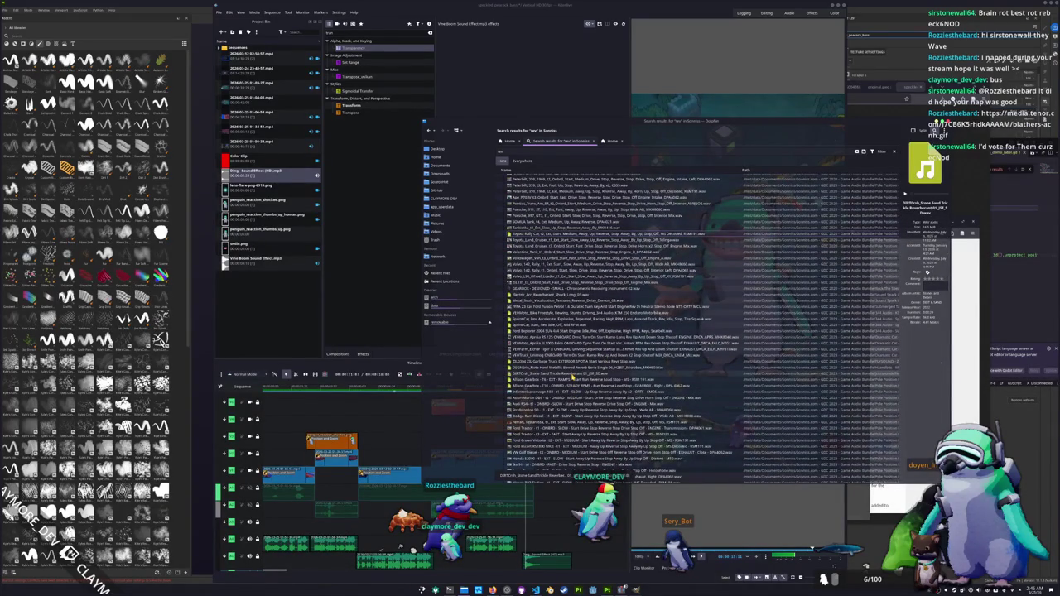
double_click(572, 375)
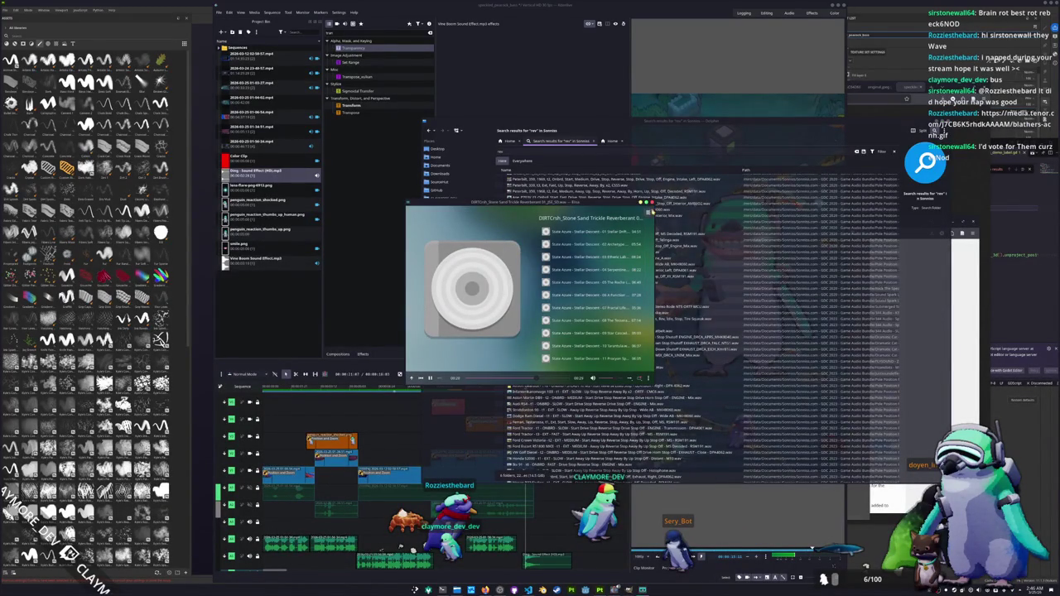
left_click(652, 203)
Preview the Anarchy motorcycle FatBoy engine-rev .wav and add it to the Project Bin.
scroll(546, 407, "down", 5)
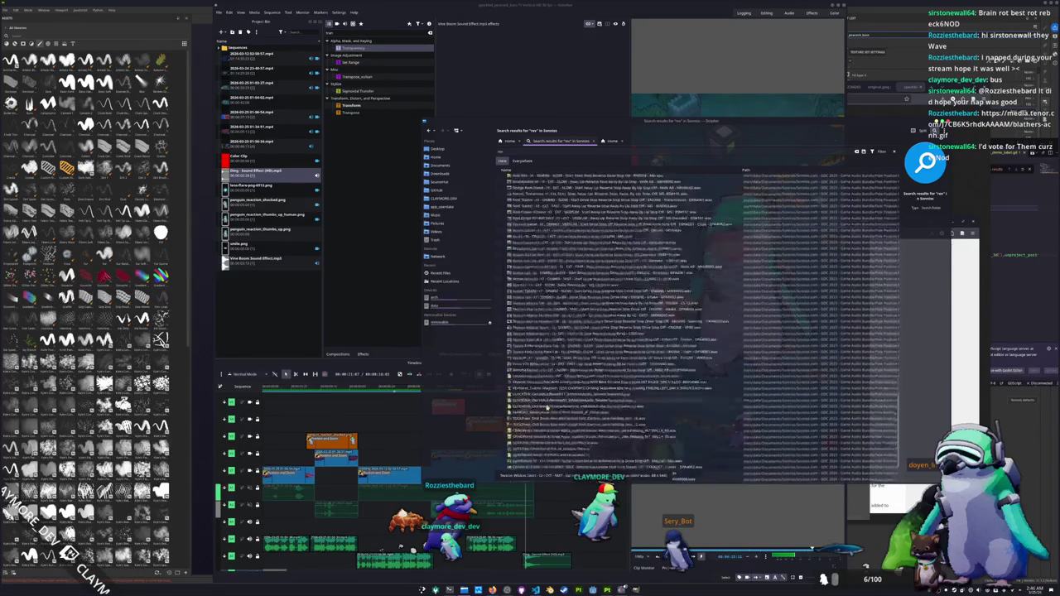
scroll(546, 406, "down", 5)
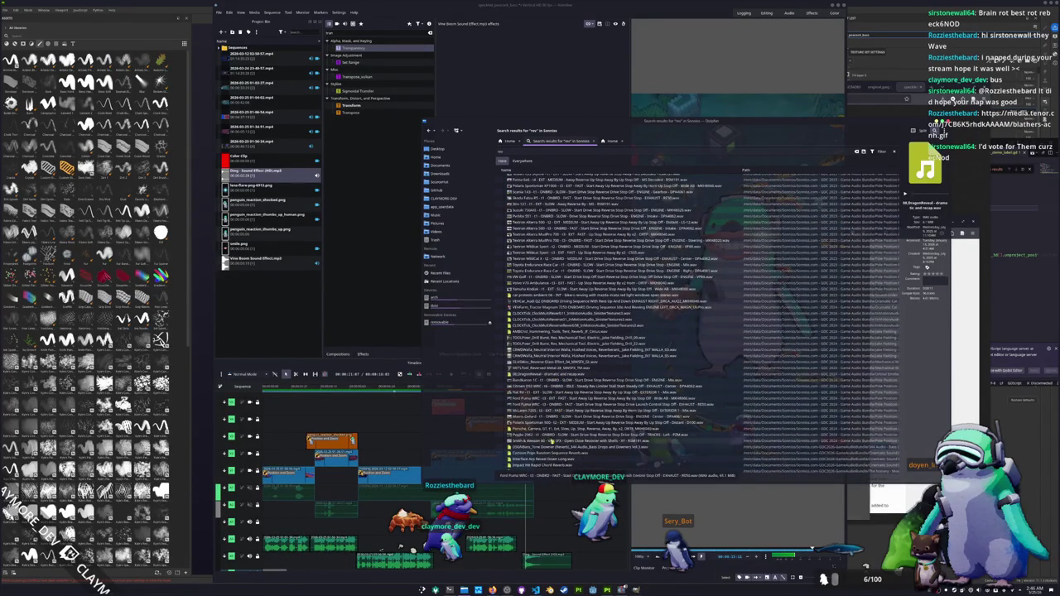
left_click(564, 461)
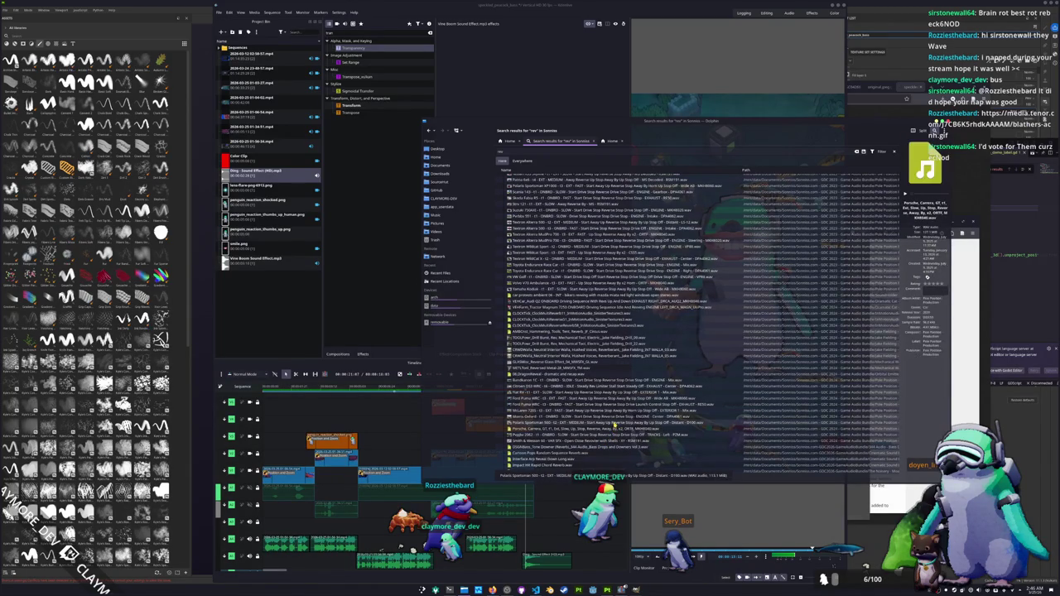
scroll(615, 424, "up", 5)
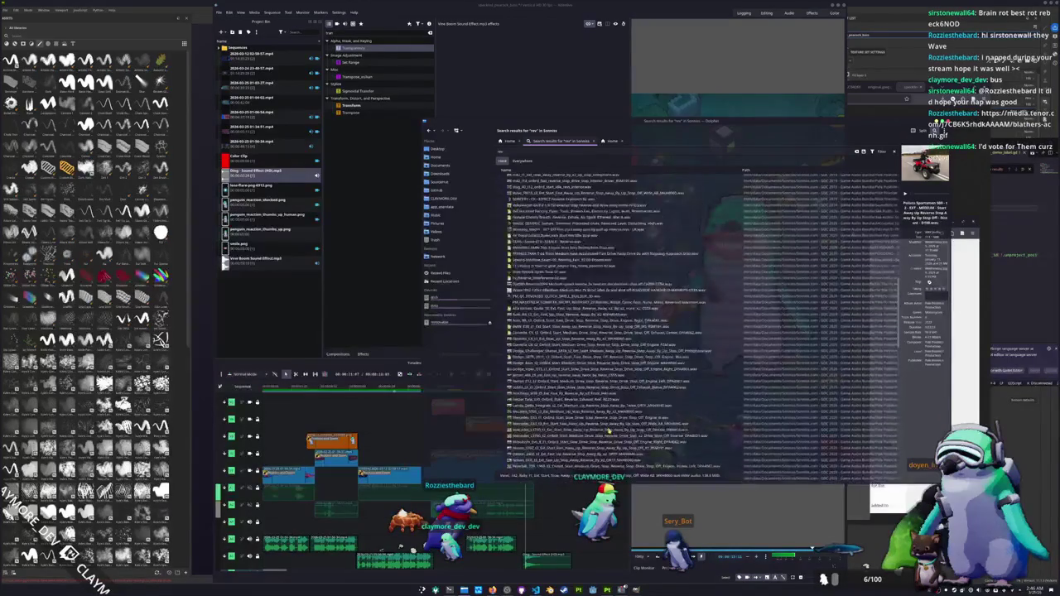
scroll(598, 421, "up", 5)
scroll(598, 421, "up", 5)
scroll(554, 373, "up", 3)
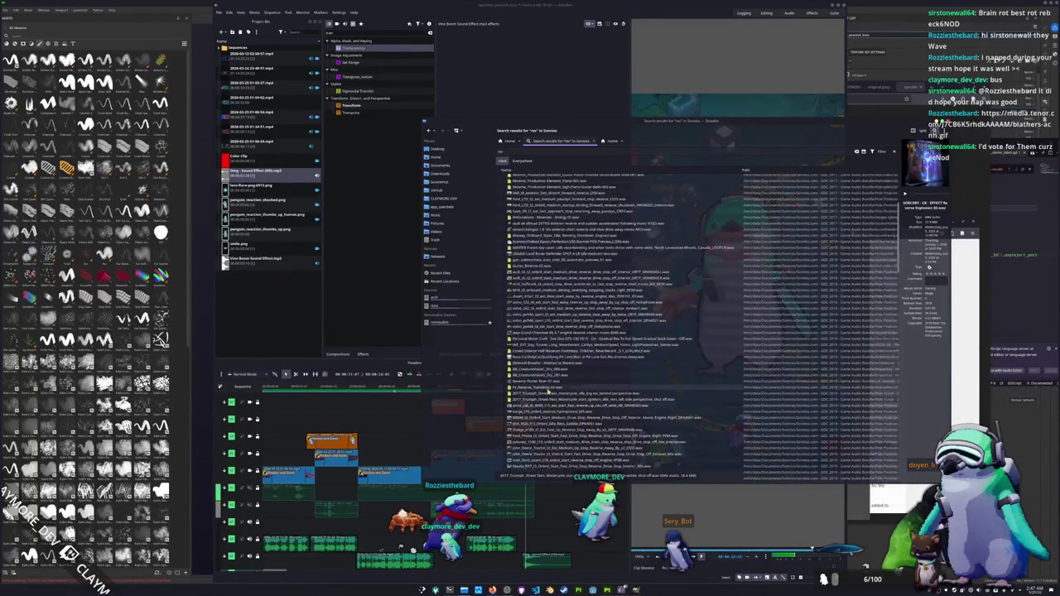
scroll(554, 373, "up", 3)
scroll(557, 367, "up", 2)
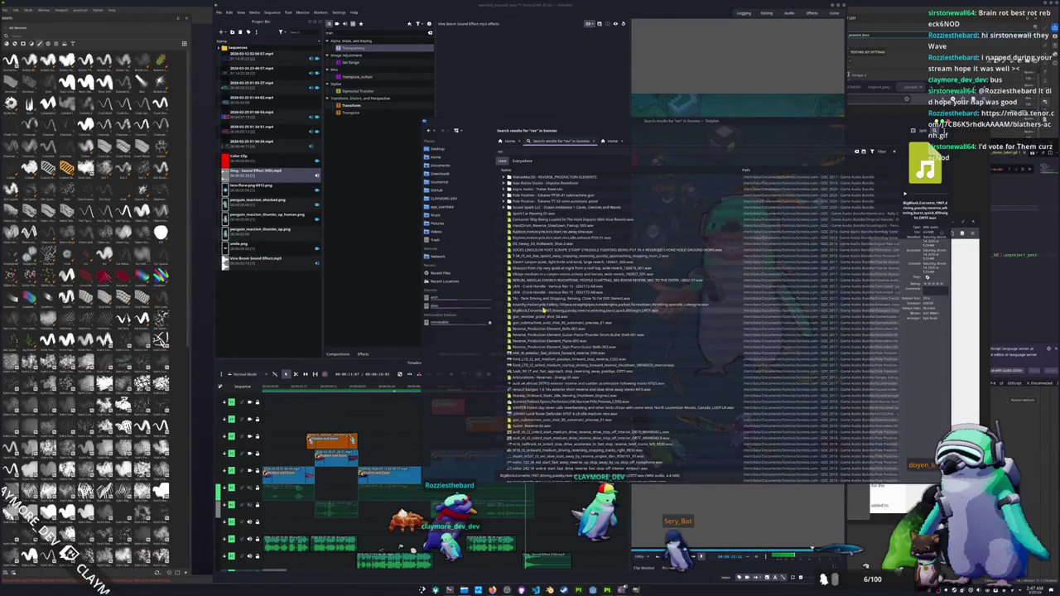
double_click(544, 305)
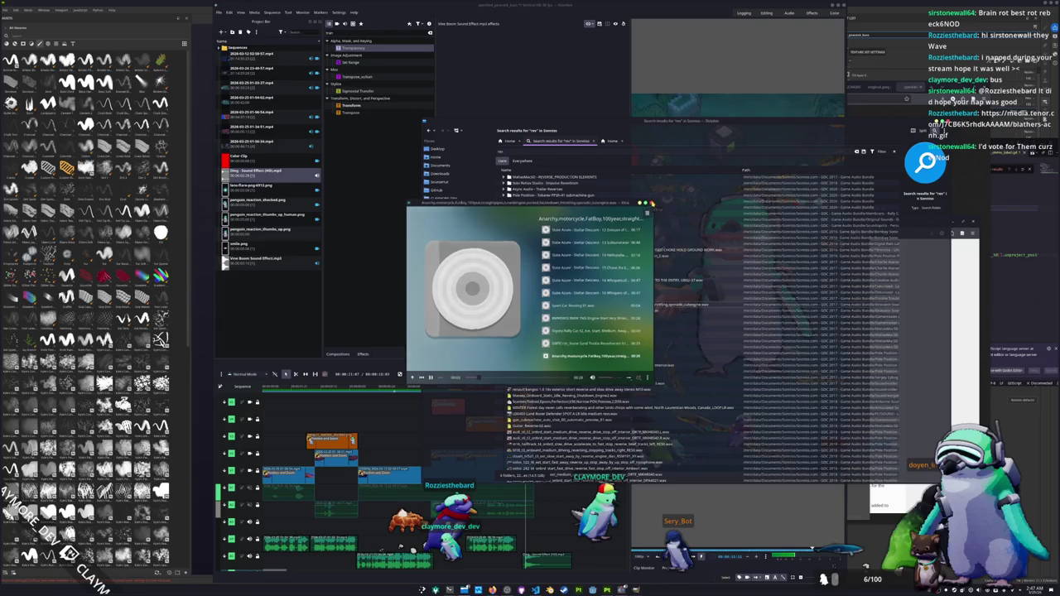
left_click(651, 202)
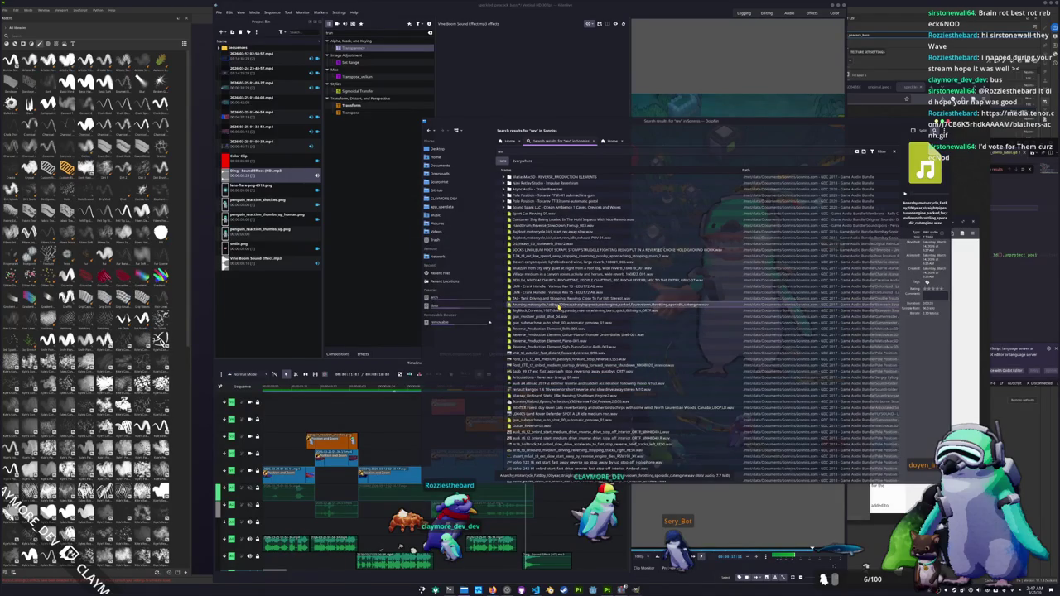
left_click_drag(502, 474, 275, 314)
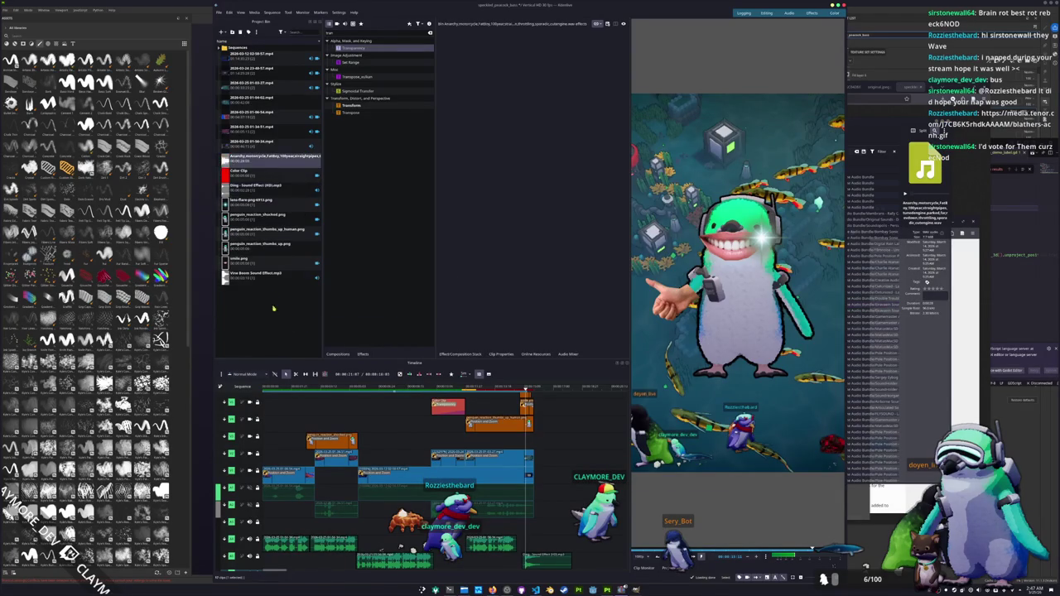
Drop the motorcycle rev onto an audio track, speed it into a short burst, and play it back.
left_click_drag(251, 171, 380, 534)
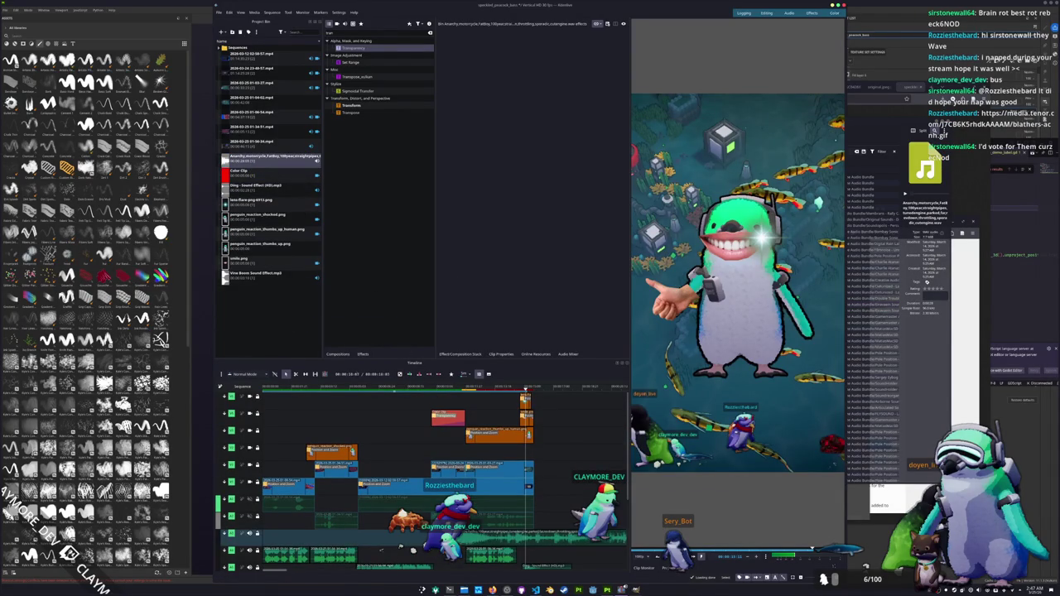
scroll(380, 549, "up", 2)
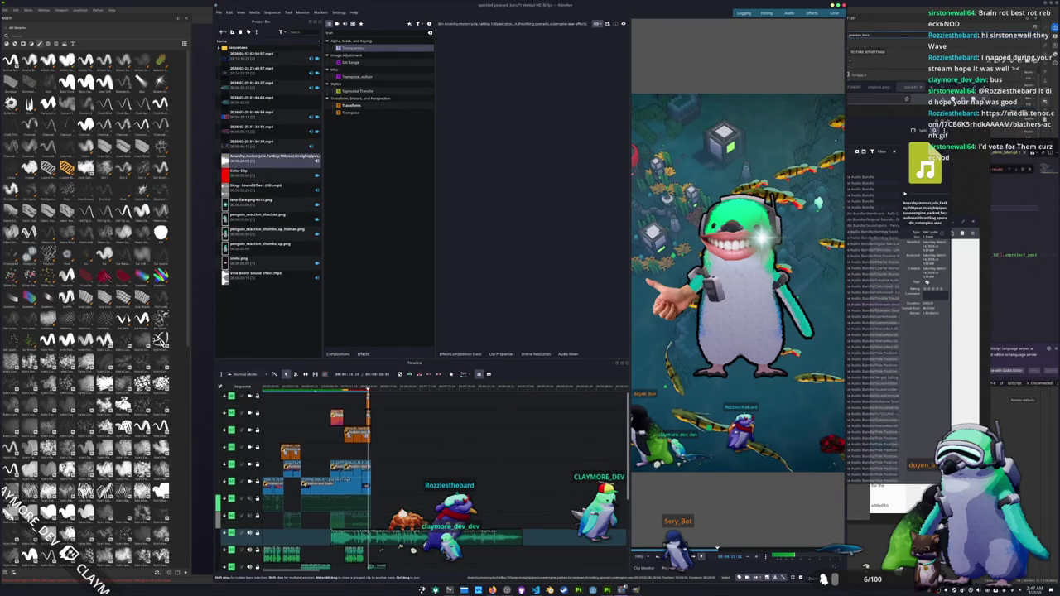
scroll(380, 549, "up", 2)
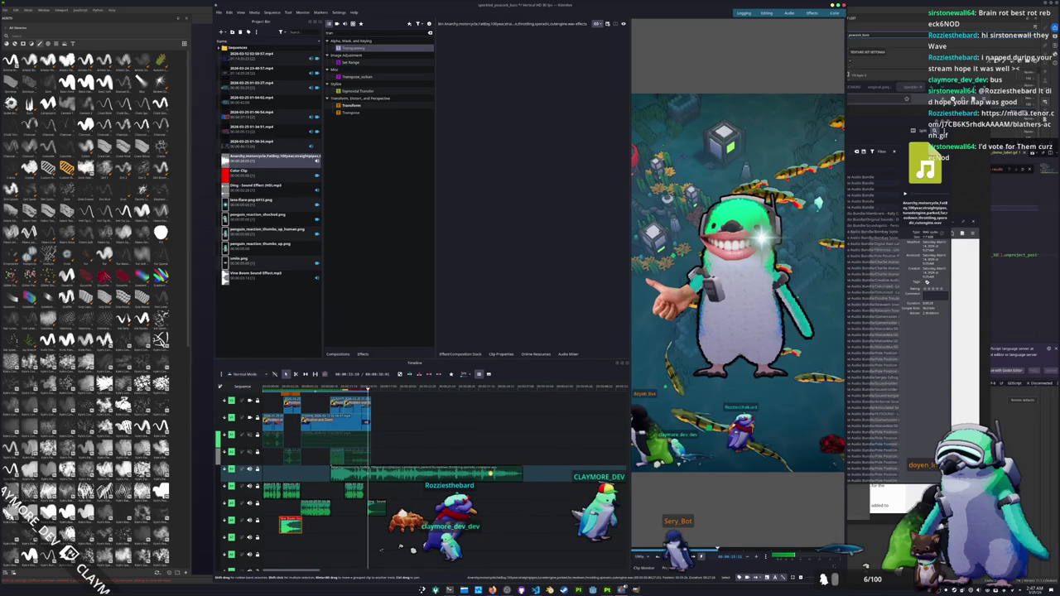
right_click(497, 472)
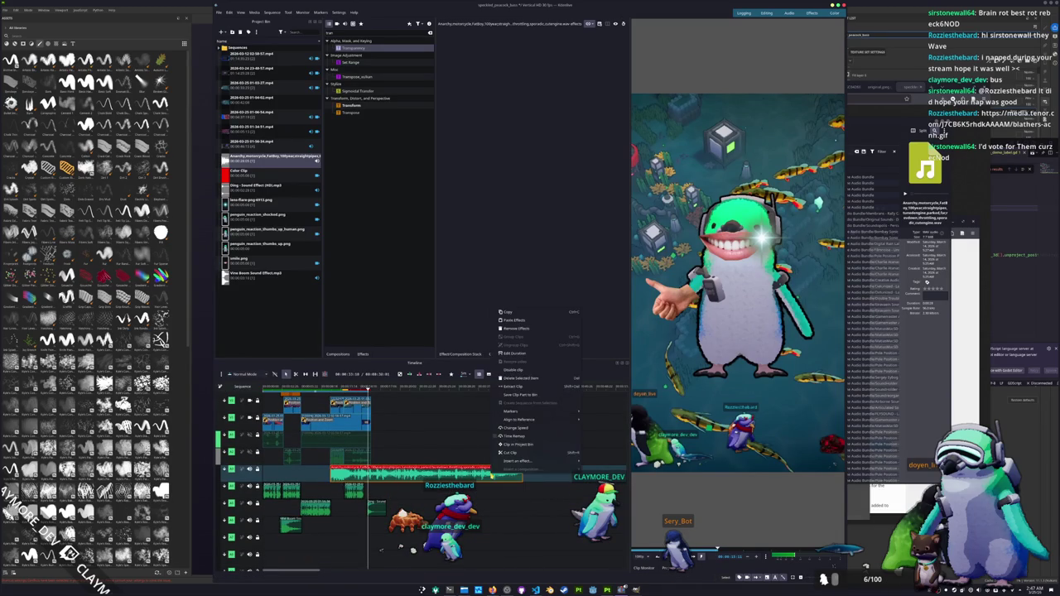
left_click(515, 427)
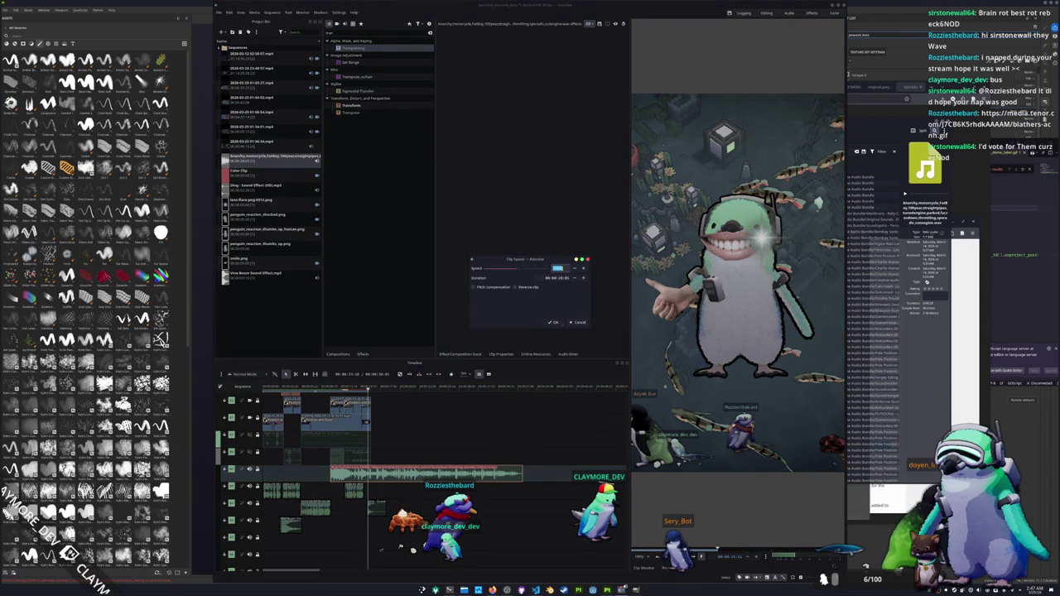
key("Return")
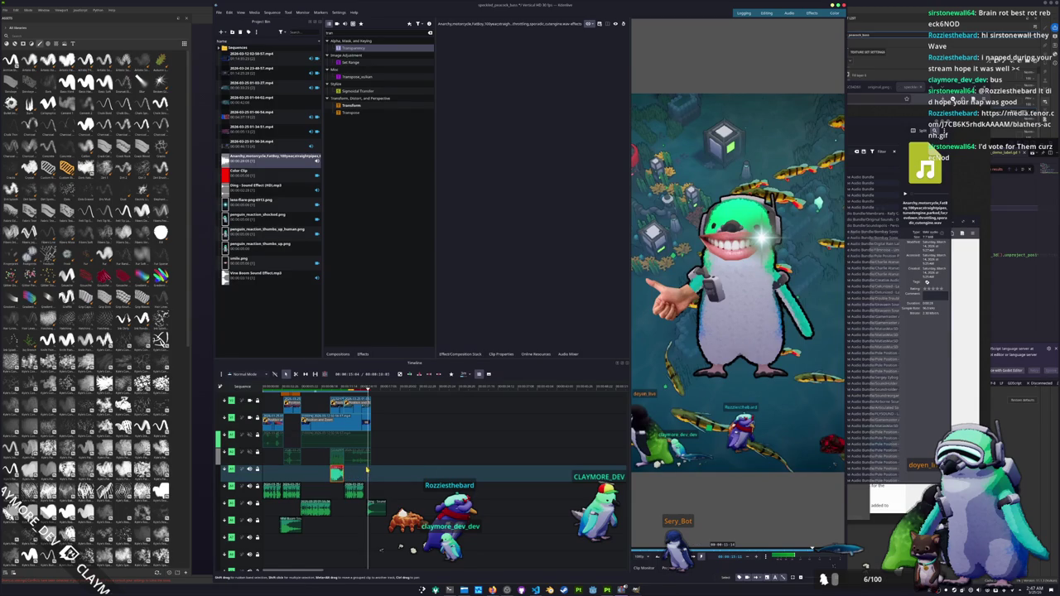
scroll(421, 477, "up", 3)
left_click(442, 387)
key("space")
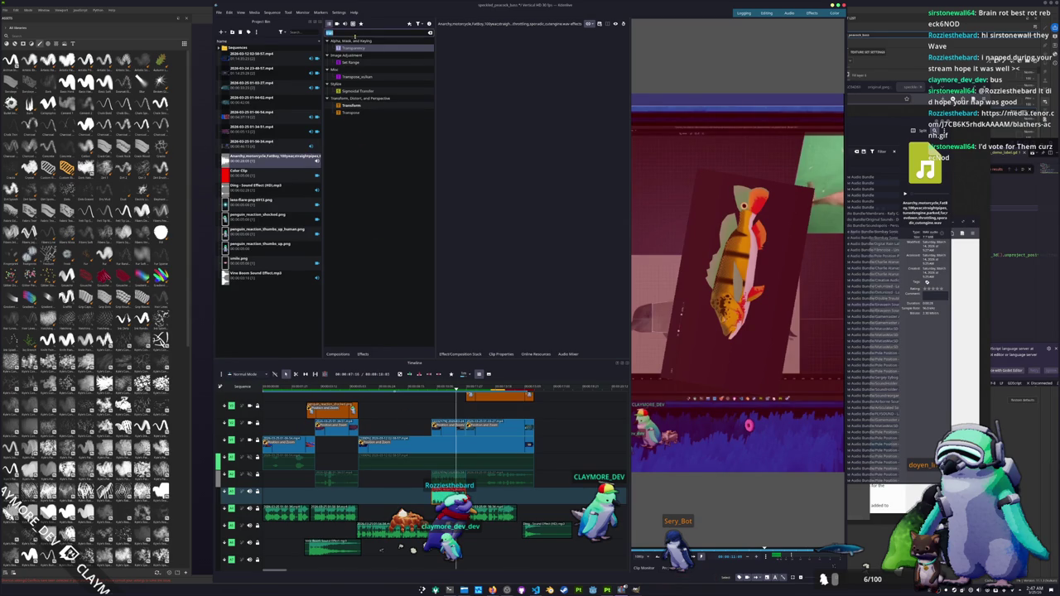
Apply the Volume effect to the motorcycle clip and raise its gain to about 7 dB.
type("vol")
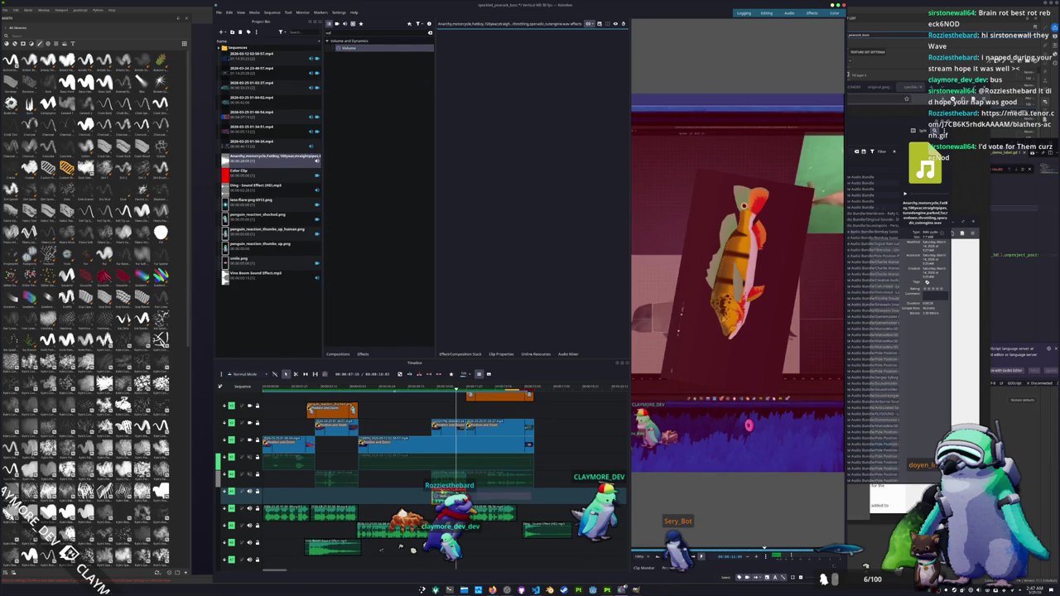
left_click_drag(444, 468, 447, 479)
left_click_drag(559, 65, 562, 66)
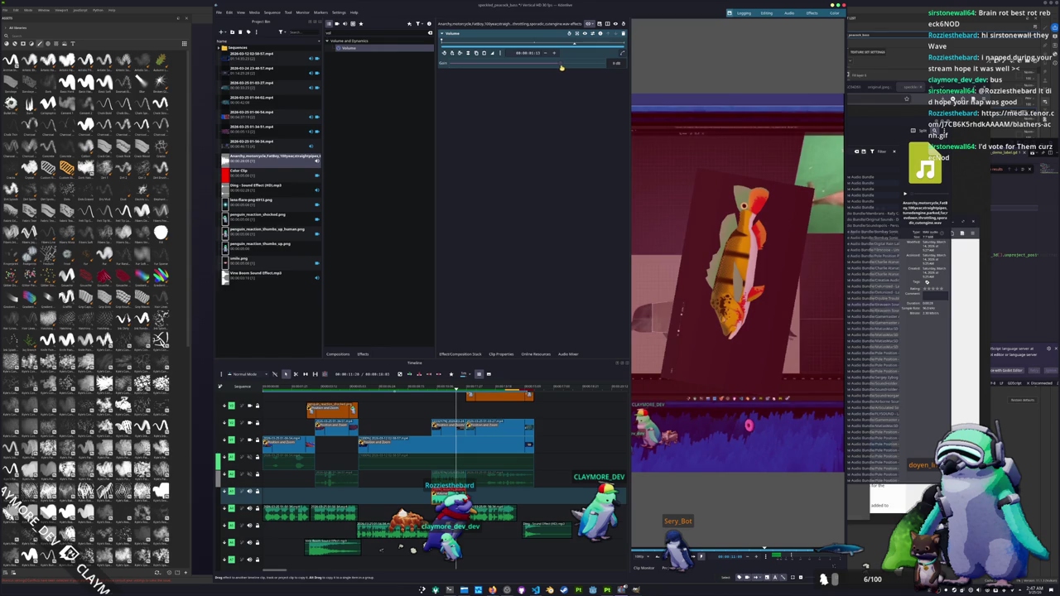
left_click(431, 387)
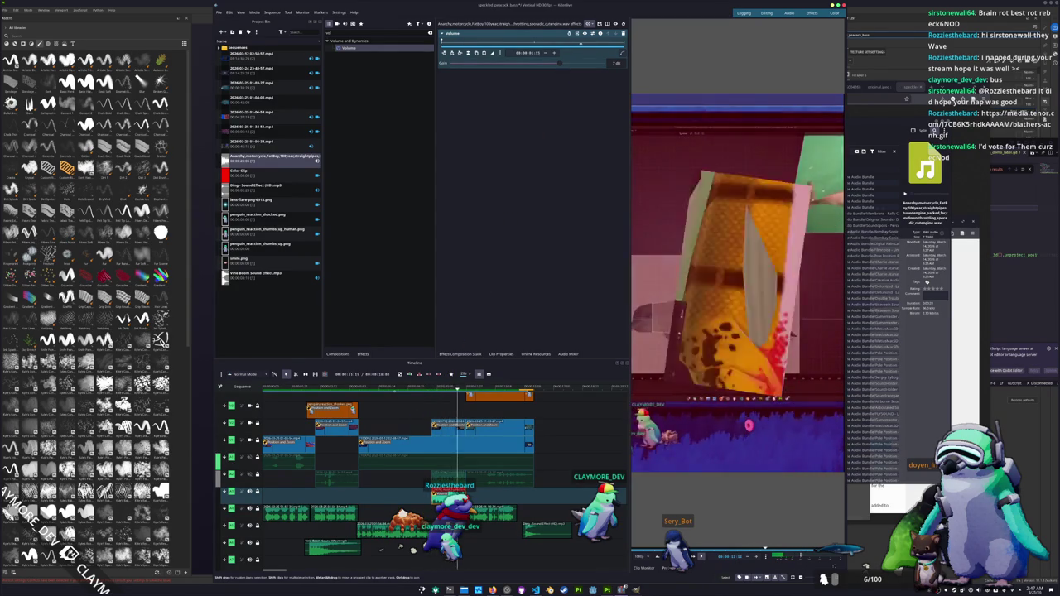
left_click(432, 387)
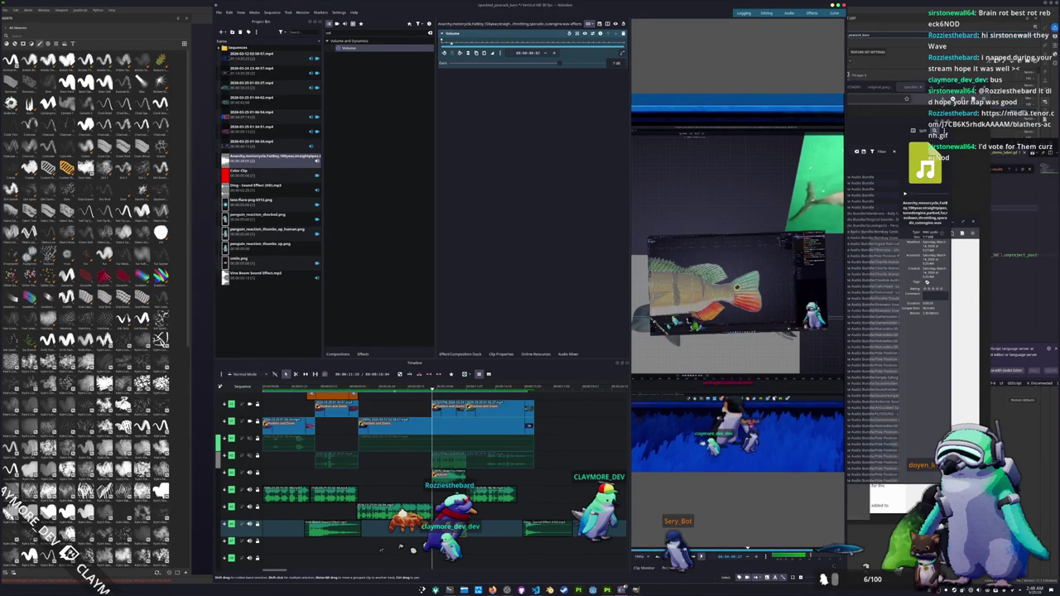
Make the upper track active, reselect the Volume-effect clip, and move the playhead past the clips.
left_click(563, 474)
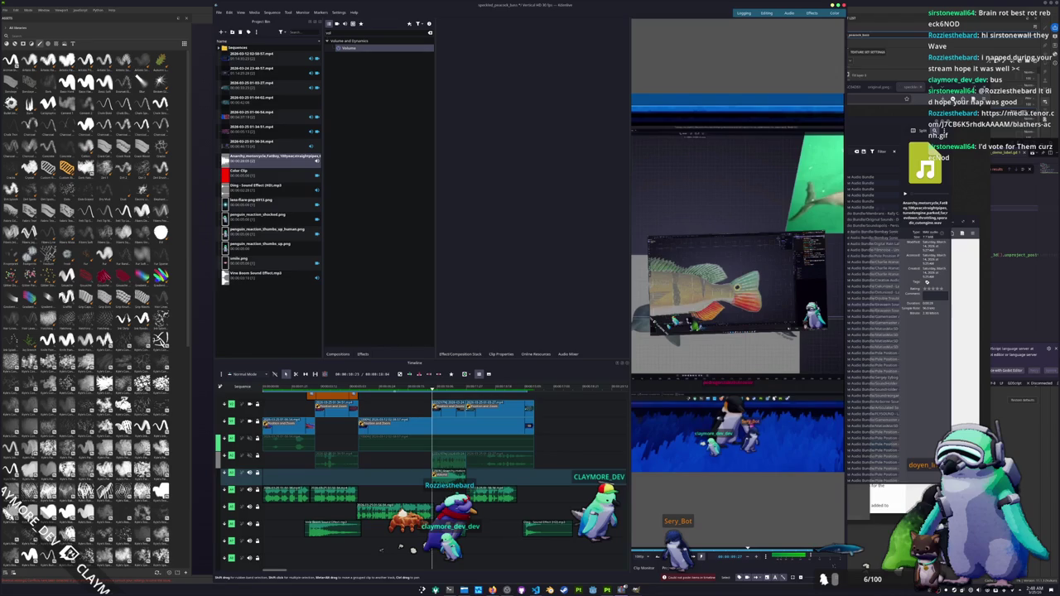
left_click(448, 474)
left_click(455, 463)
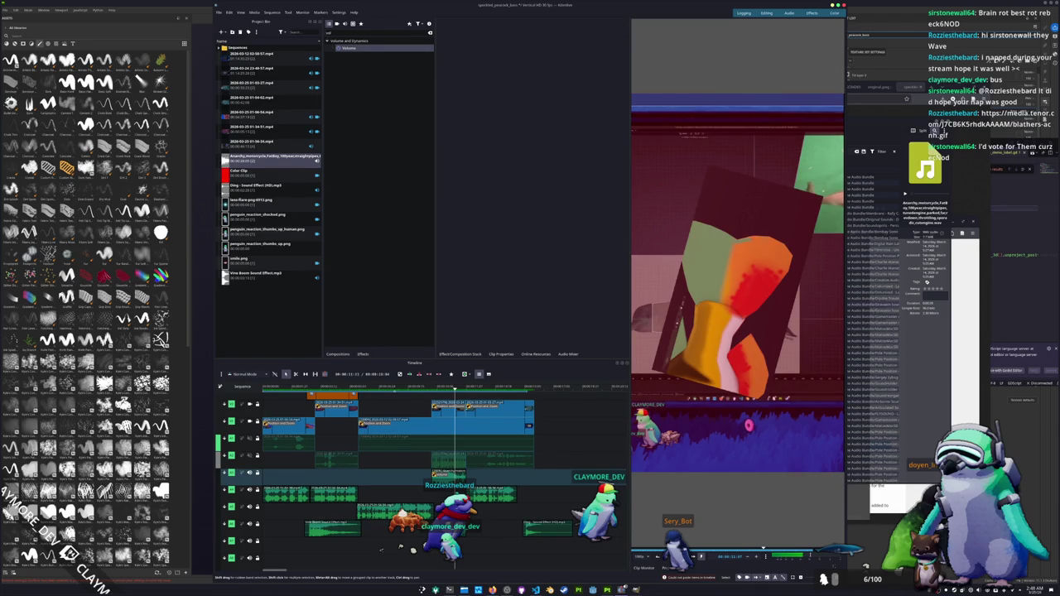
left_click(448, 474)
left_click(565, 396)
left_click(601, 396)
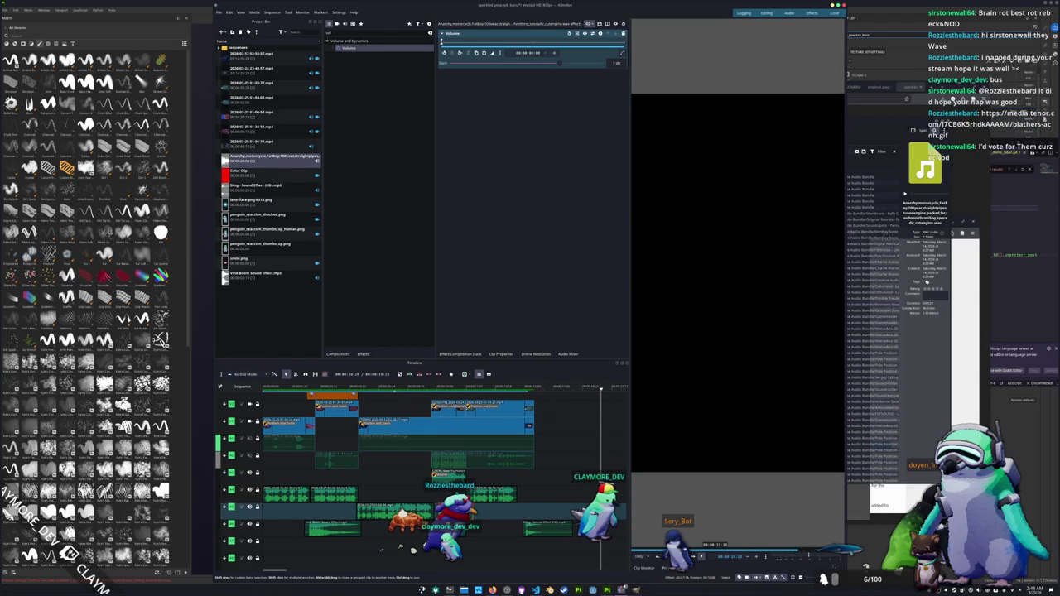
Change the speed of the timeline clip again.
right_click(459, 515)
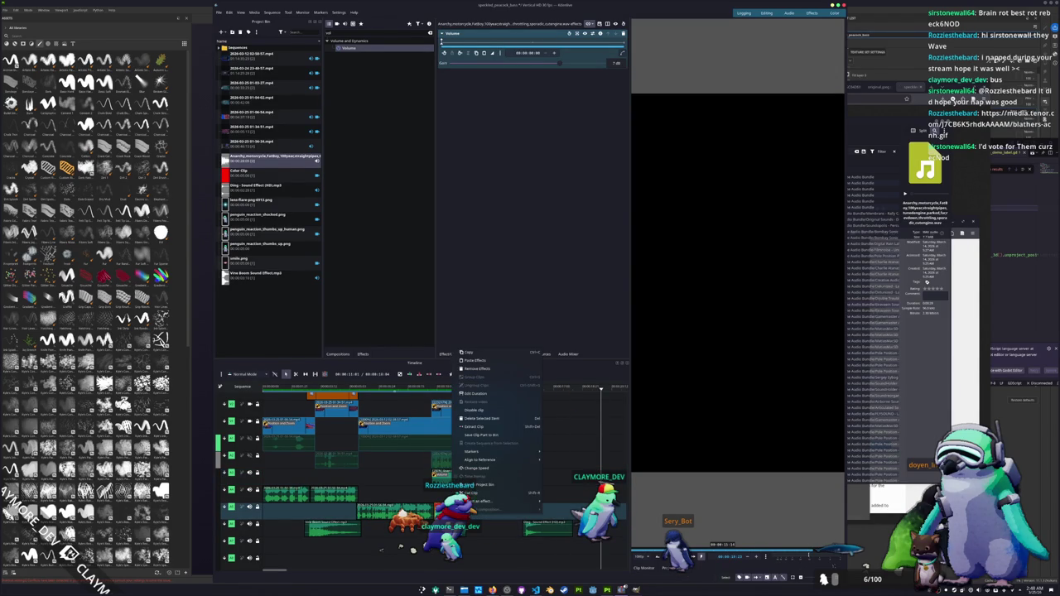
left_click(475, 469)
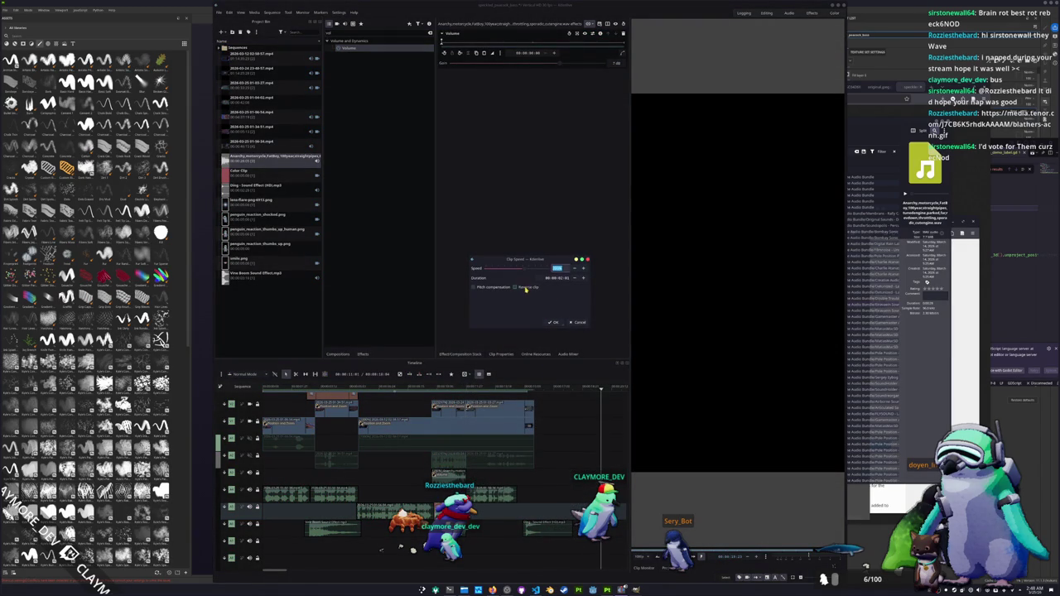
left_click(552, 322)
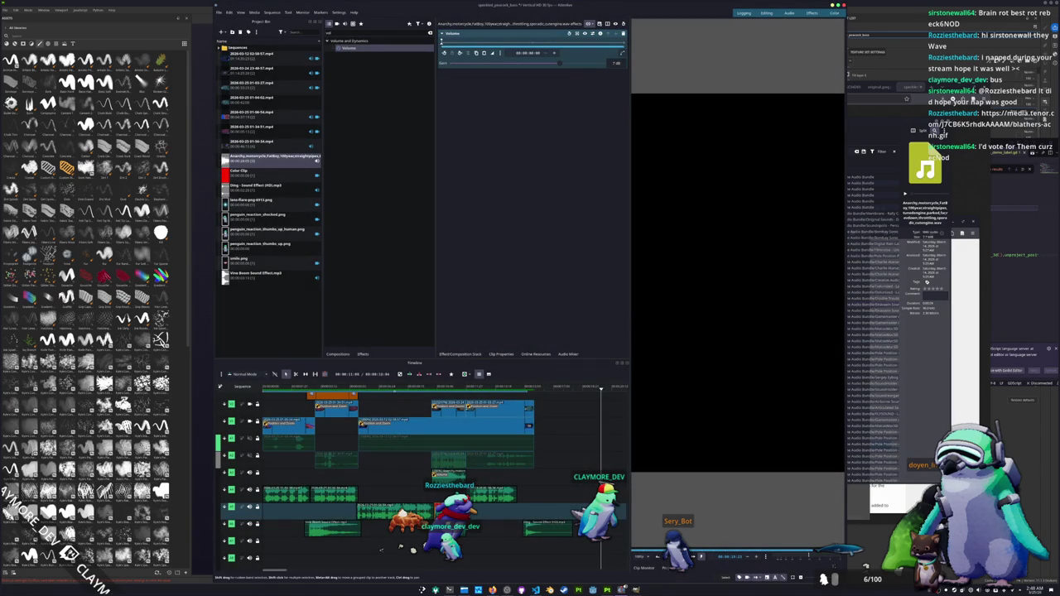
Activate the bottom track and bring up the shocked-penguin overlay's keyframe easing options.
left_click(382, 550)
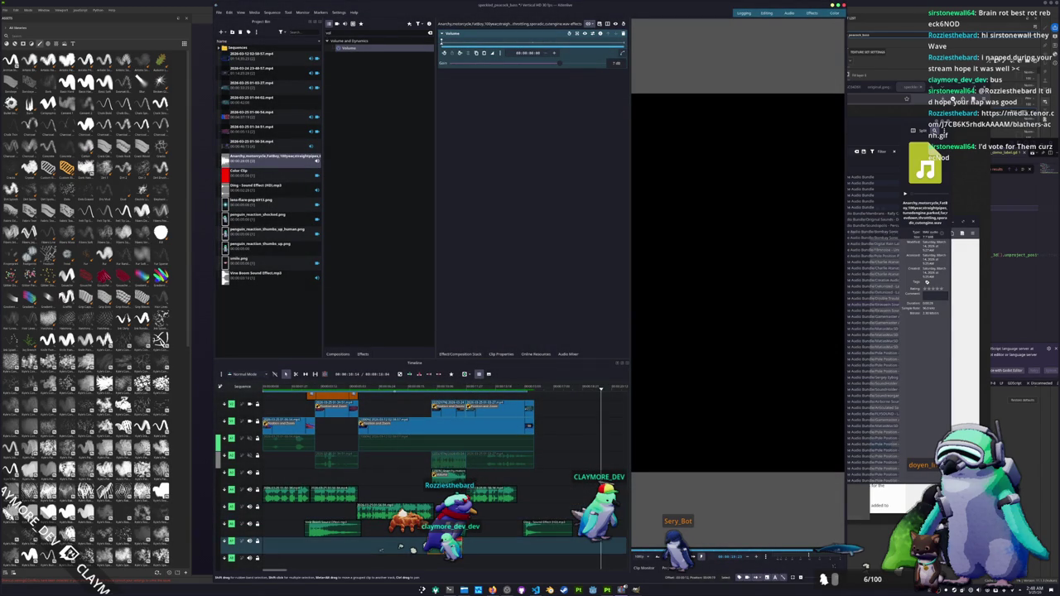
key("Down")
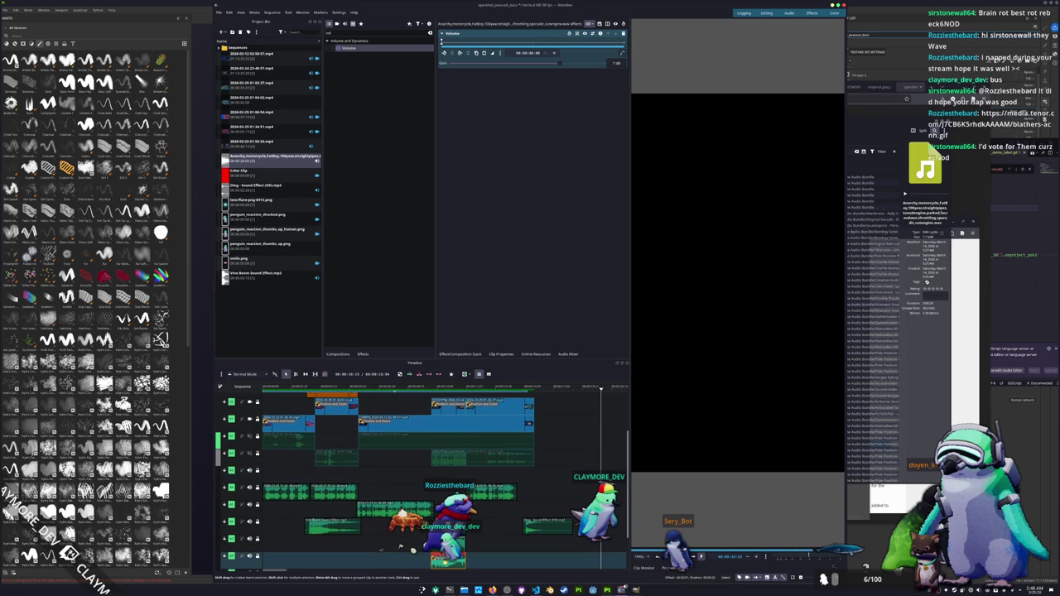
key("alt+Left")
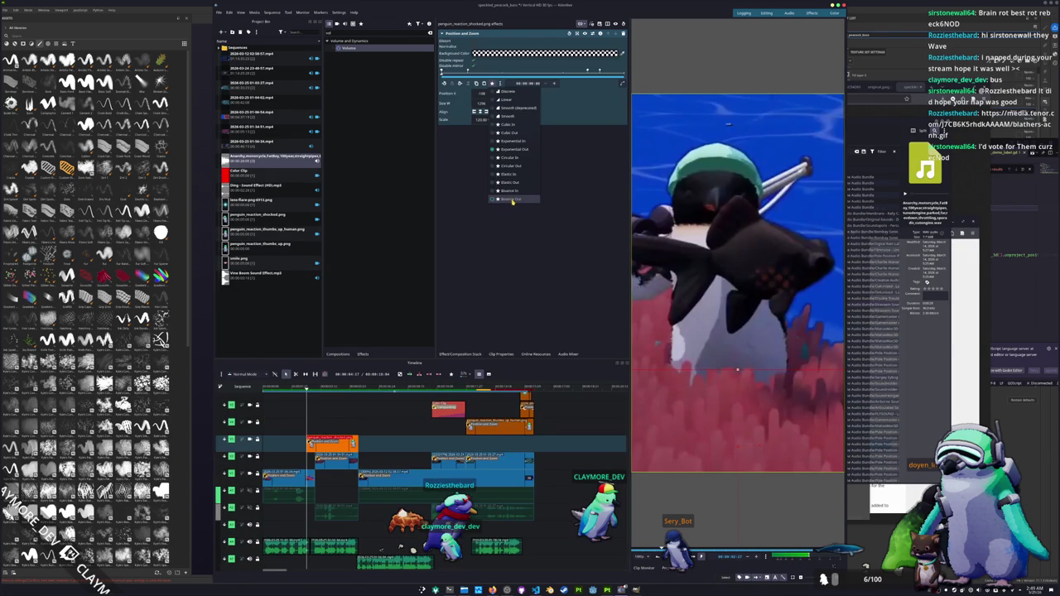
left_click(512, 201)
left_click(459, 83)
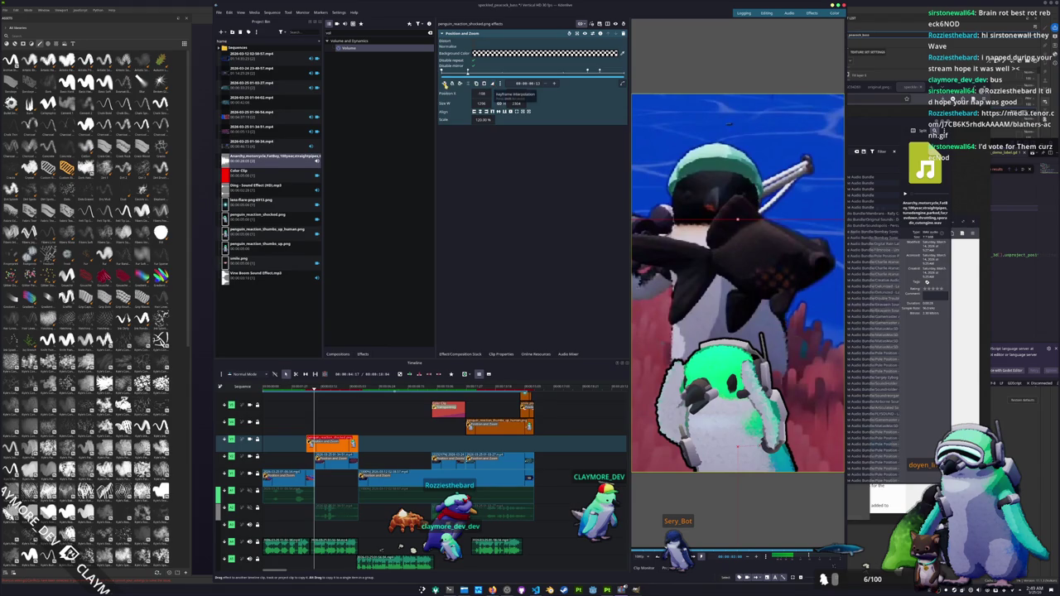
Step to the zoom keyframe and set its interpolation to Bounce Out.
left_click(445, 84)
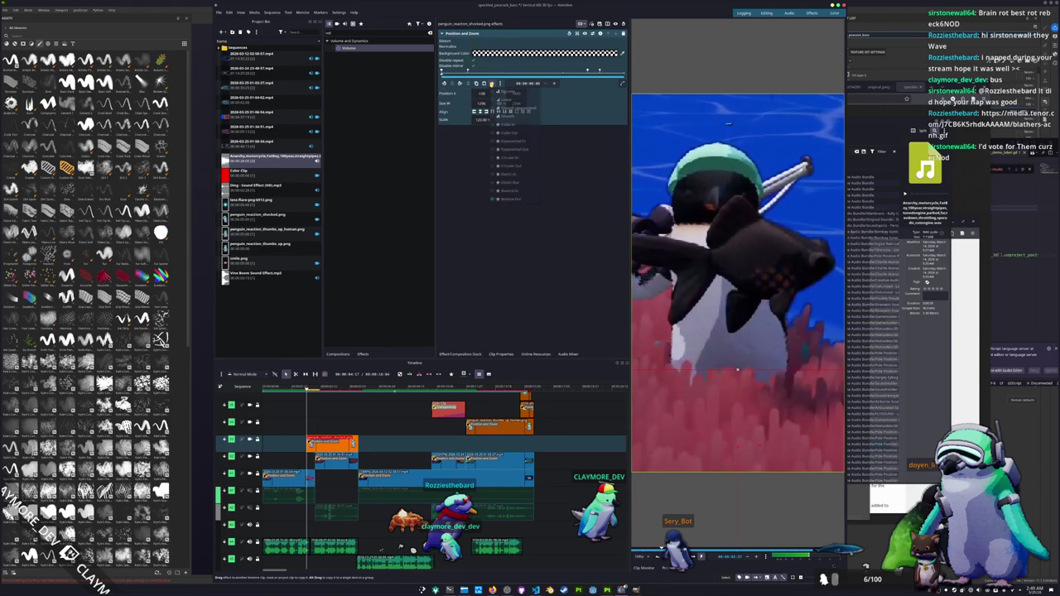
left_click(460, 83)
left_click(460, 84)
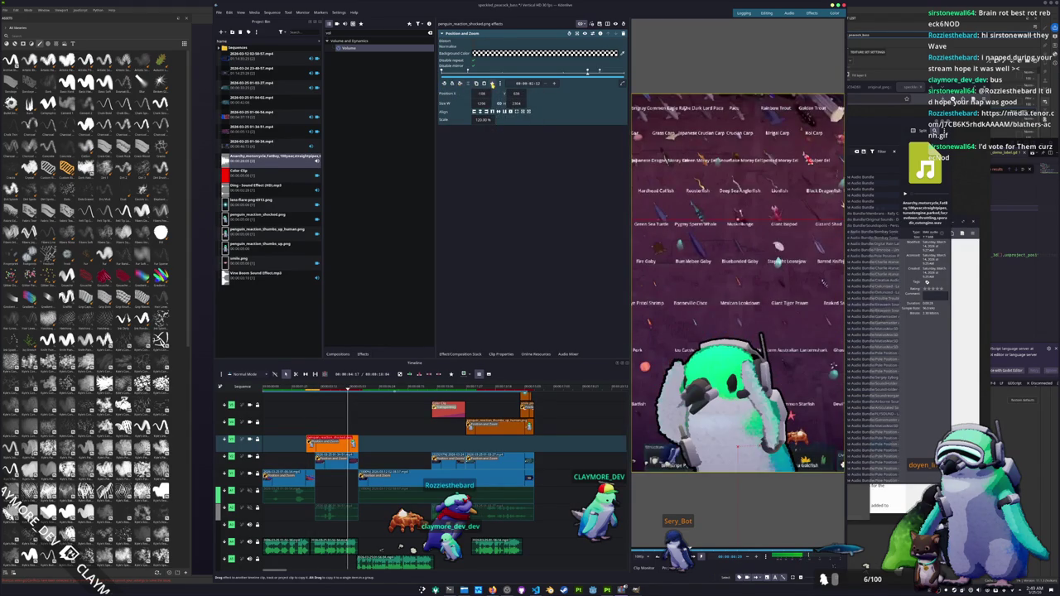
left_click(492, 84)
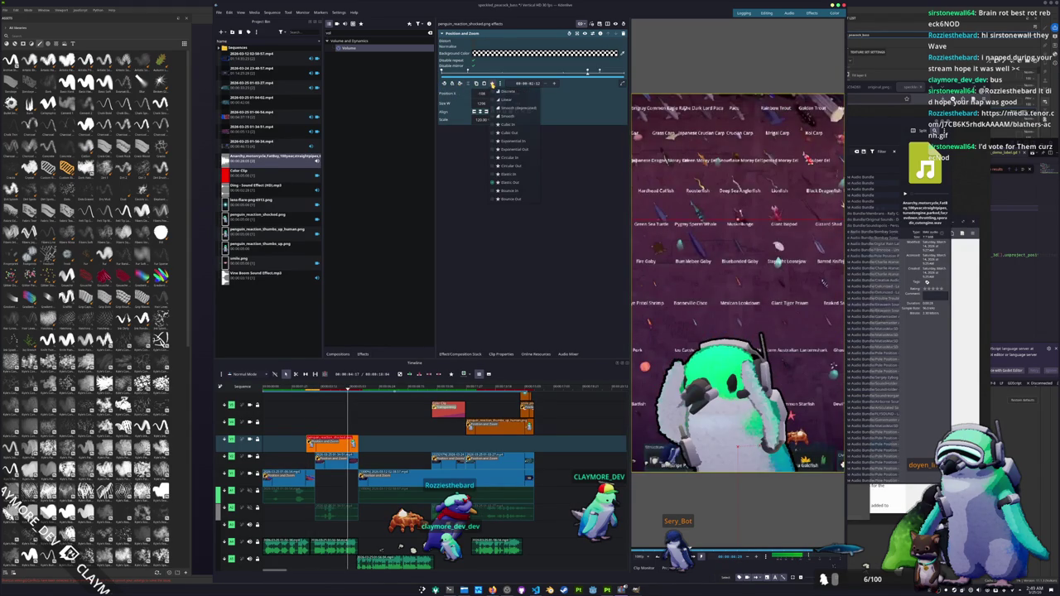
left_click(509, 199)
Check the remaining keyframes, preview the animation, and return to the 120% zoom keyframe.
left_click(459, 83)
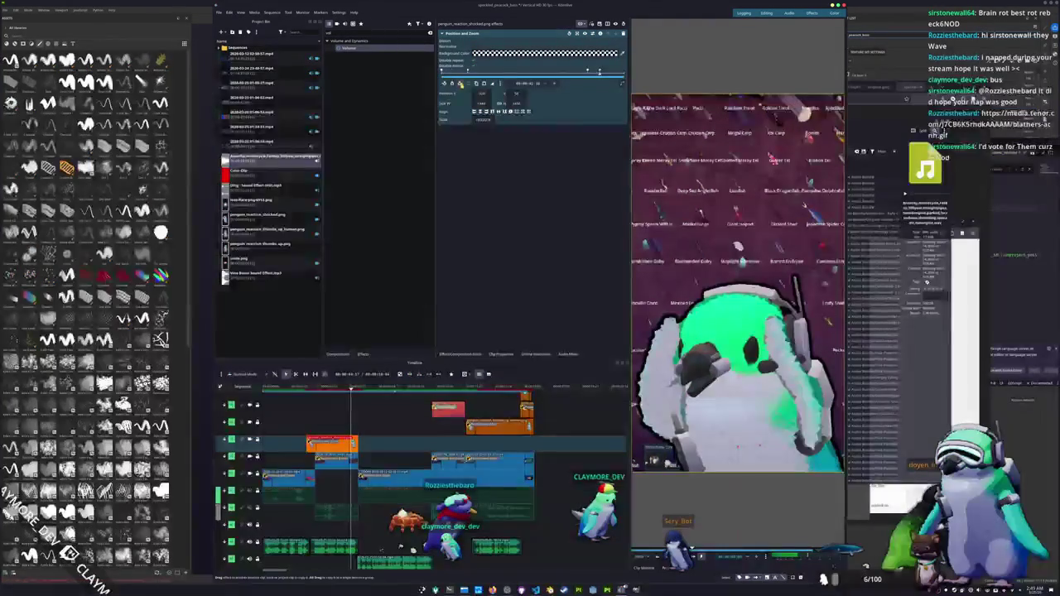
left_click(491, 85)
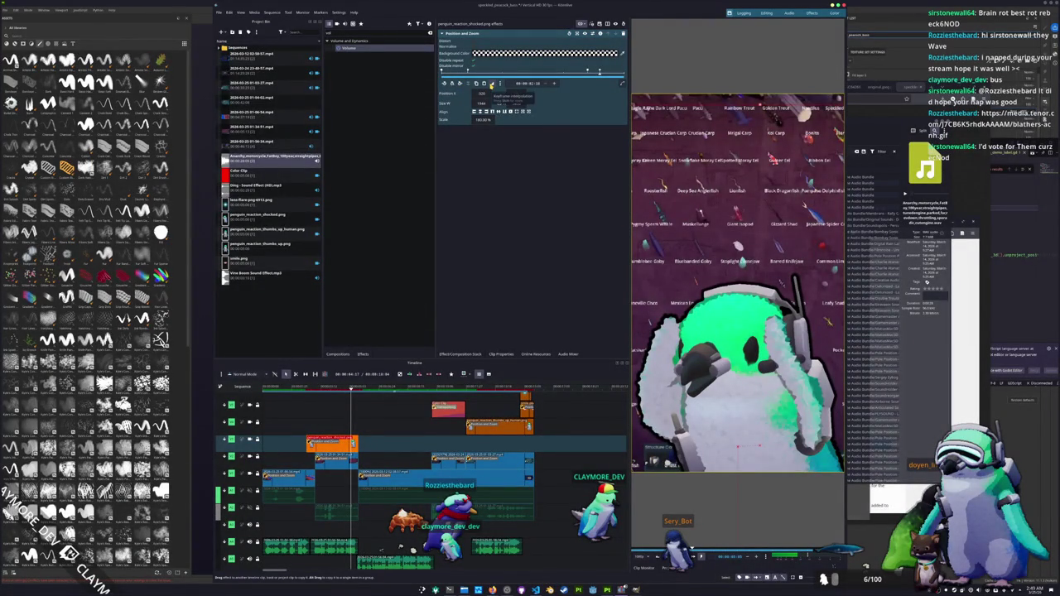
left_click(460, 84)
key("space")
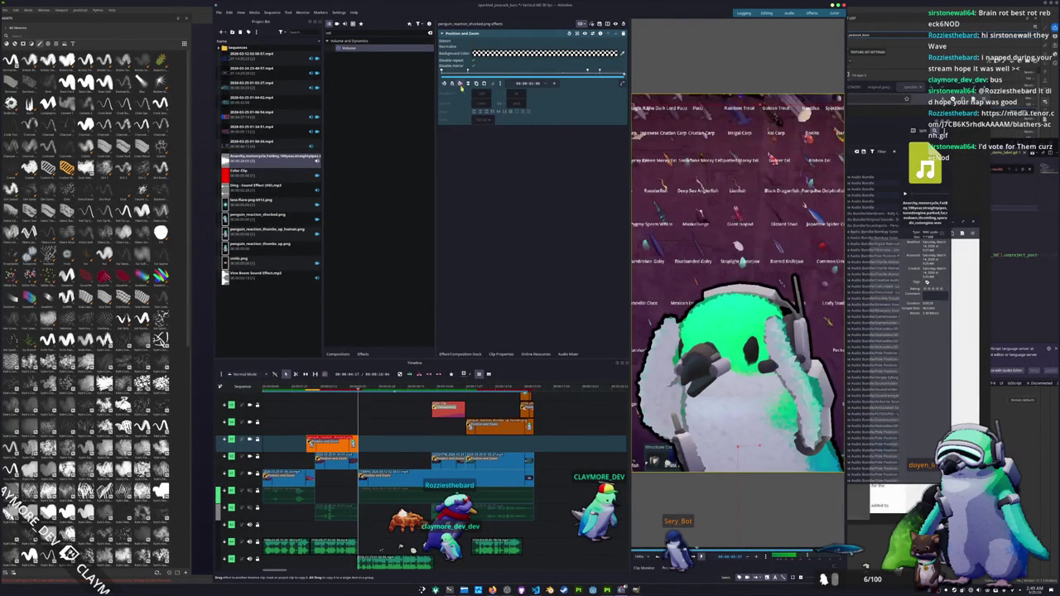
scroll(421, 480, "down", 1)
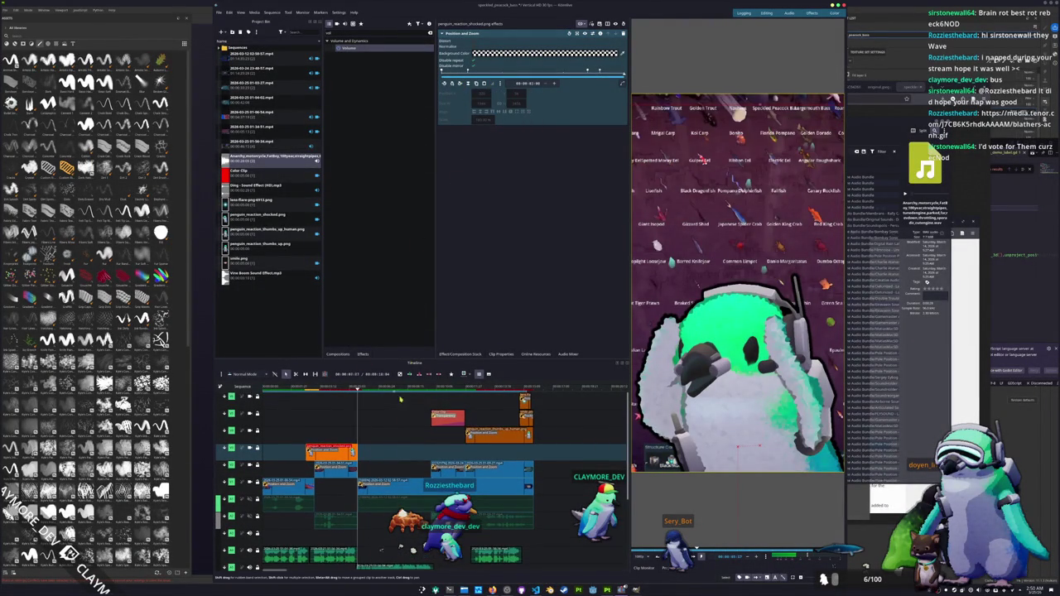
left_click(447, 85)
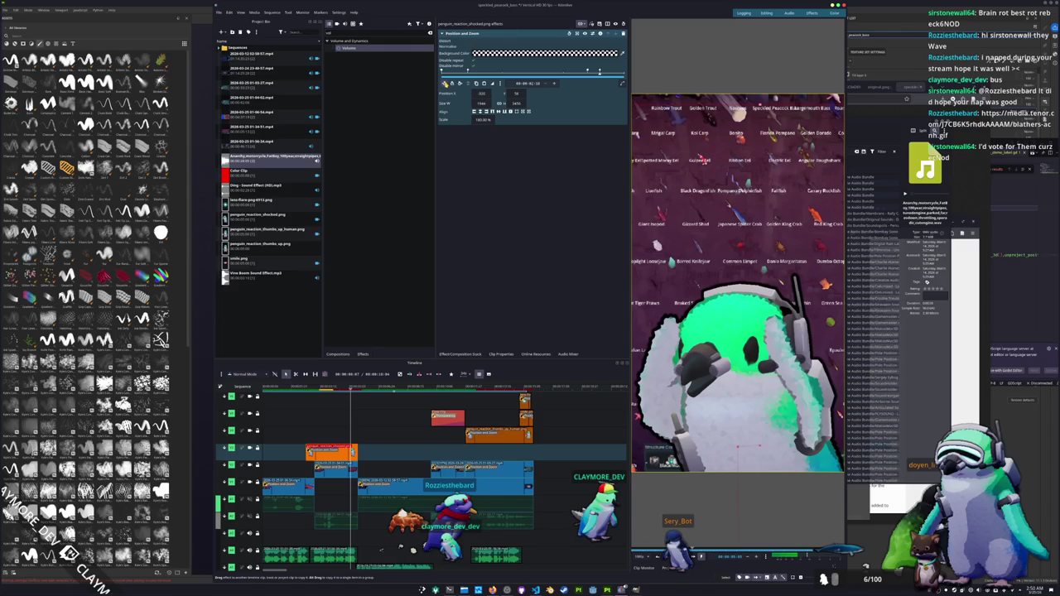
left_click(460, 85)
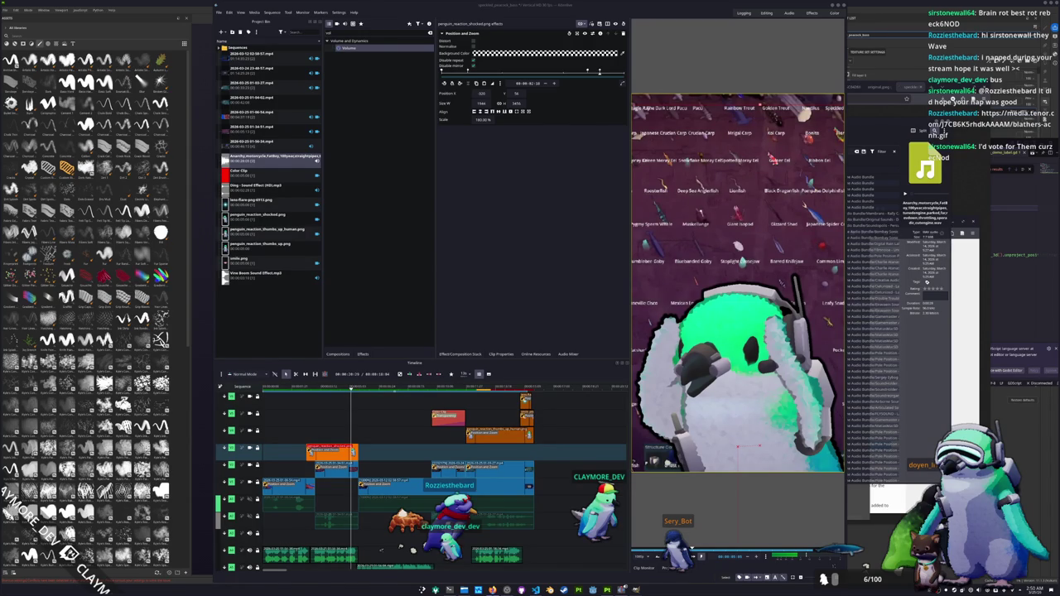
left_click(464, 590)
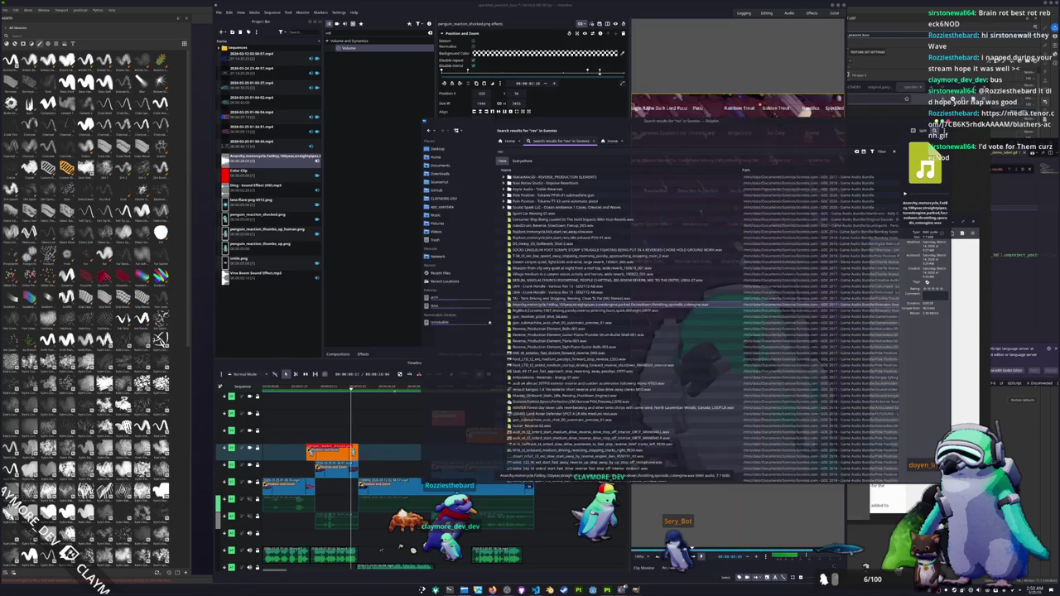
Search 'shock', preview the Male In Shock scream .wav, and add it to the Project Bin.
left_click(537, 152)
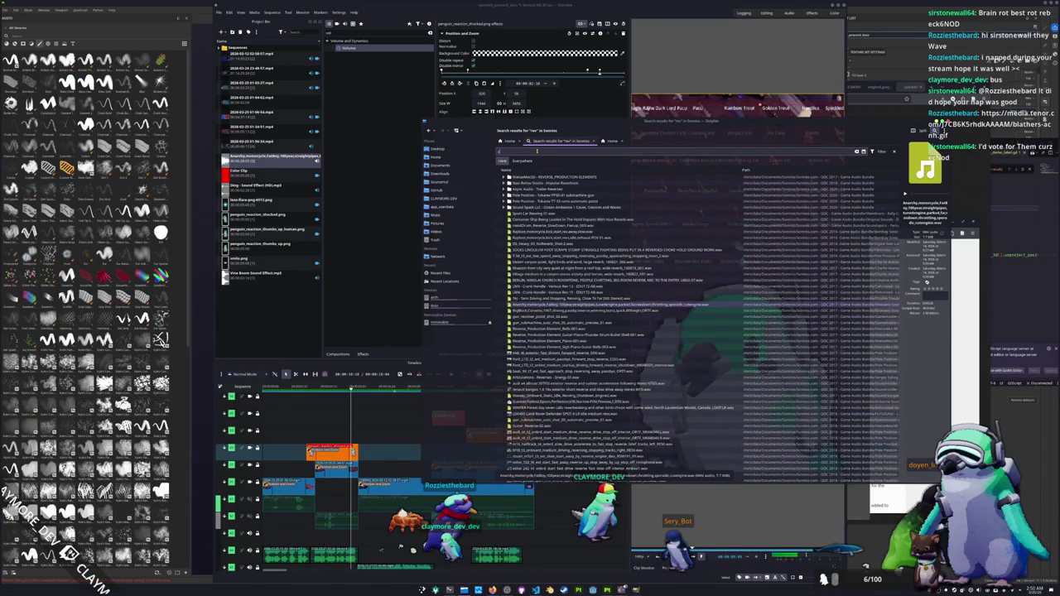
type("k")
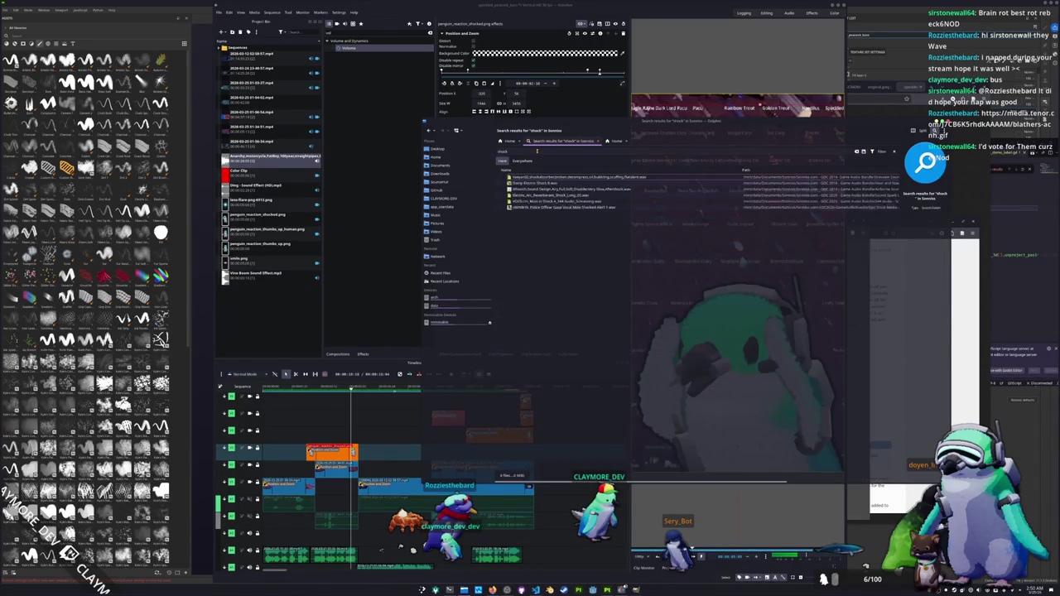
double_click(550, 201)
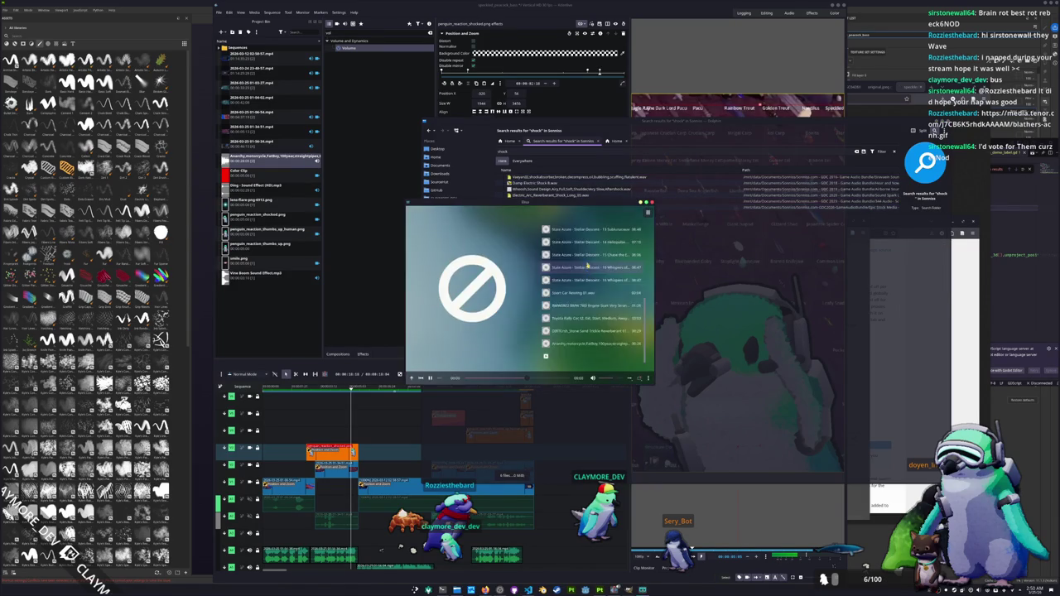
left_click(651, 201)
mouse_move(550, 202)
left_mouse_down()
mouse_move(364, 299)
mouse_move(286, 319)
mouse_move(352, 560)
mouse_move(352, 495)
left_mouse_up()
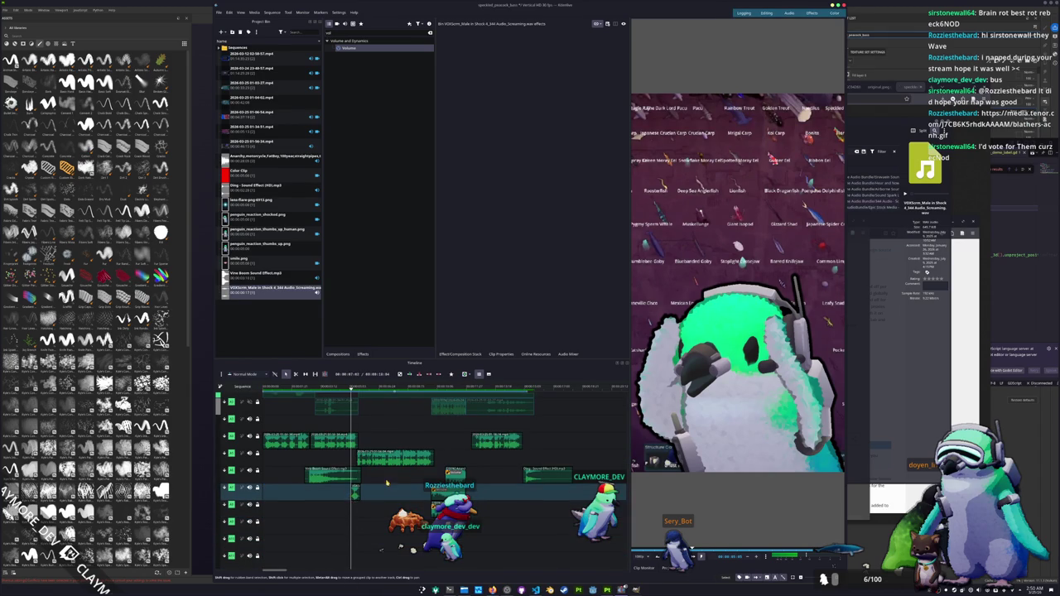
Replay the reaction moment and nudge the scream clip a few frames earlier.
left_click_drag(351, 388, 308, 387)
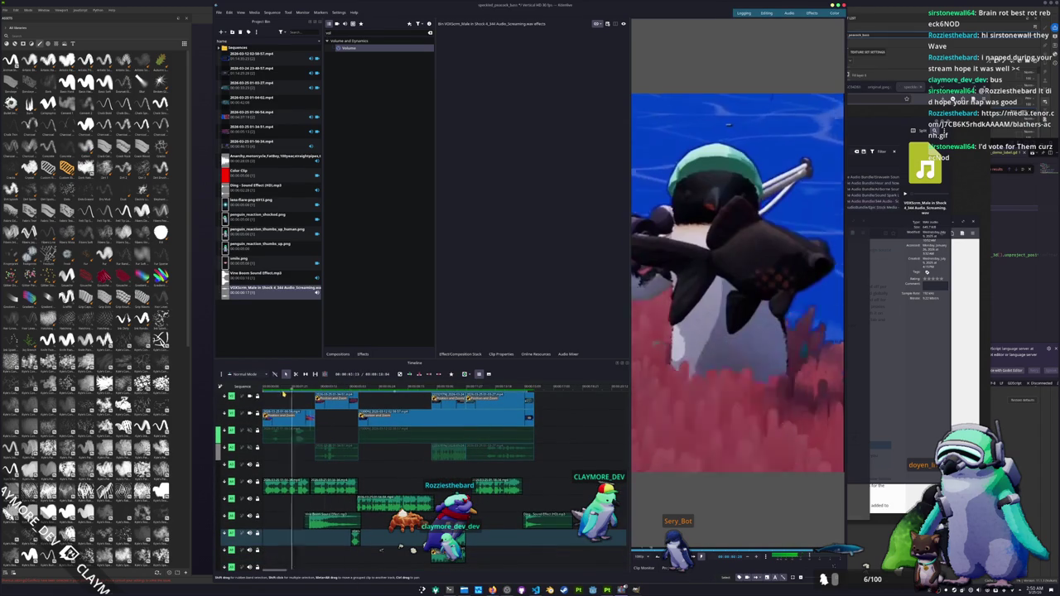
key("space")
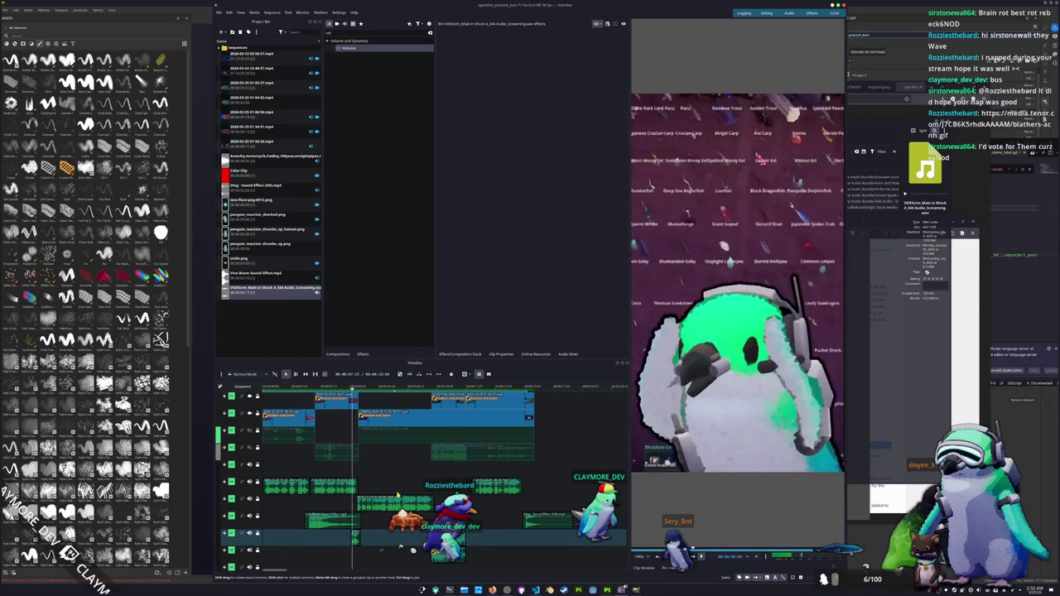
key("ctrl+z")
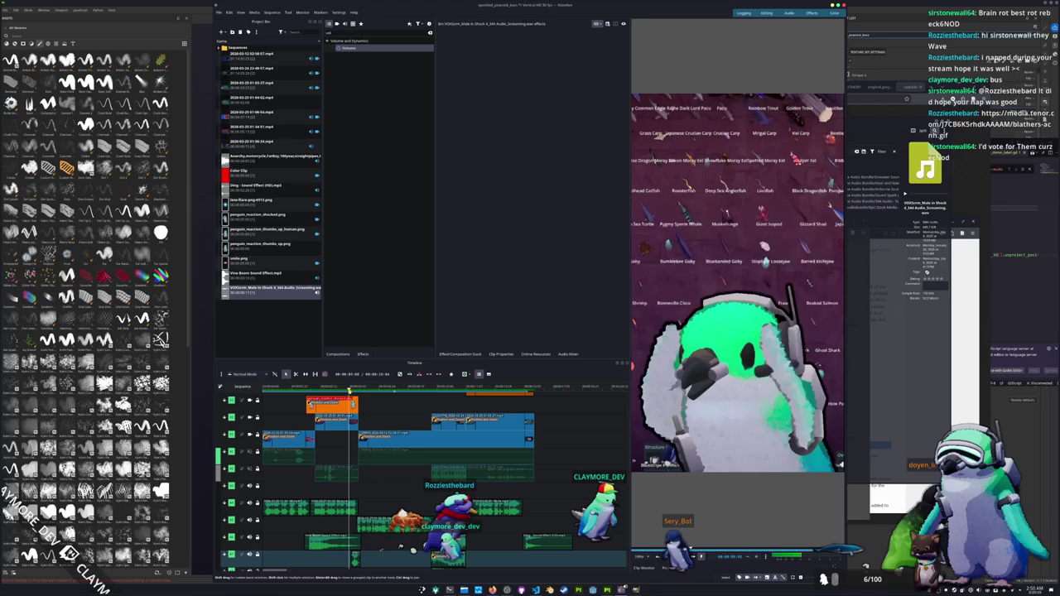
scroll(381, 548, "down", 3)
left_click_drag(353, 490, 348, 491)
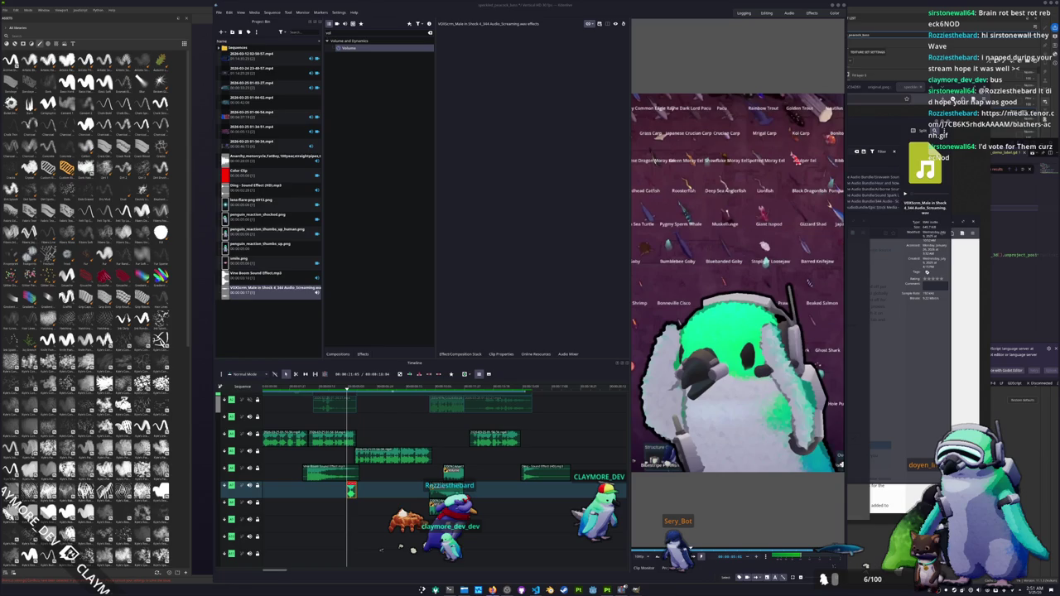
left_click(468, 586)
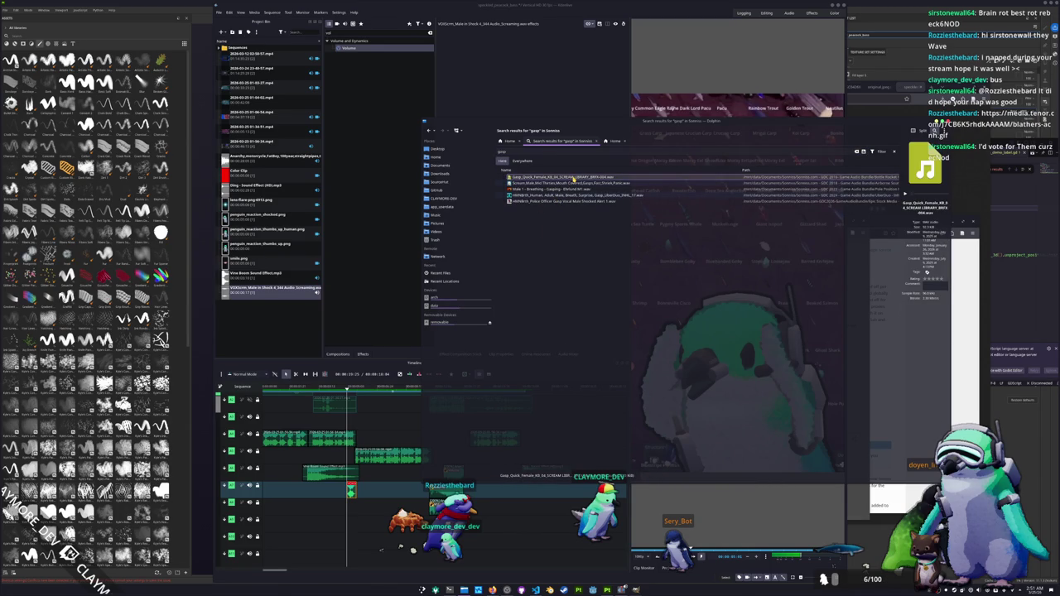
Add Gasp_Quick_Female to the Project Bin and place it on the timeline at the playhead.
double_click(574, 176)
left_click(651, 202)
mouse_move(563, 177)
left_mouse_down()
mouse_move(292, 322)
mouse_move(240, 323)
left_mouse_up()
left_click_drag(240, 208, 373, 524)
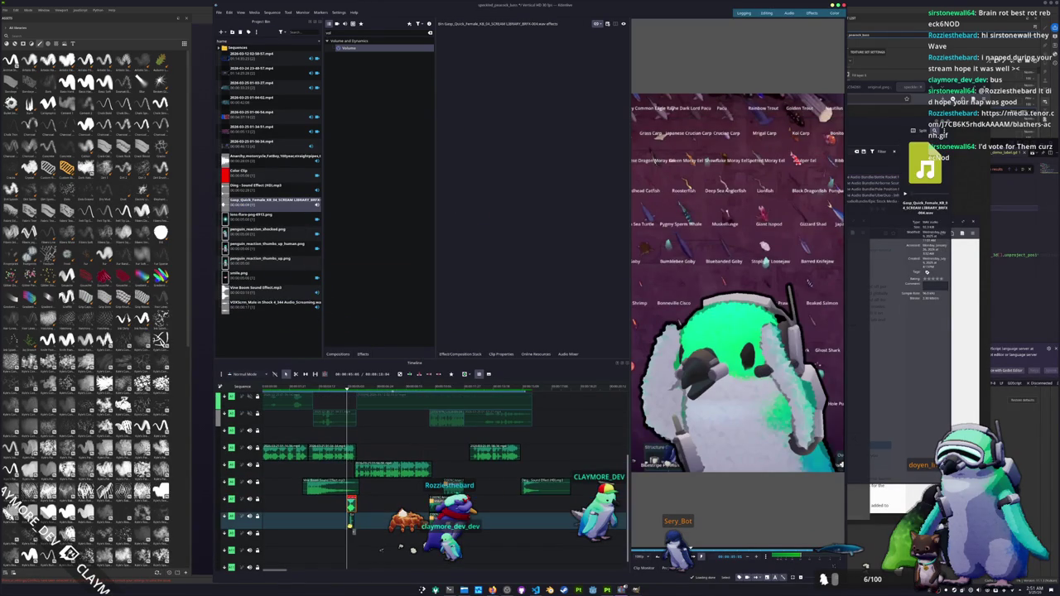
Add the male HMNBrth surprise-breath gasp .wav to the Project Bin.
key("alt+Tab")
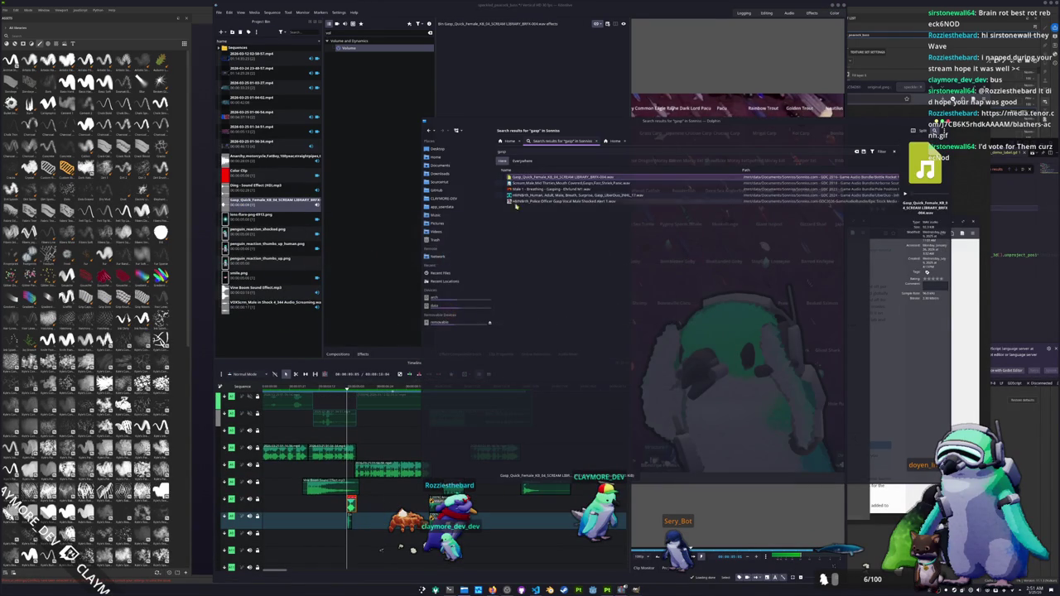
left_click(533, 195)
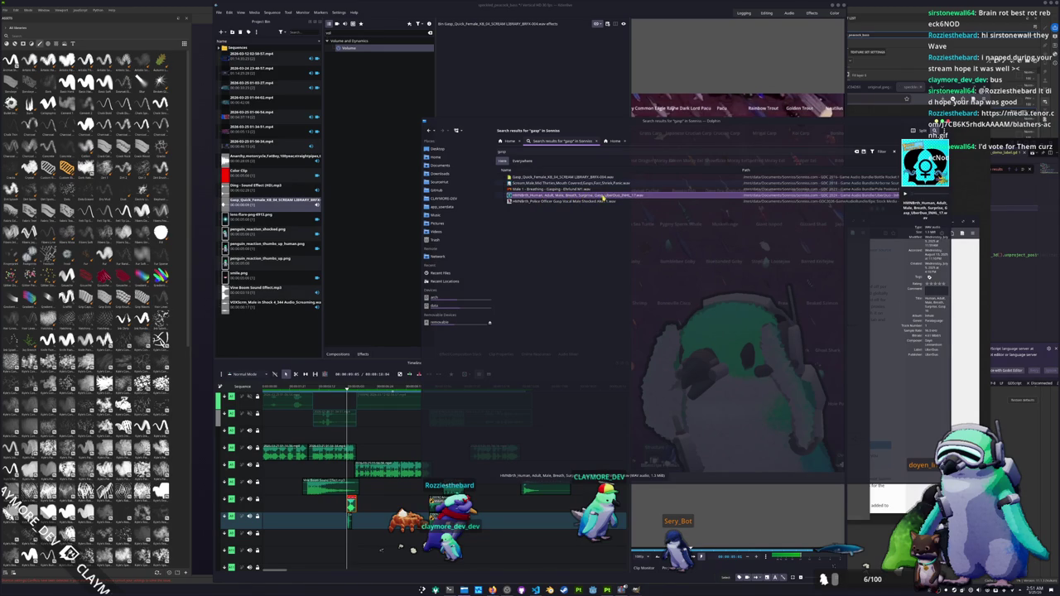
left_click_drag(604, 197, 273, 273)
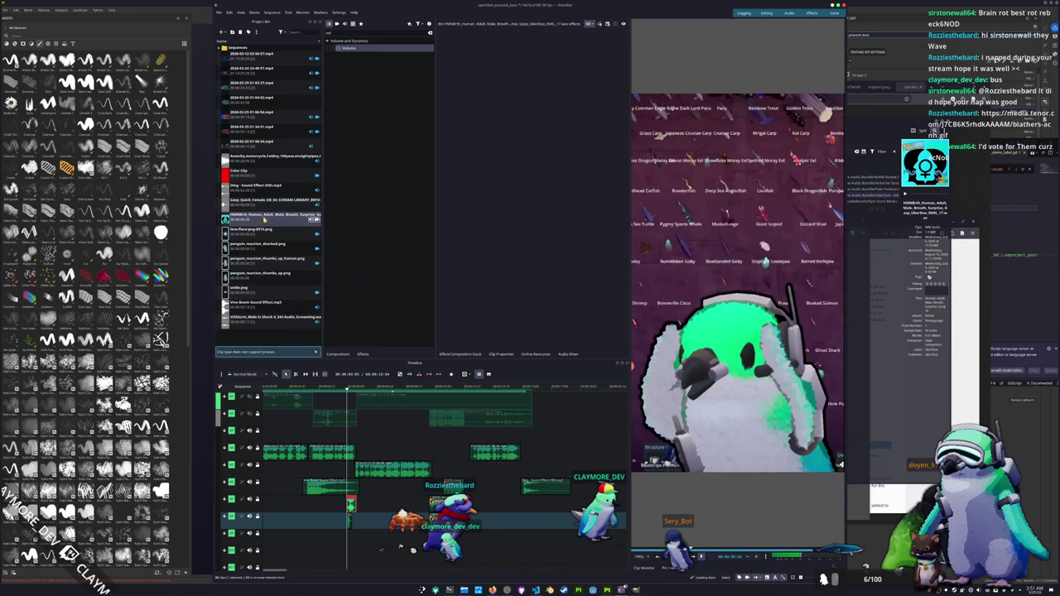
Place the breath gasp clip near the reaction point on a higher audio track.
left_click_drag(265, 219, 370, 500)
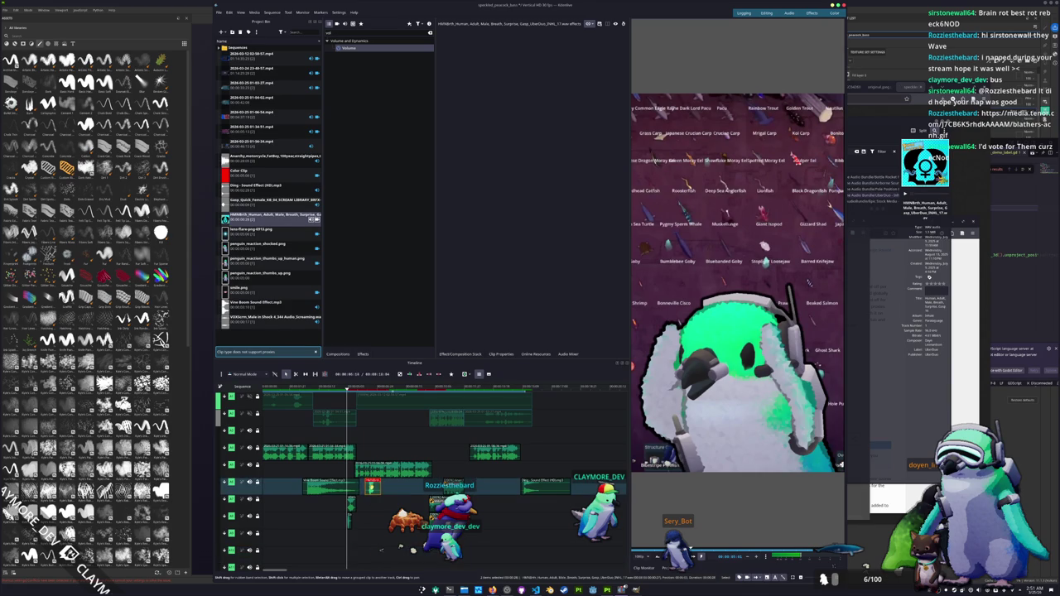
mouse_move(357, 546)
left_mouse_down()
mouse_move(386, 566)
mouse_move(381, 476)
mouse_move(595, 472)
left_mouse_up()
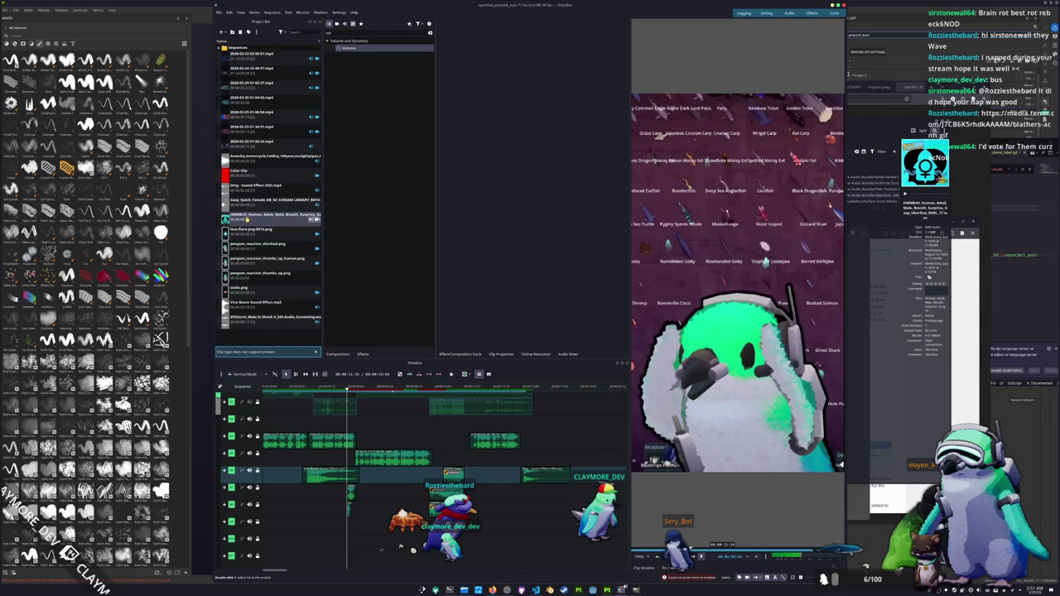
left_click_drag(249, 218, 377, 485)
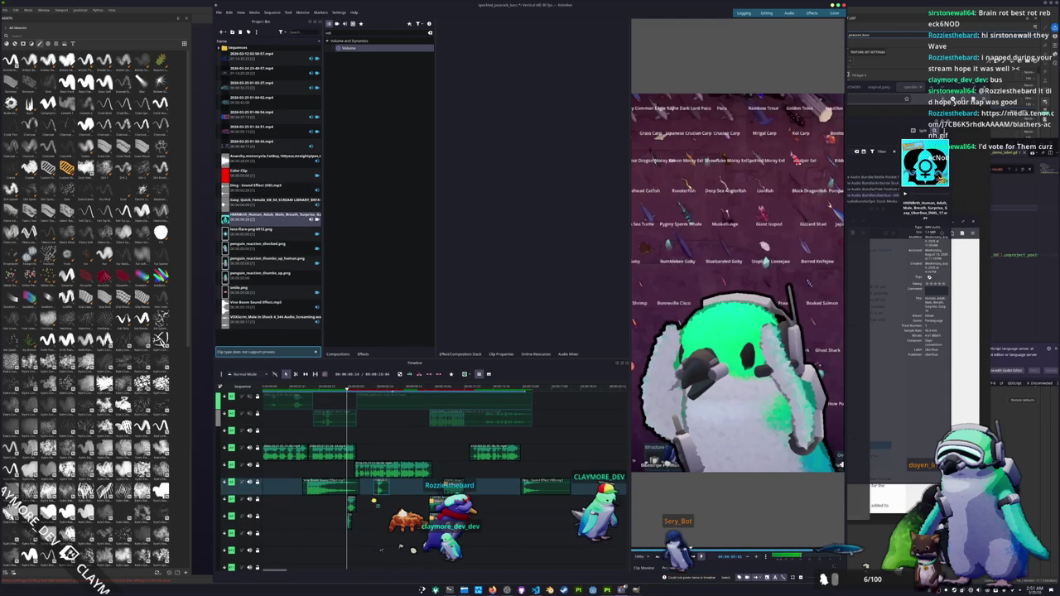
left_click(377, 487)
mouse_move(377, 487)
left_mouse_down()
mouse_move(342, 437)
mouse_move(322, 439)
mouse_move(351, 439)
left_mouse_up()
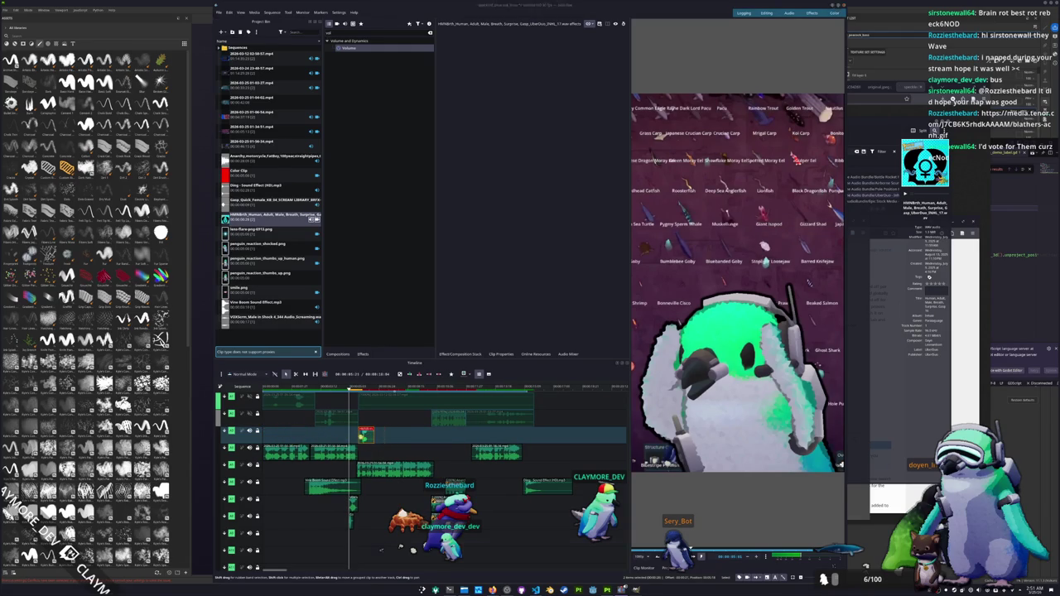
Shift the gasp clip later along its audio track and inspect its clip options.
left_click(414, 466)
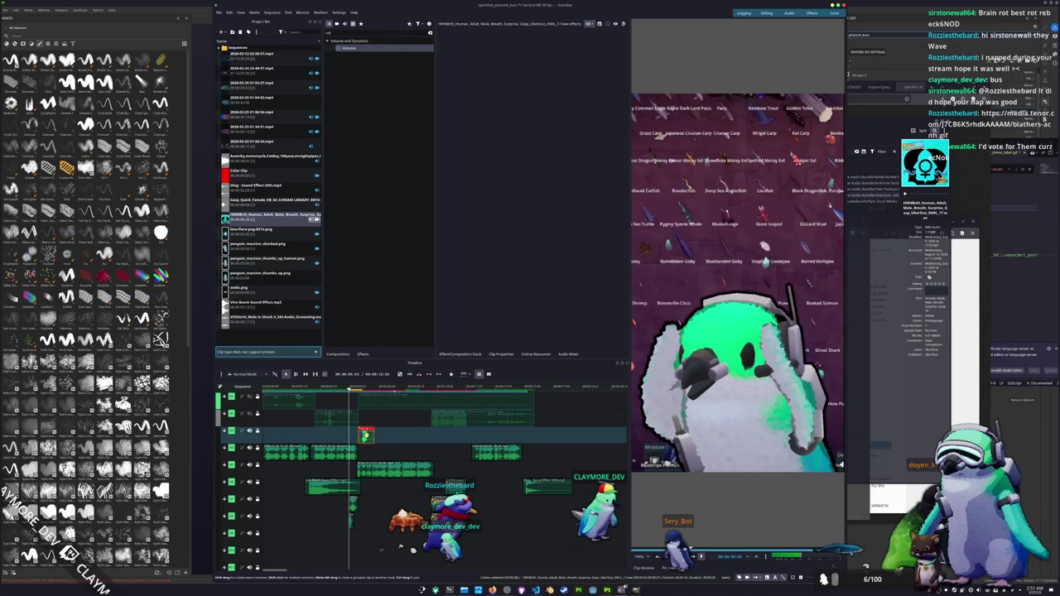
left_click_drag(313, 437, 398, 436)
scroll(378, 439, "up", 2)
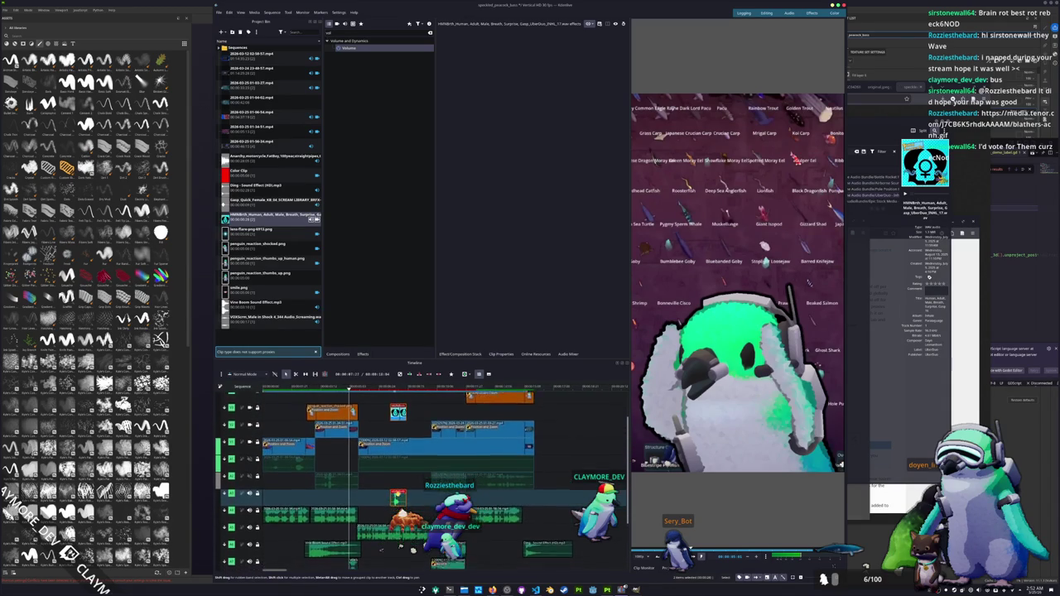
right_click(399, 436)
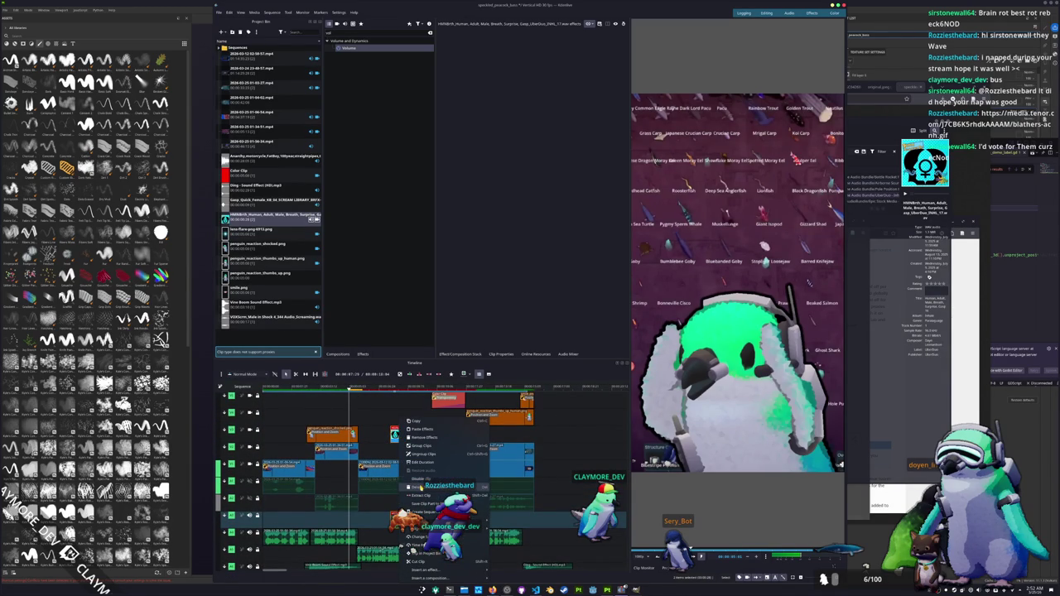
key("Escape")
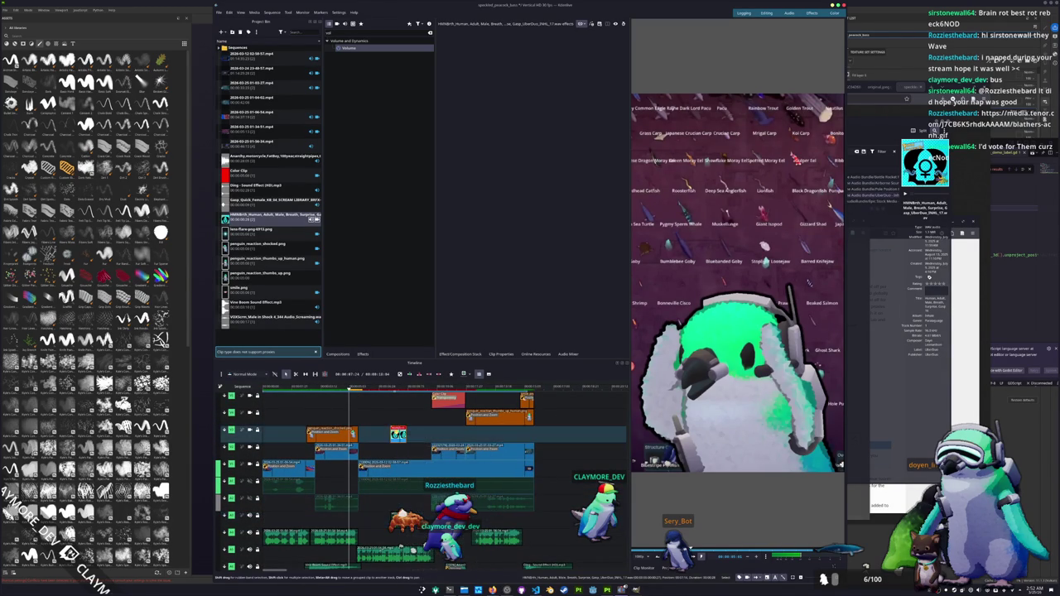
scroll(398, 439, "down", 3)
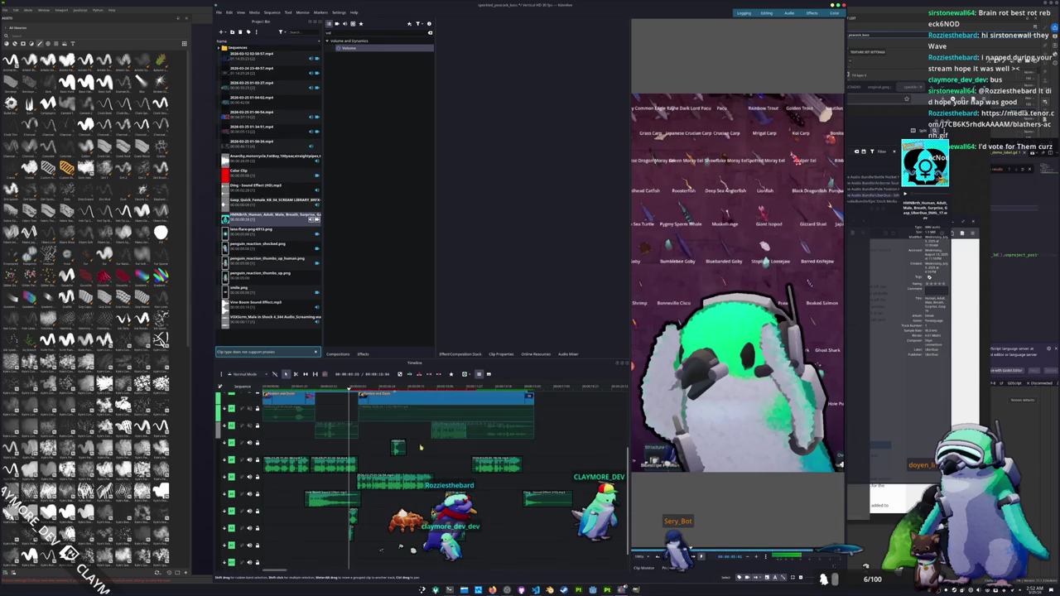
Move the small image clip down to a lower timeline track.
left_click_drag(398, 445, 352, 550)
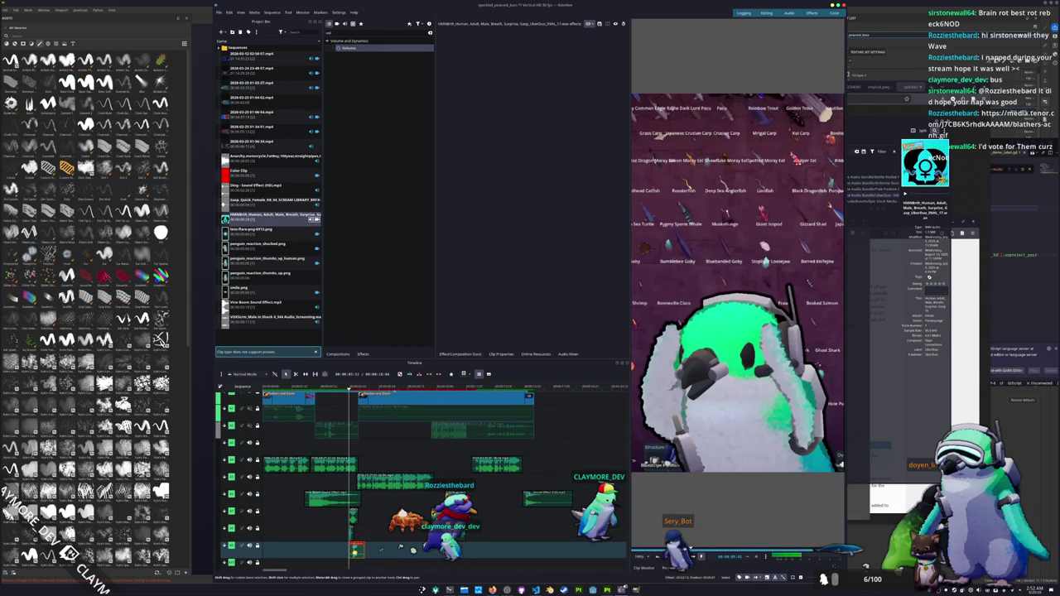
scroll(386, 491, "up", 1)
scroll(386, 490, "up", 2)
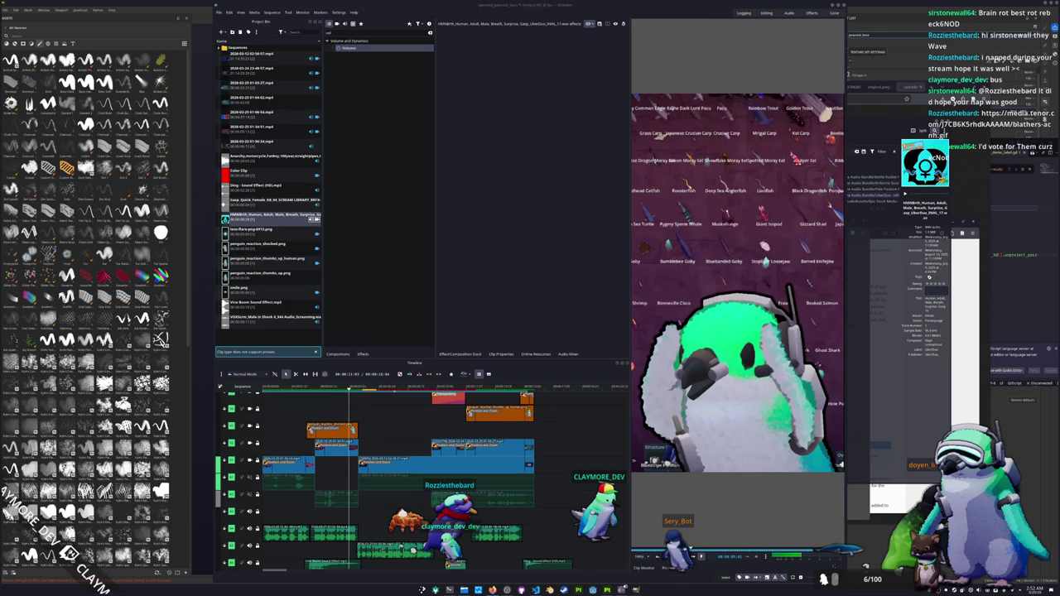
scroll(394, 447, "down", 2)
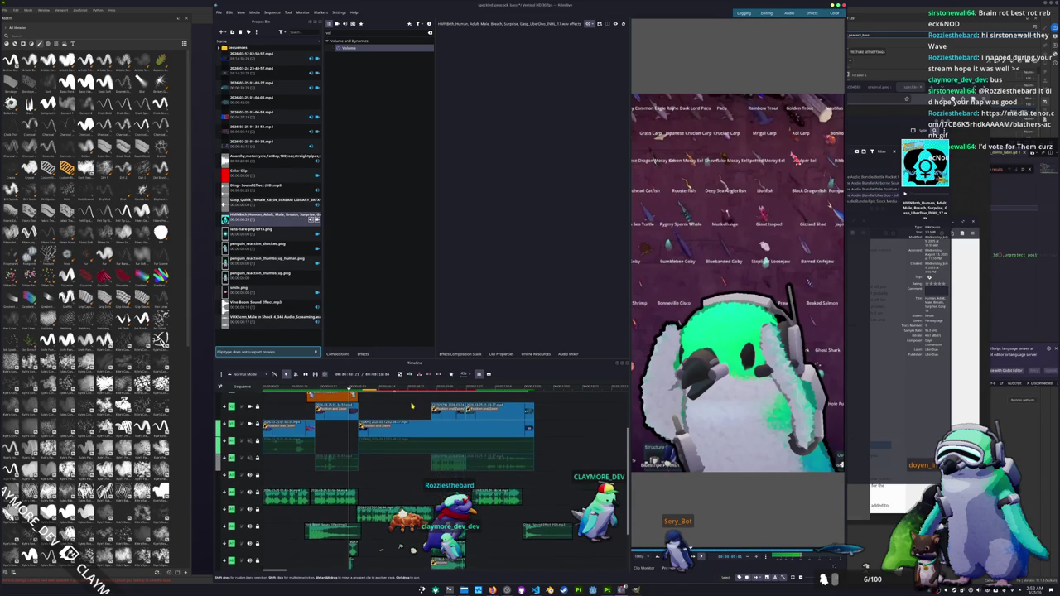
scroll(497, 422, "down", 1)
key("alt+Tab")
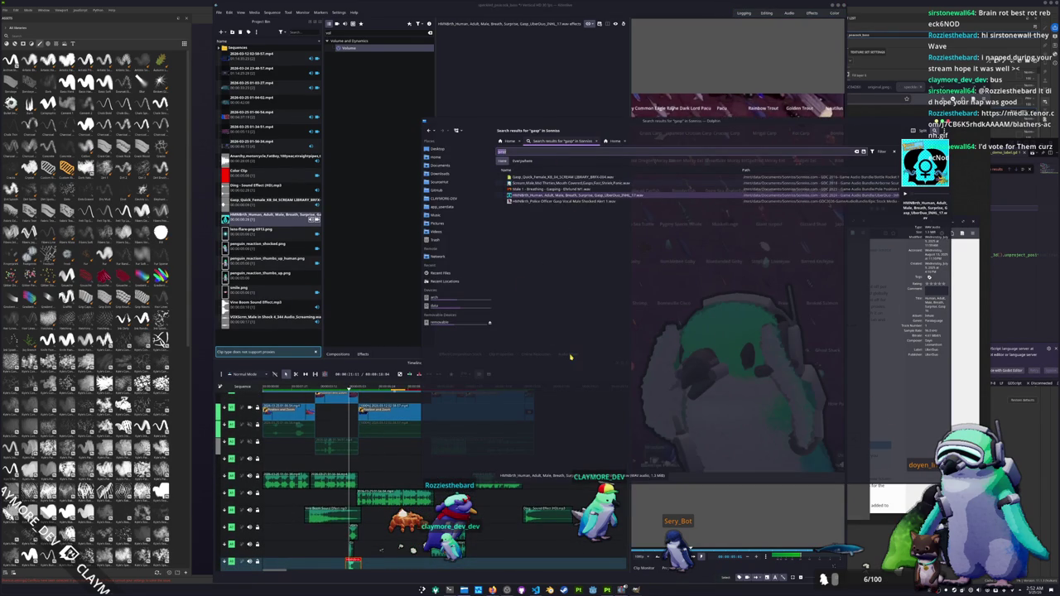
Add Audience applauding 09.wav from the Sonniss search to the Project Bin.
key("Escape")
type("ding")
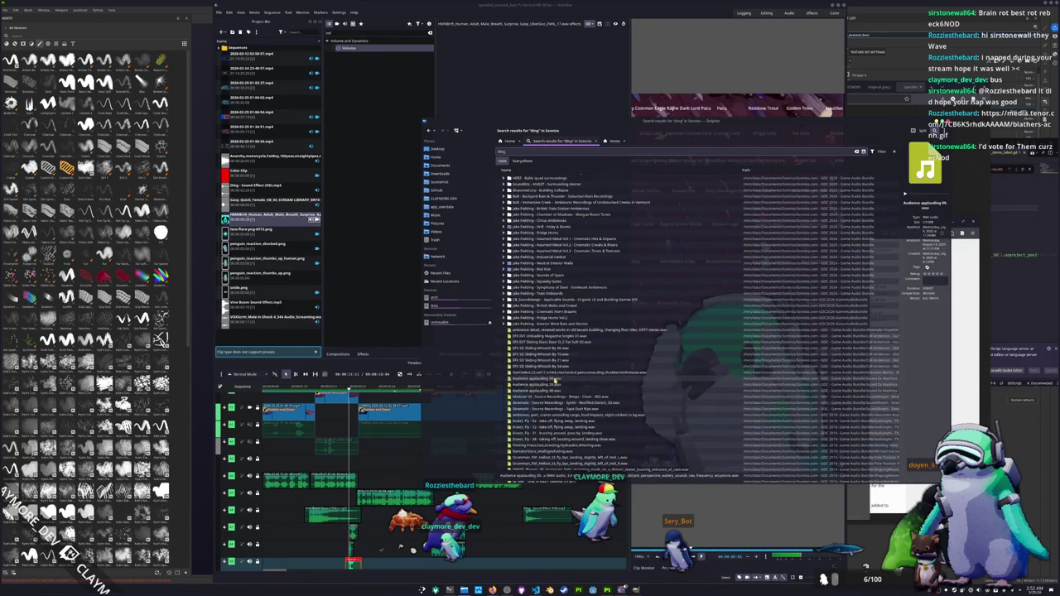
left_click(281, 342)
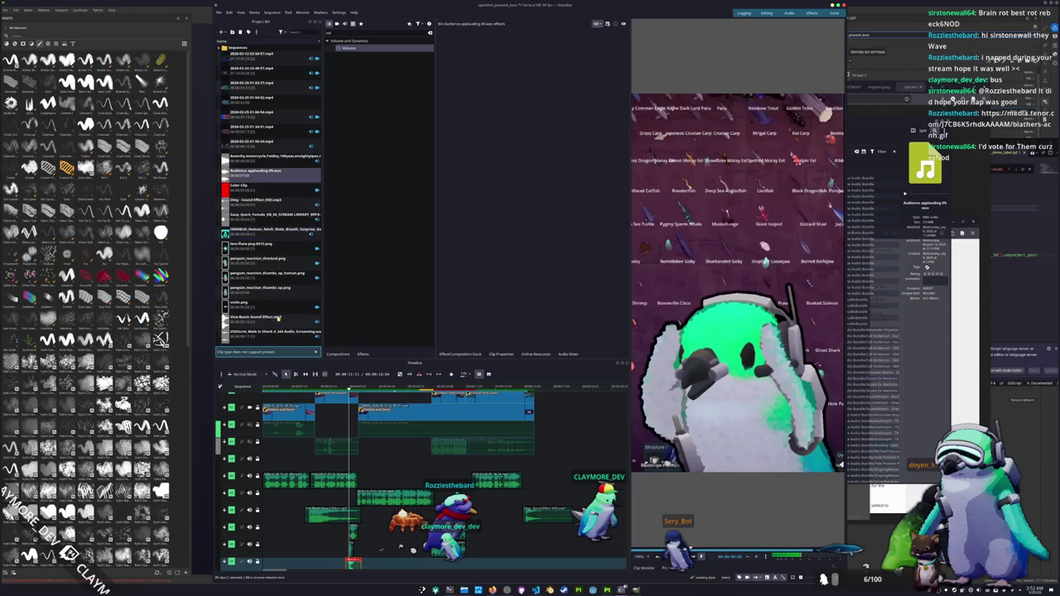
Place the applause sound on an audio track with a fade out at its end.
left_click_drag(331, 278, 398, 501)
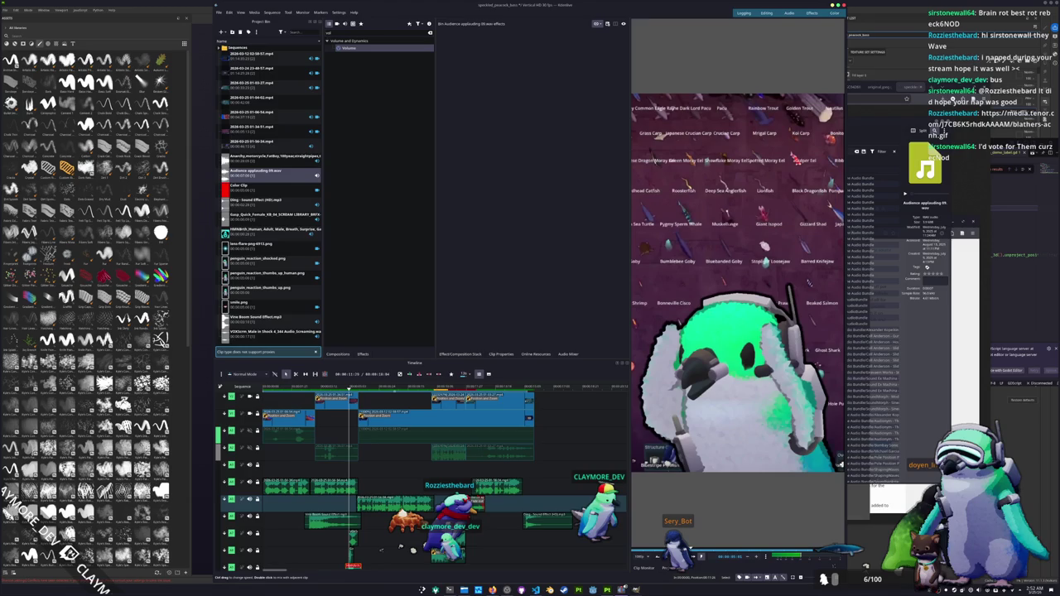
left_click_drag(484, 498, 476, 498)
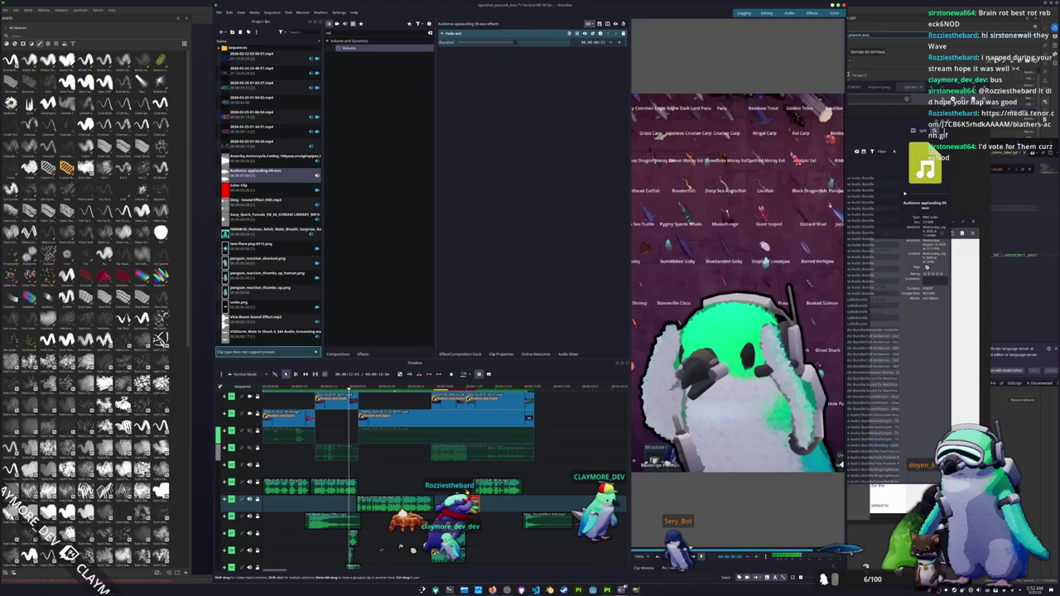
scroll(444, 454, "up", 5)
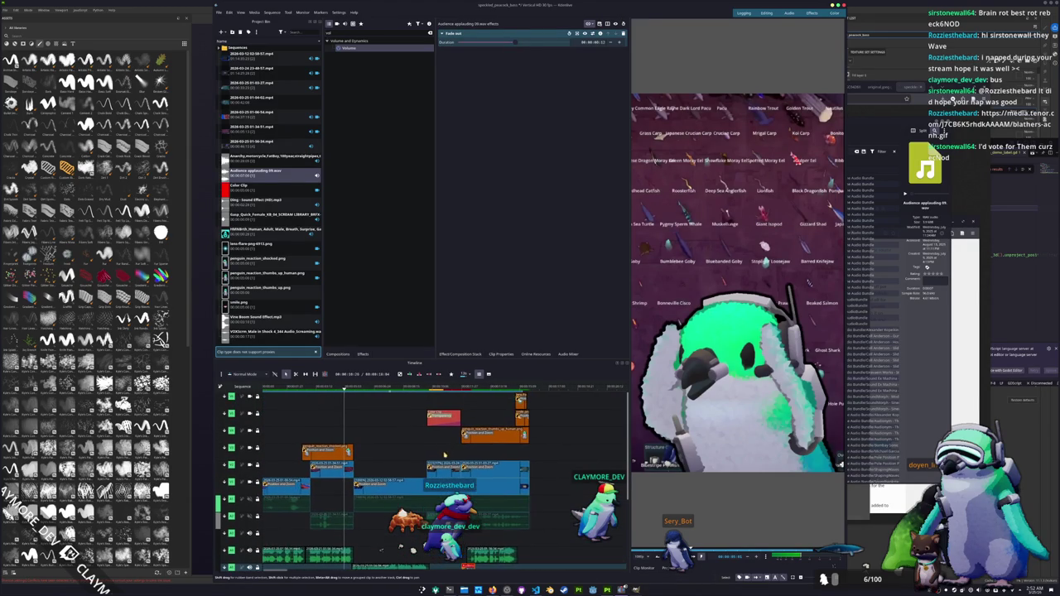
left_click(465, 399)
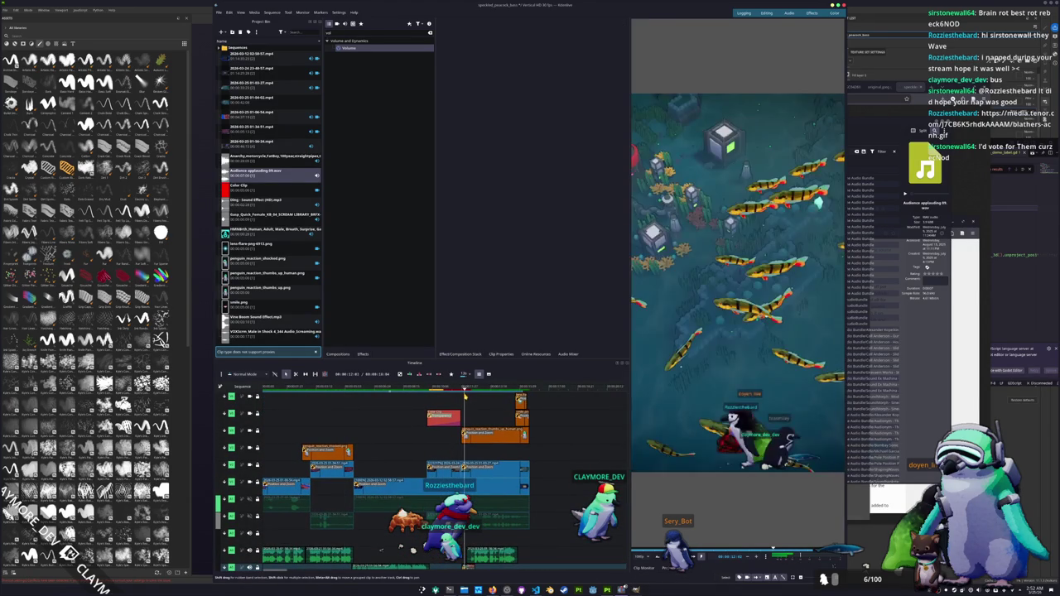
Preview Audience applauding 09.wav alone in the Clip Monitor, then return to the sequence.
left_click(262, 174)
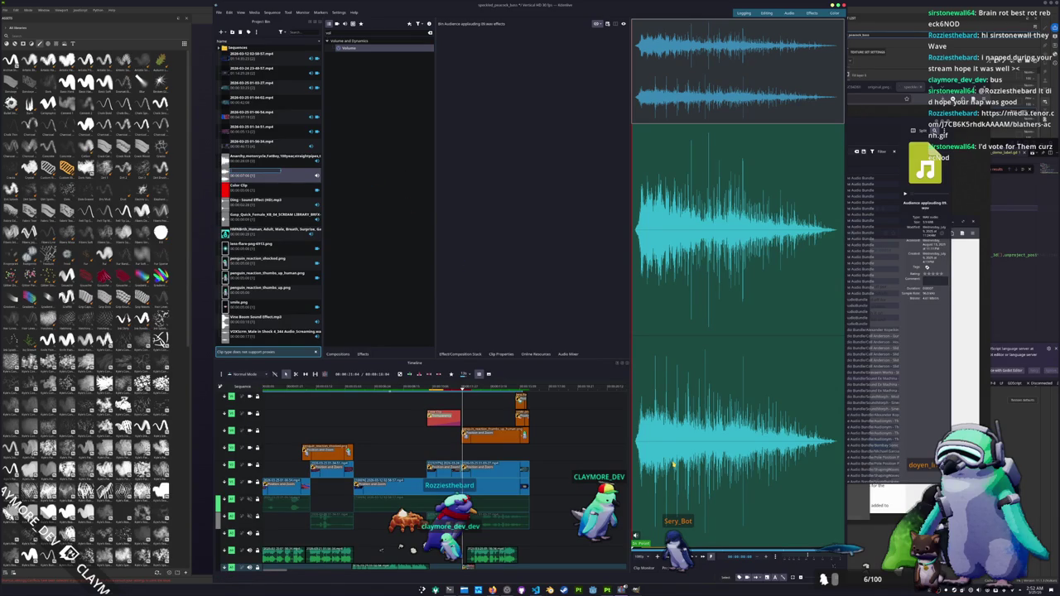
key("space")
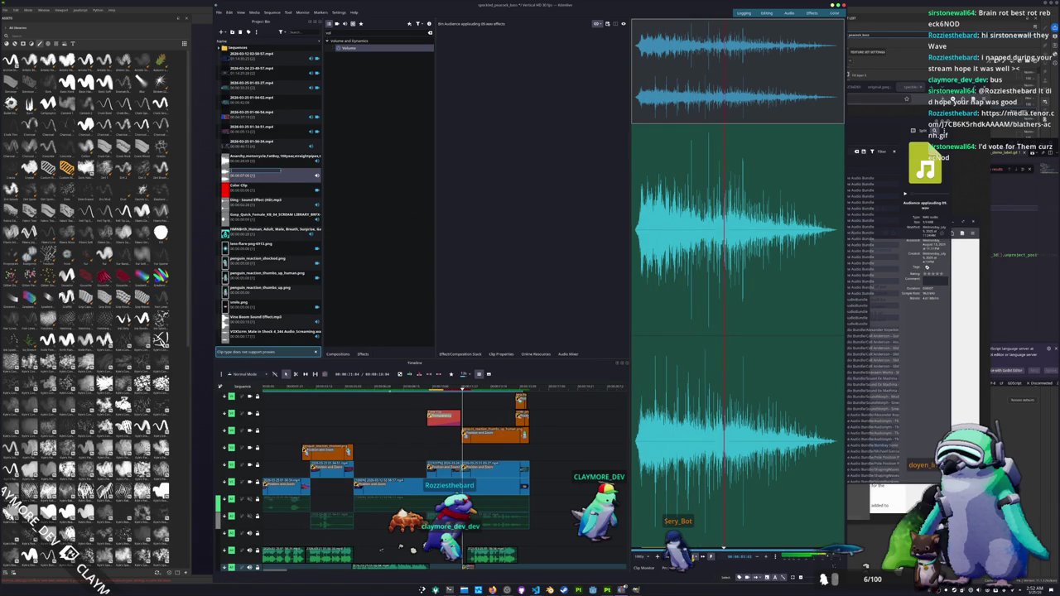
left_click(556, 458)
scroll(556, 458, "down", 3)
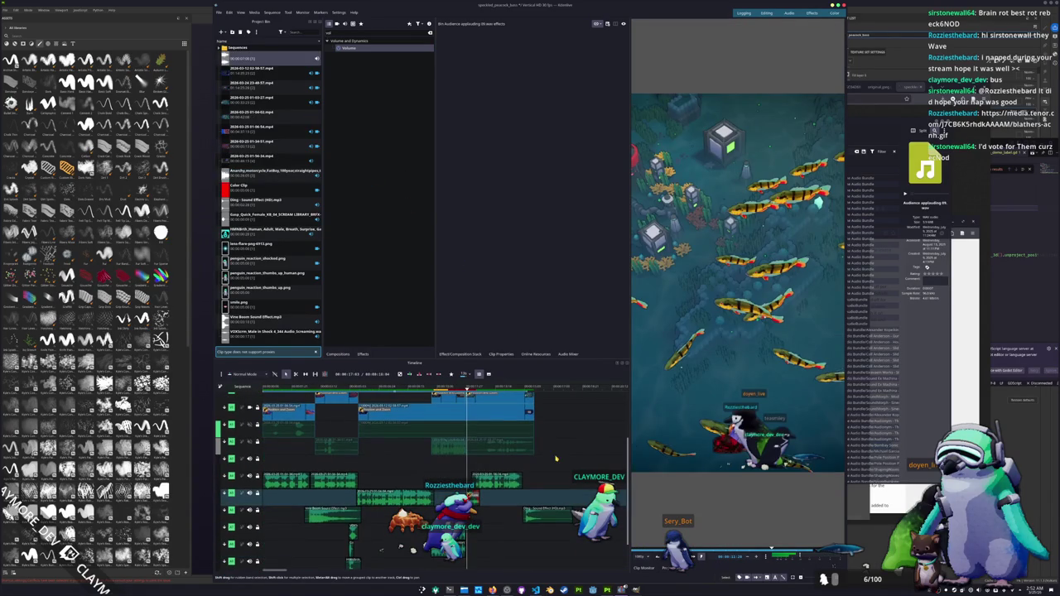
scroll(556, 464, "up", 1)
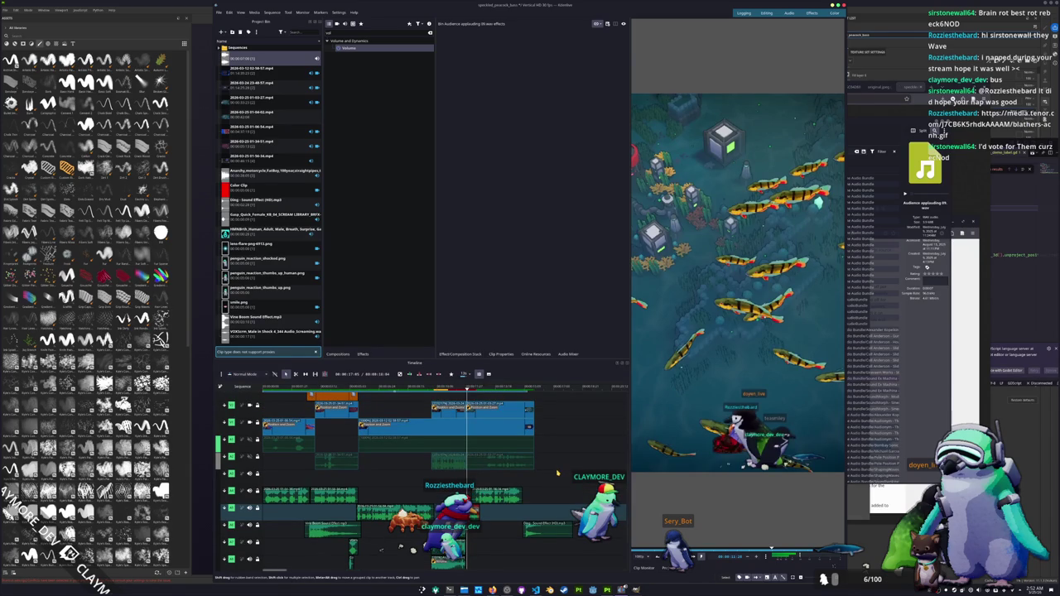
scroll(557, 475, "up", 2)
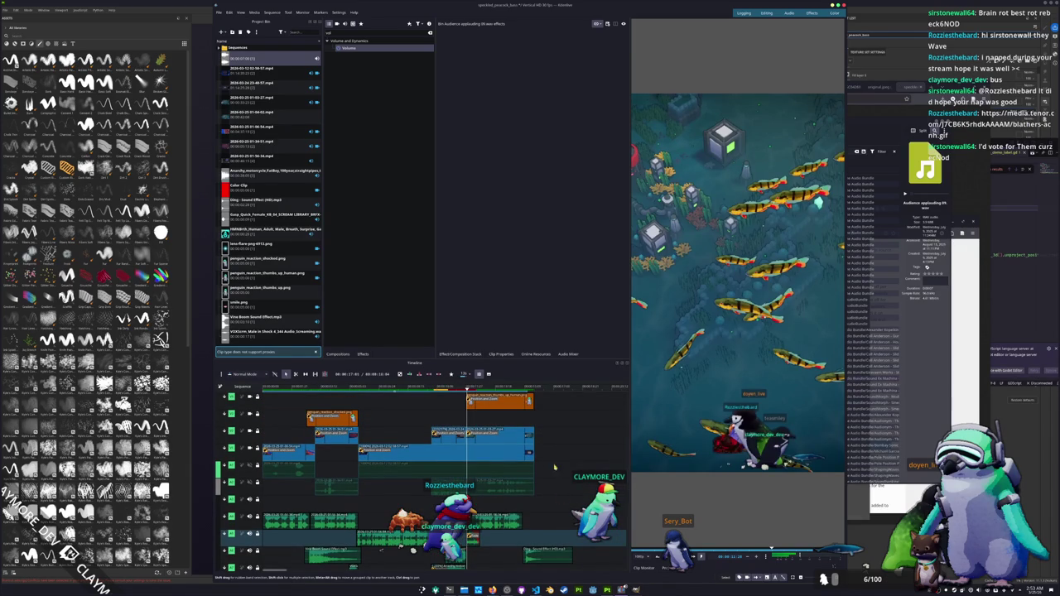
scroll(556, 474, "up", 1)
scroll(577, 454, "down", 1)
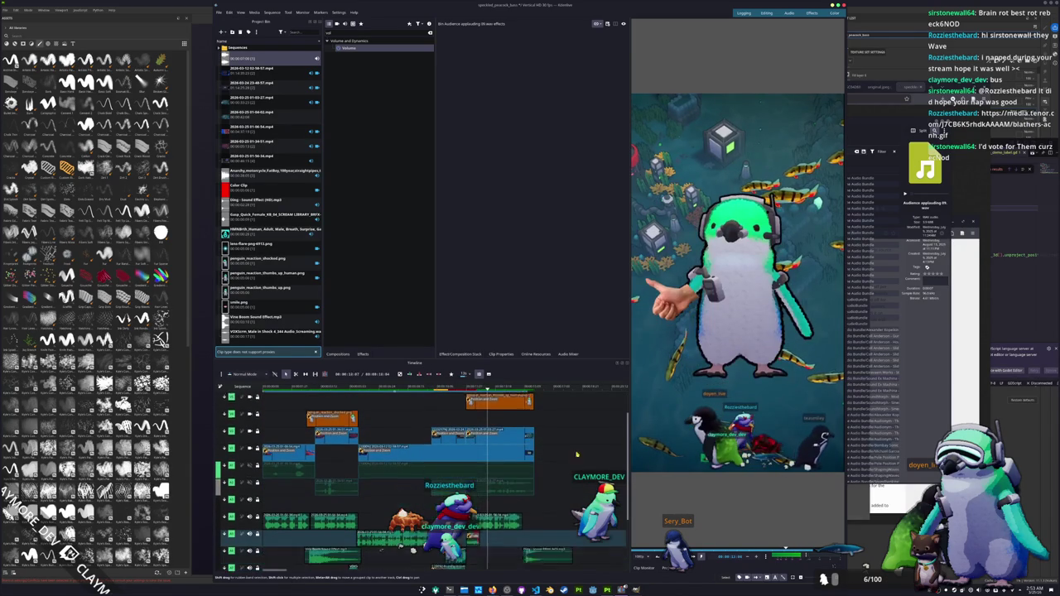
Lower the Master fader slightly in the Audio Mixer.
scroll(576, 454, "down", 1)
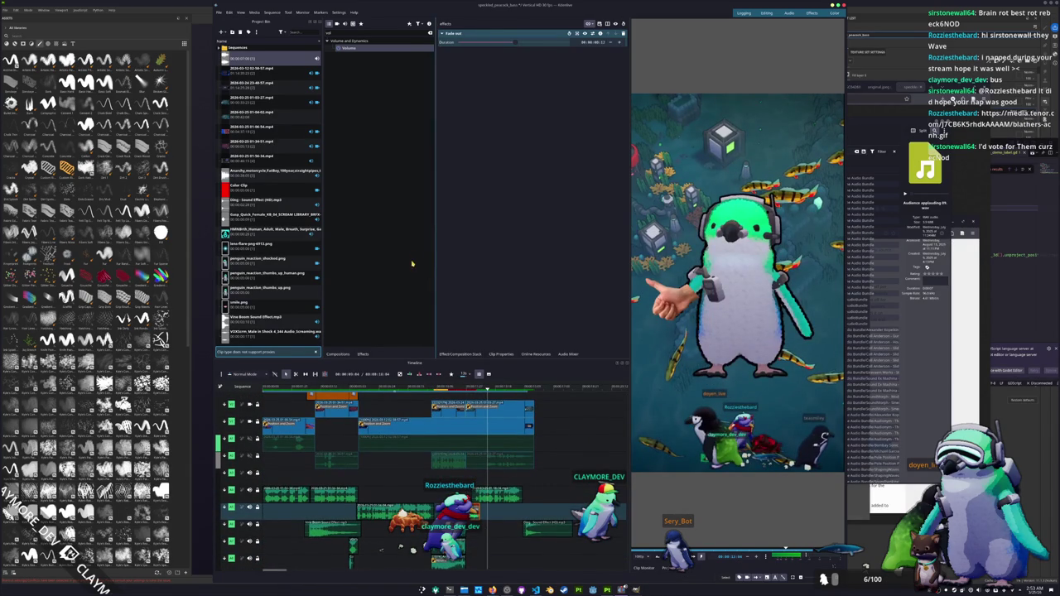
scroll(487, 550, "down", 3)
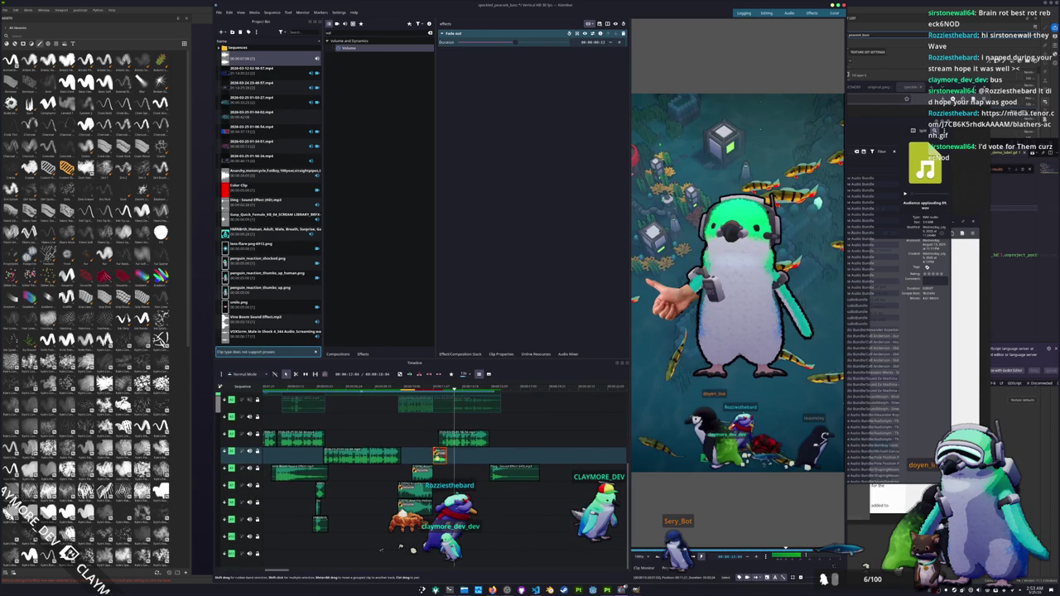
left_click(439, 468)
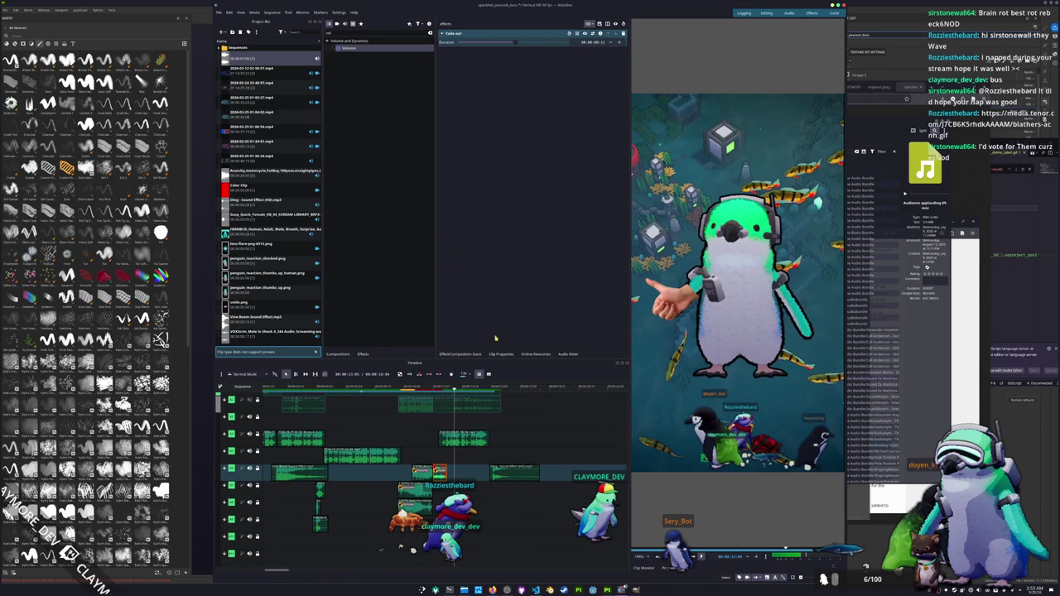
left_click(566, 353)
mouse_move(622, 304)
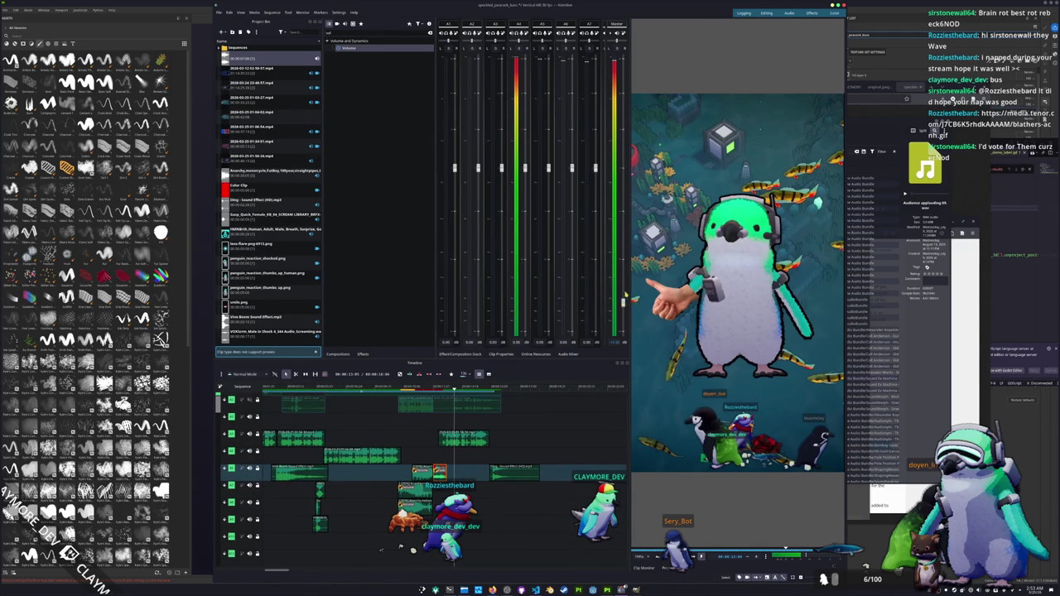
left_click_drag(628, 268, 629, 274)
scroll(363, 464, "up", 2)
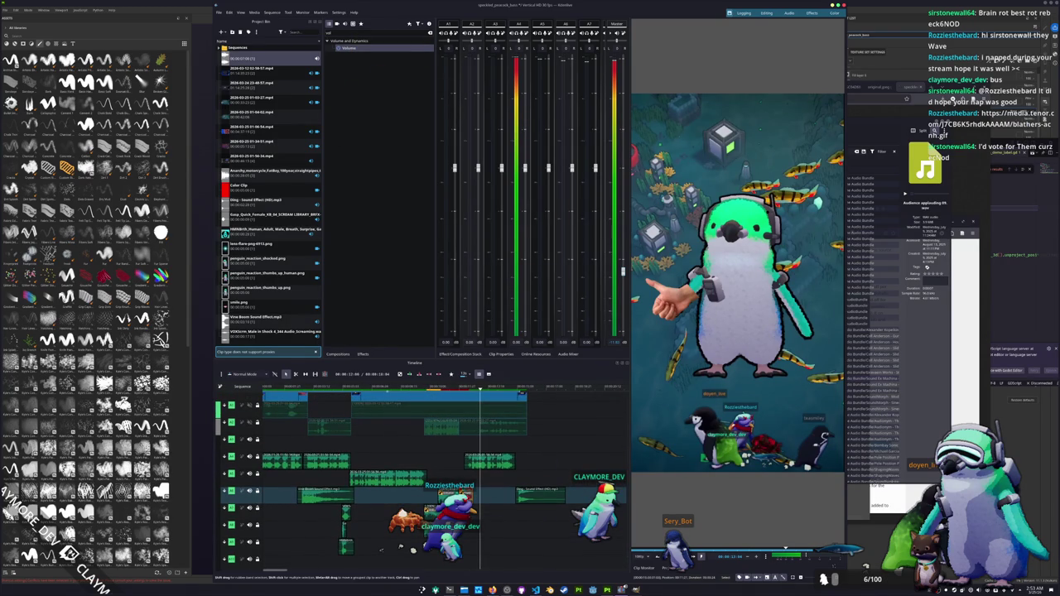
Play the sequence in Effect Stack view, select the Ding clip, then return to Dolphin.
left_click(449, 354)
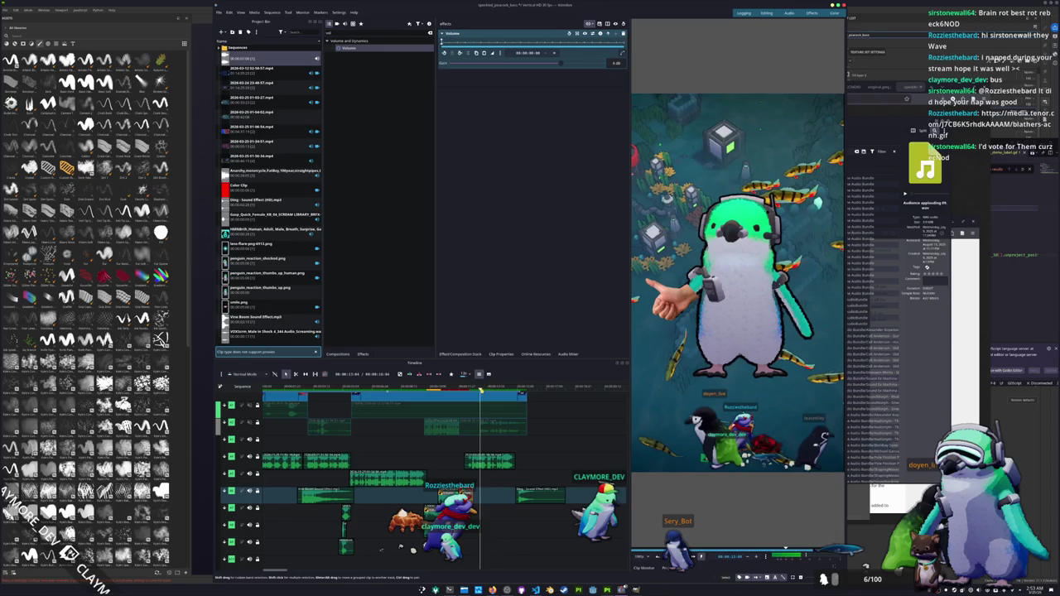
key("space")
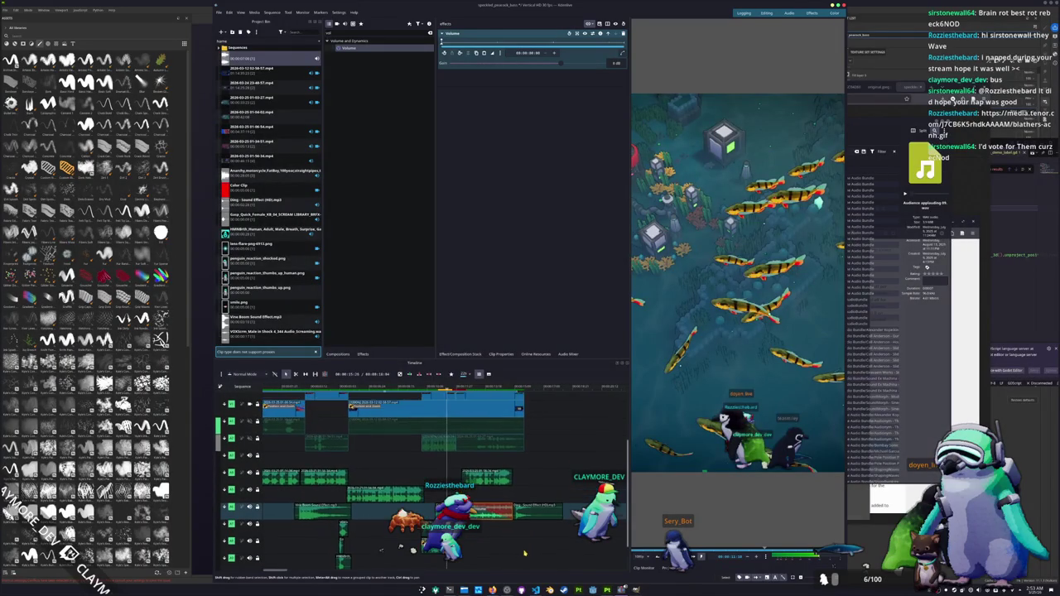
left_click(526, 499)
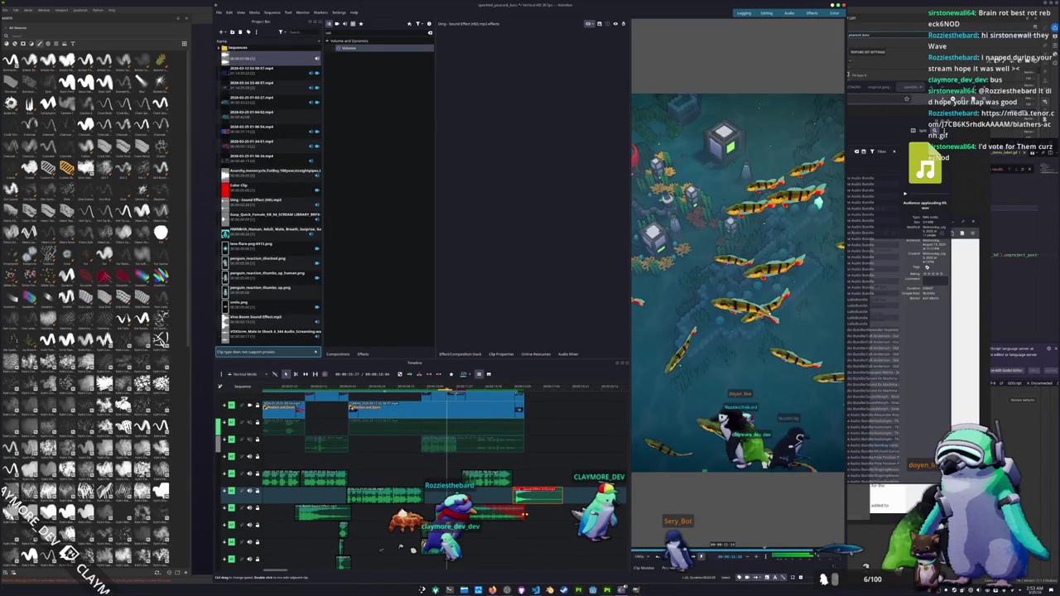
scroll(521, 517, "up", 2, "ctrl")
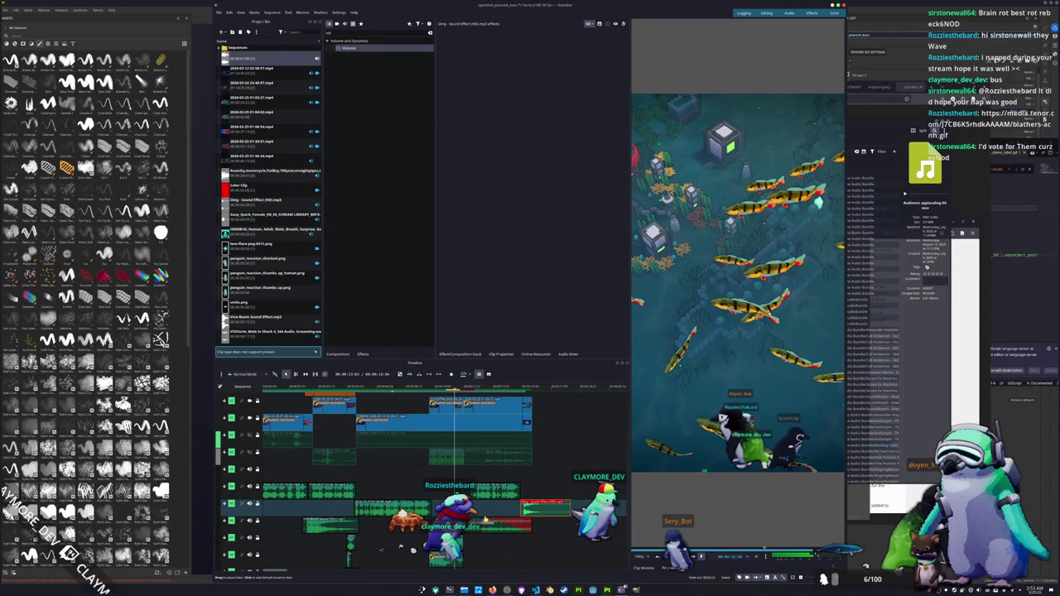
scroll(522, 517, "down", 3)
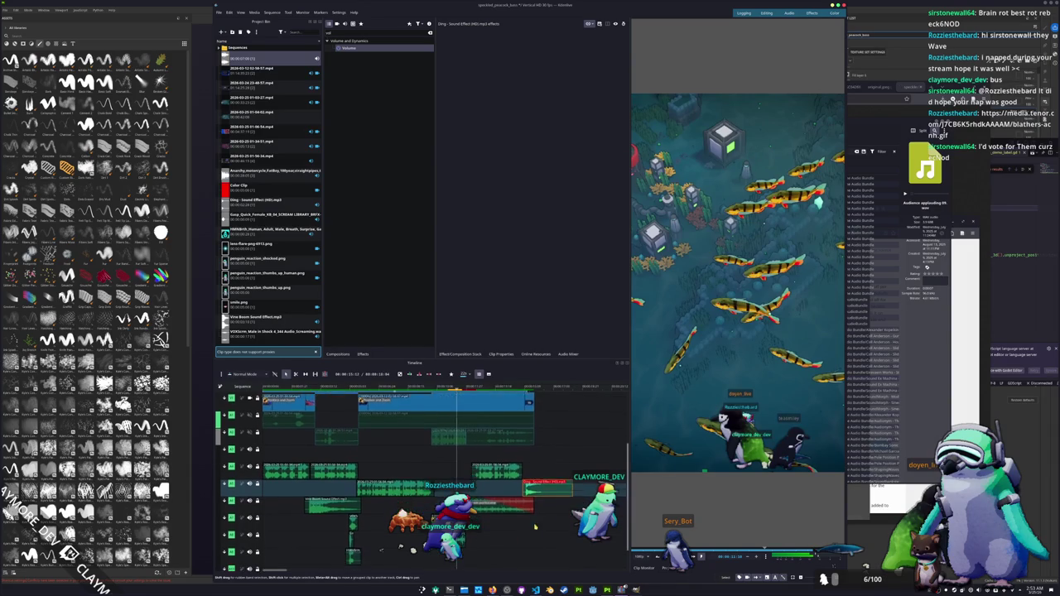
key("alt+Tab")
scroll(539, 228, "down", 2)
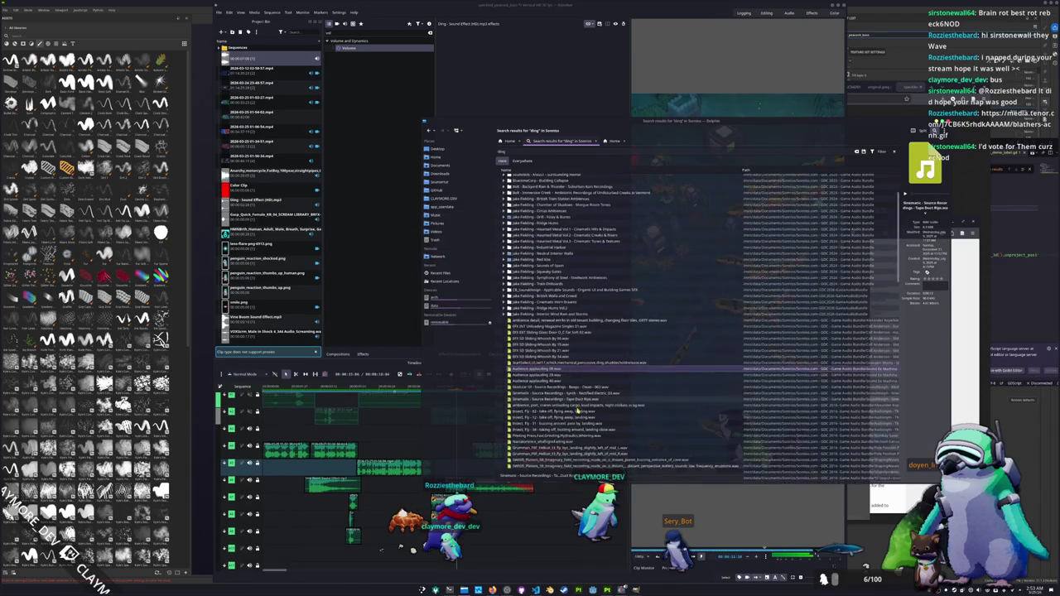
Search the Sonniss library for 'riser', preview Riser 9.wav, then select Riser 068.wav.
left_click(522, 154)
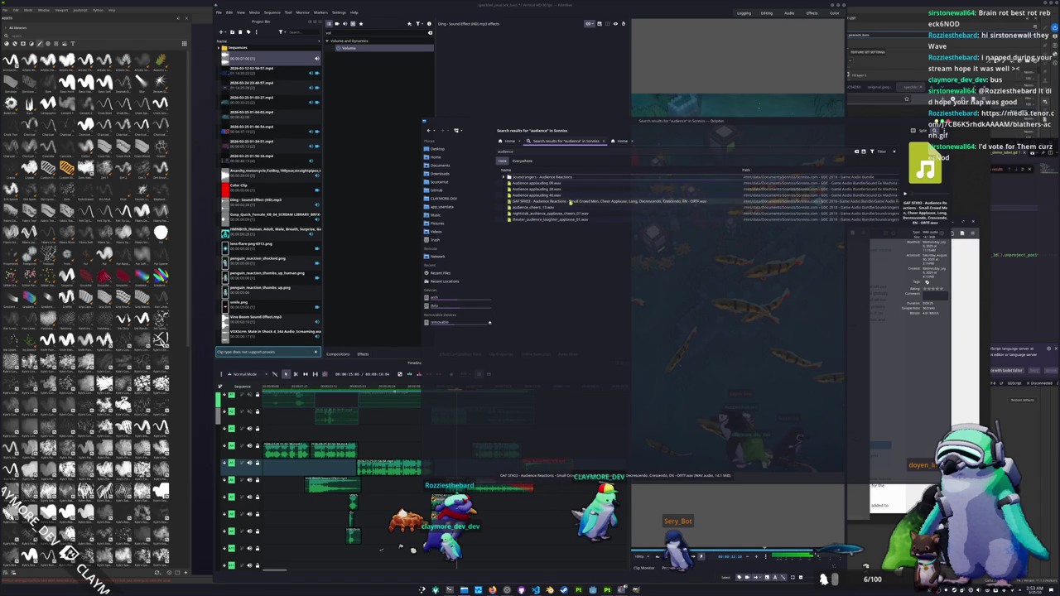
left_click(547, 153)
type("riser")
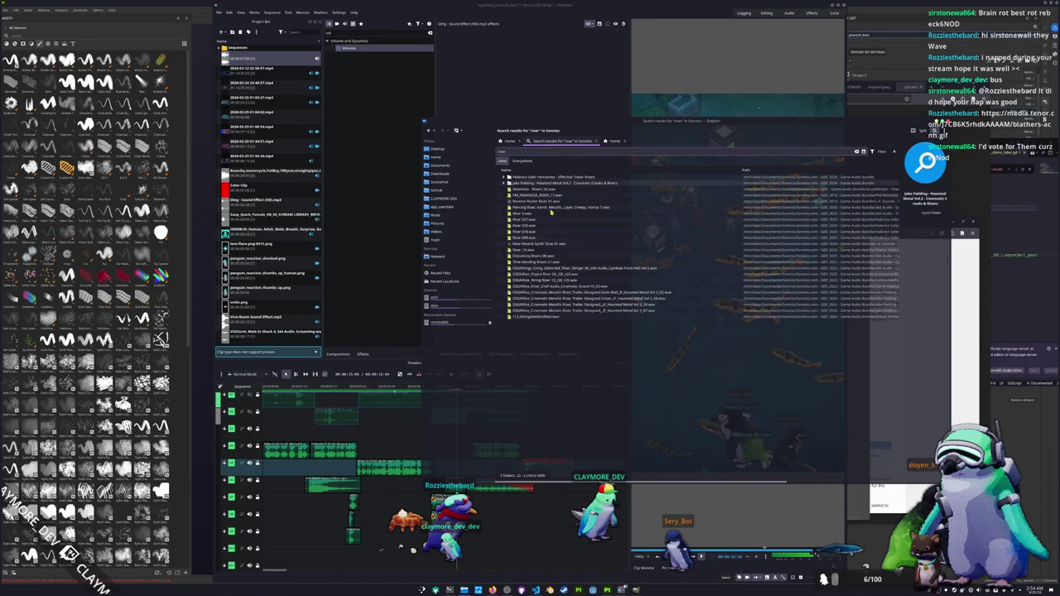
left_click(531, 214)
double_click(531, 215)
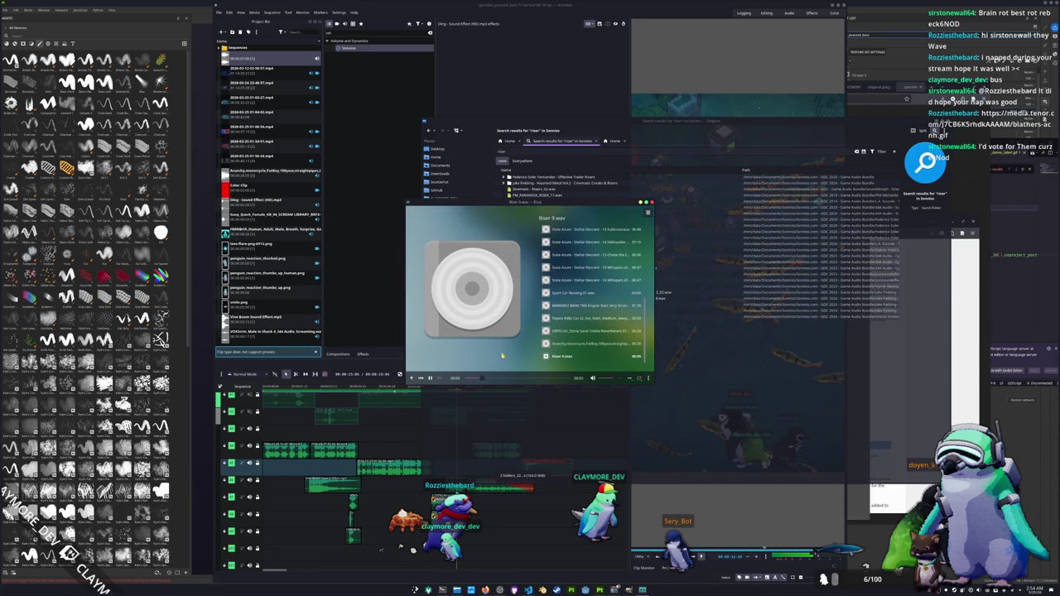
left_click(652, 202)
left_click(537, 239)
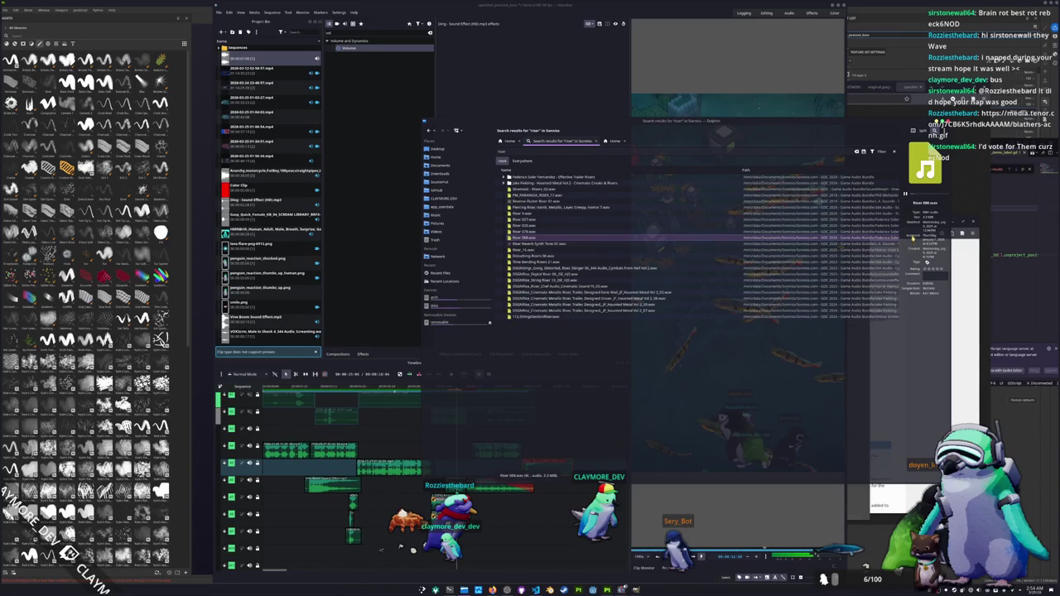
Add Riser 068.wav to the project bin and onto a lower audio track.
left_click_drag(530, 240, 282, 334)
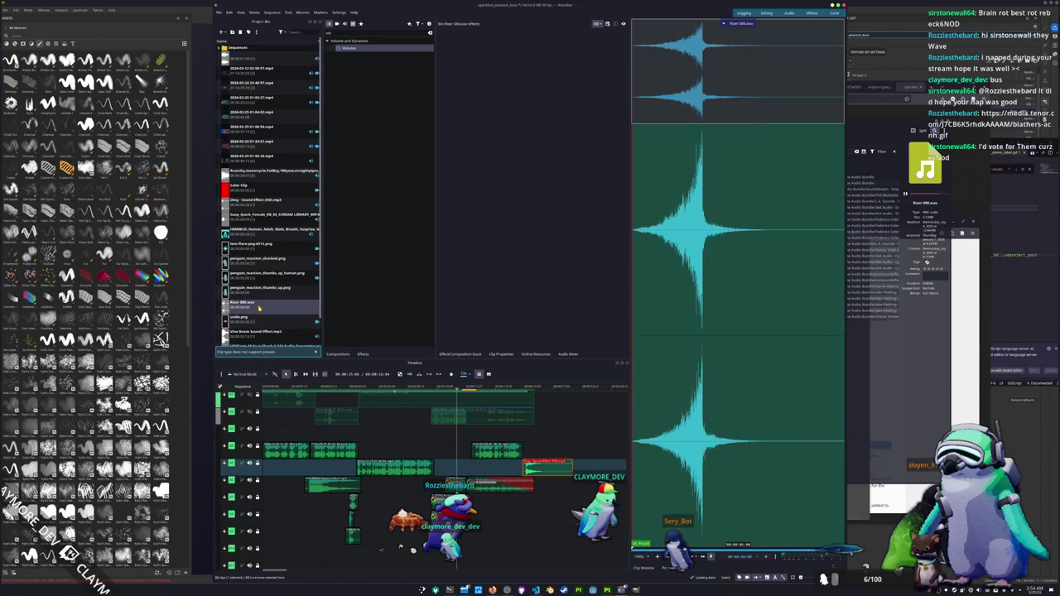
left_click_drag(241, 283, 356, 536)
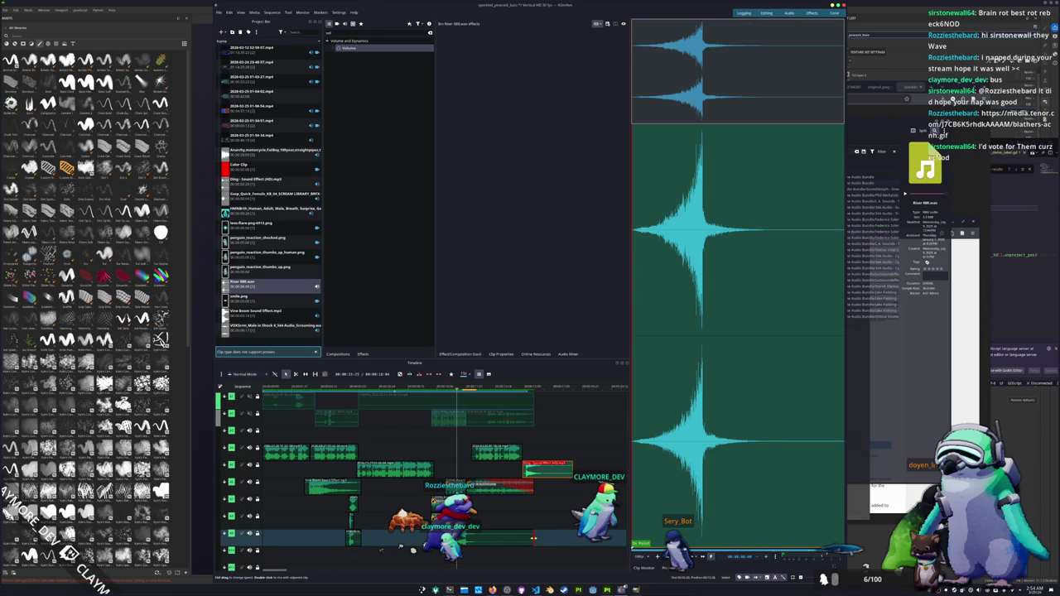
key("End")
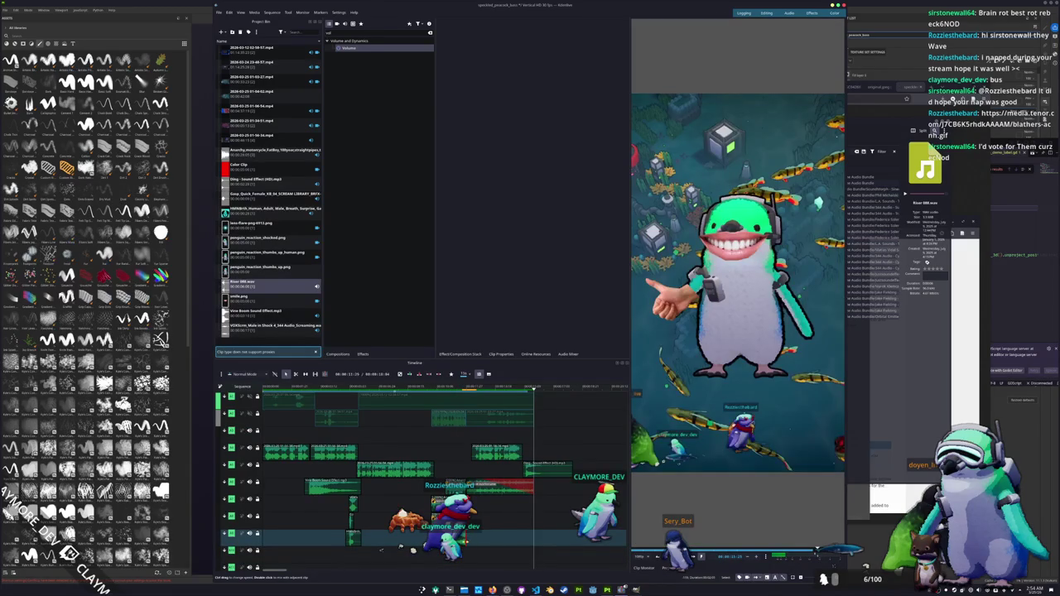
Play back the ending to hear the riser, then return to the sequence start.
left_click_drag(455, 390, 440, 389)
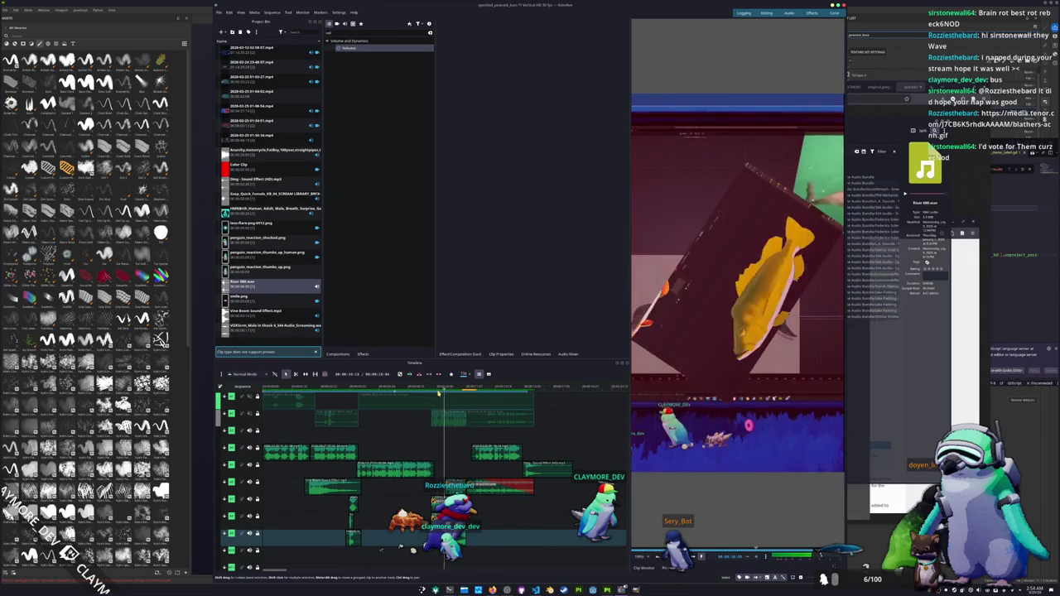
key("space")
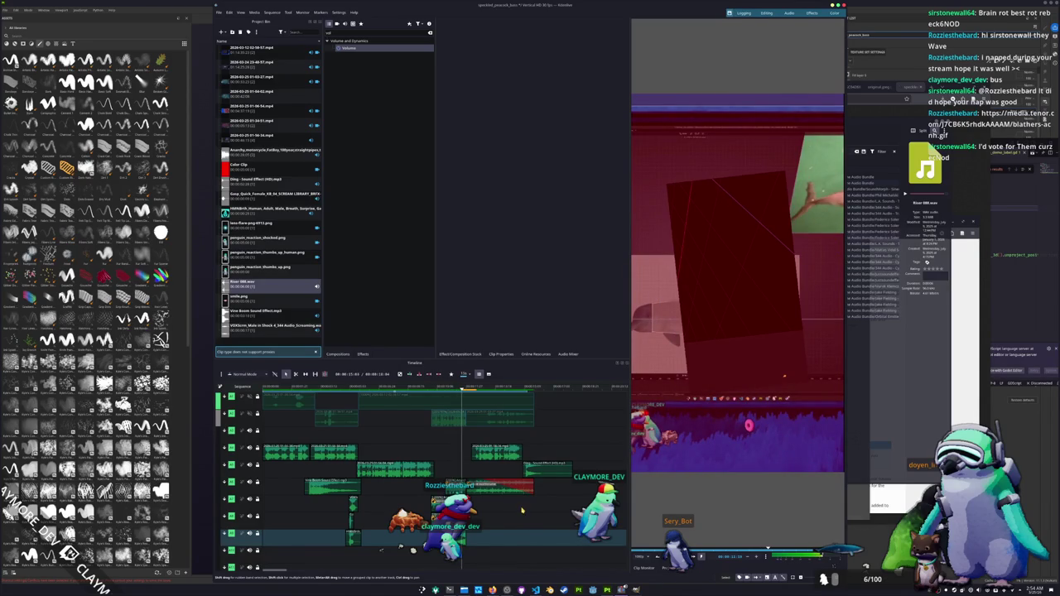
scroll(522, 511, "up", 1)
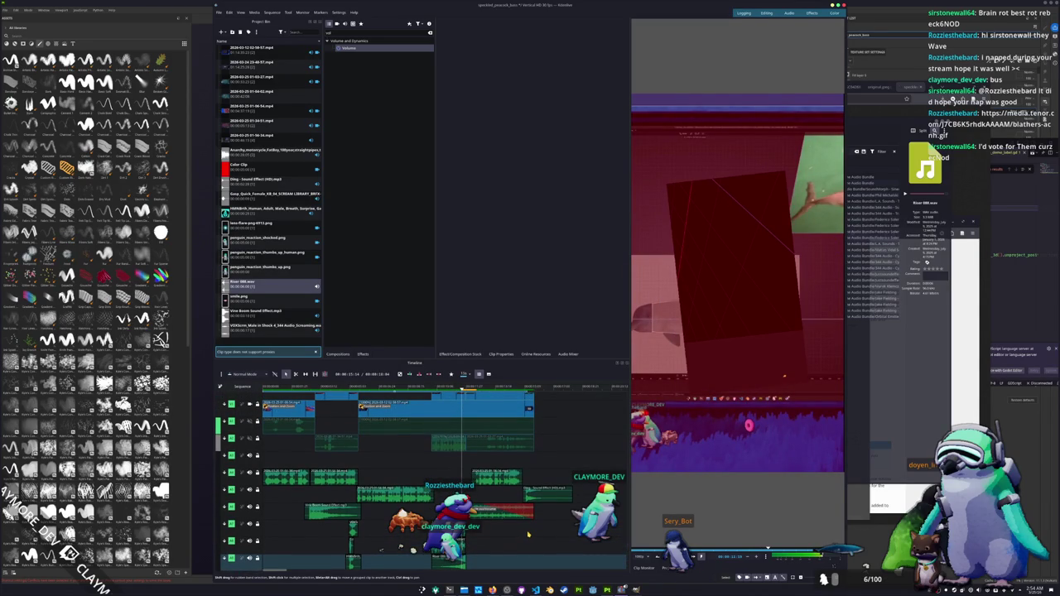
scroll(525, 533, "down", 1)
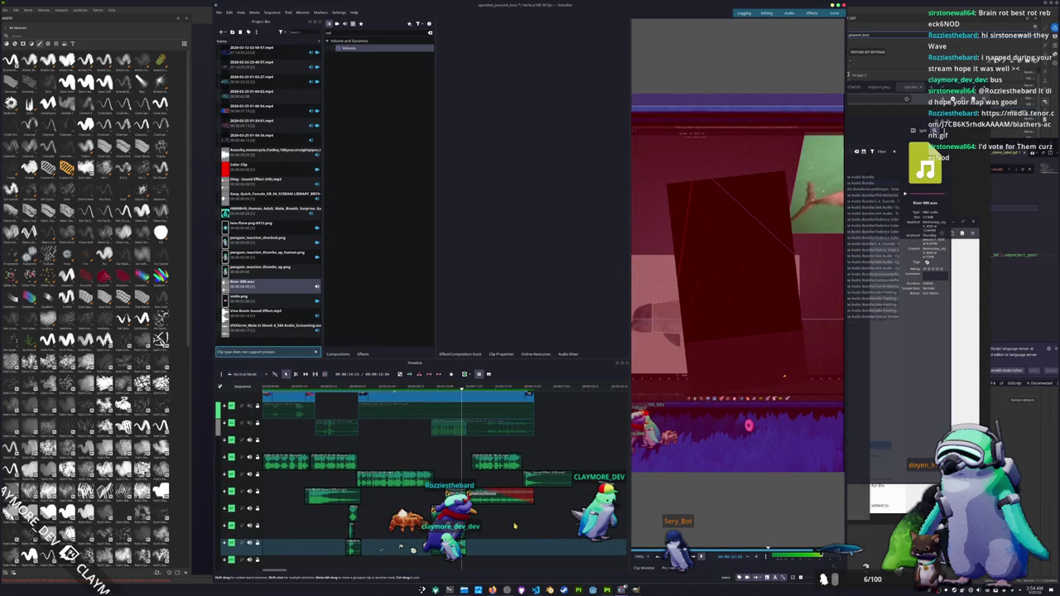
scroll(524, 555, "up", 2)
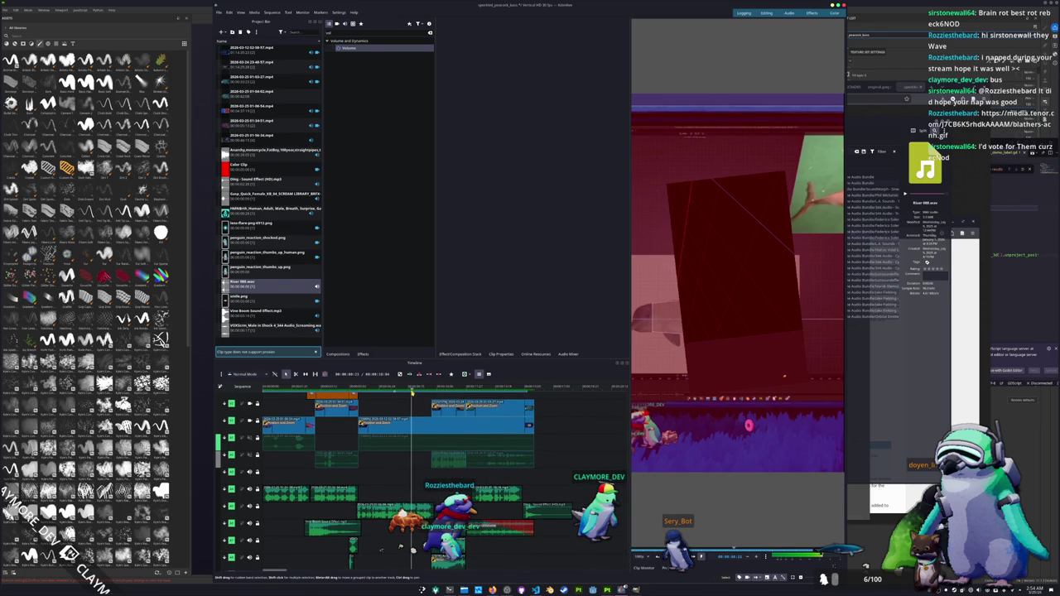
scroll(568, 472, "down", 1)
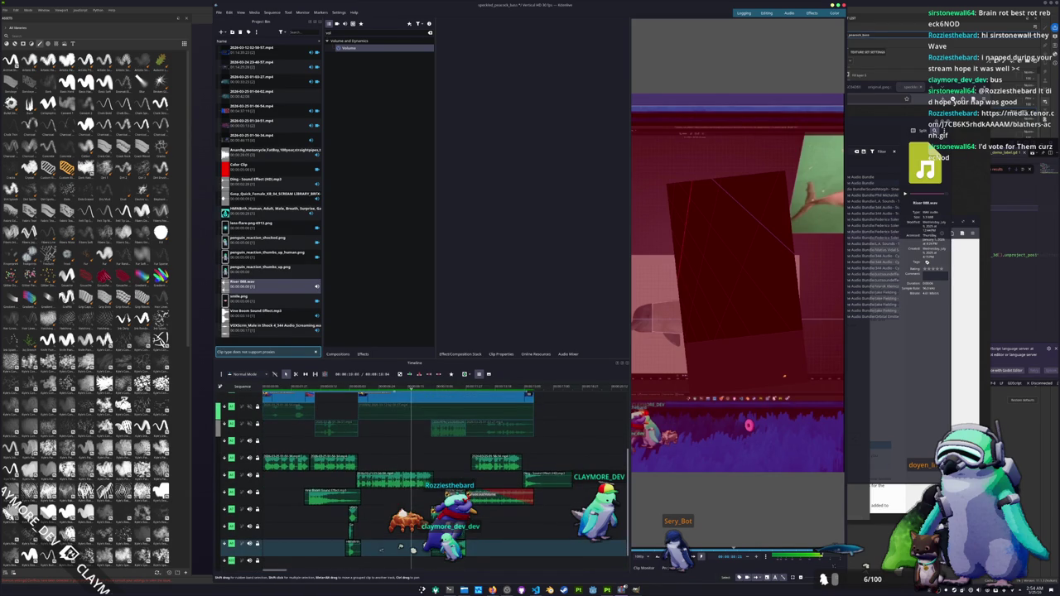
scroll(575, 531, "up", 2)
scroll(575, 530, "up", 3)
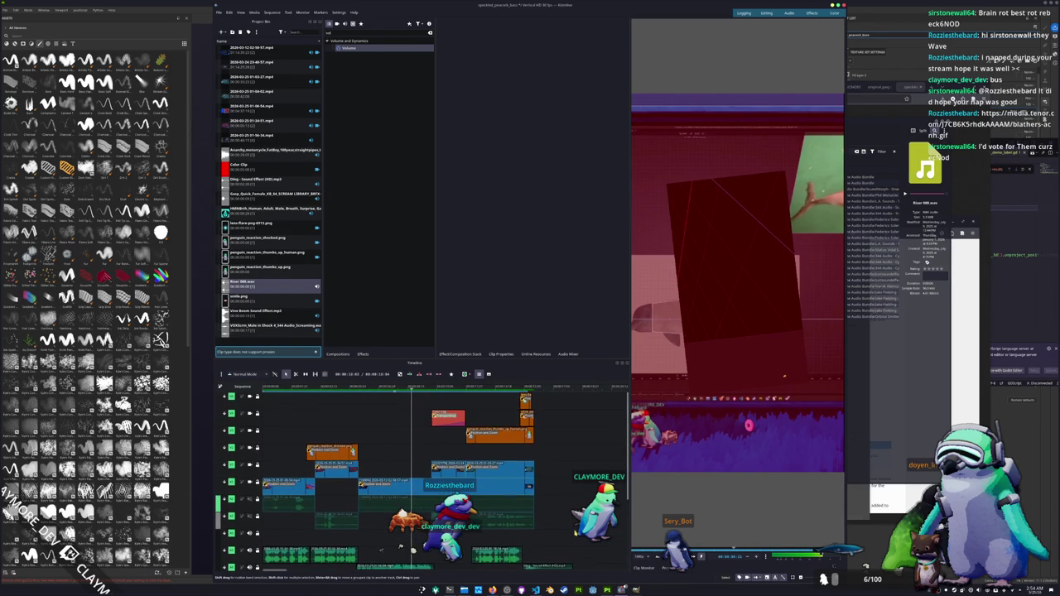
key("Home")
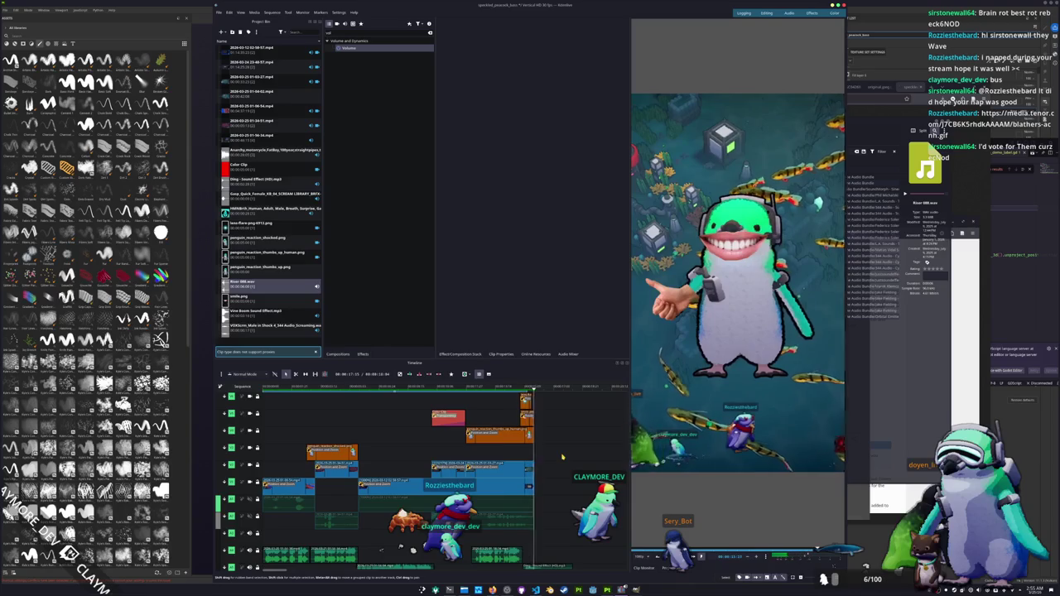
scroll(566, 454, "down", 1)
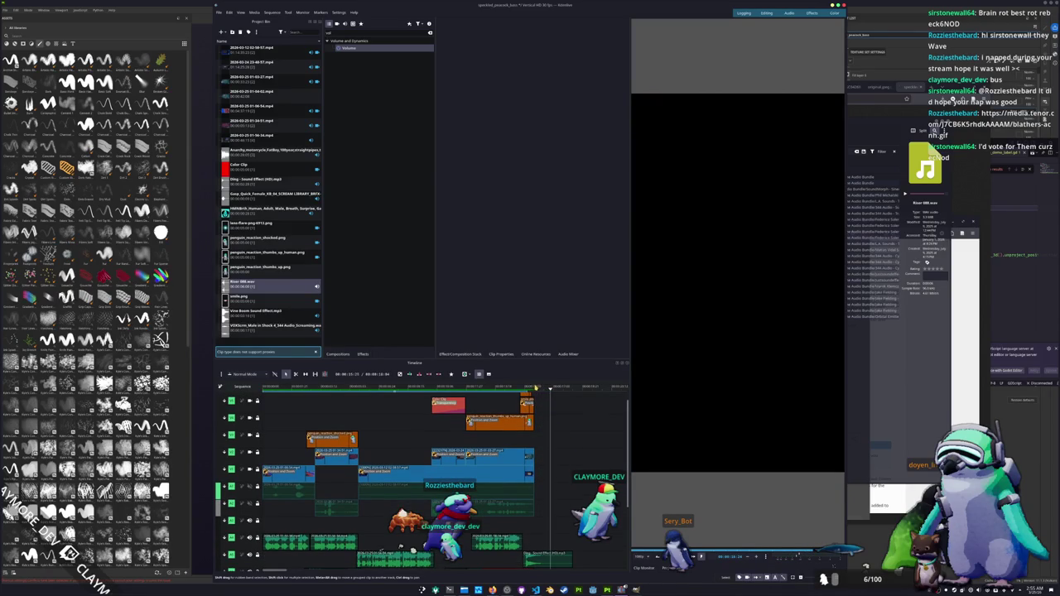
left_click(533, 387)
scroll(546, 504, "down", 4)
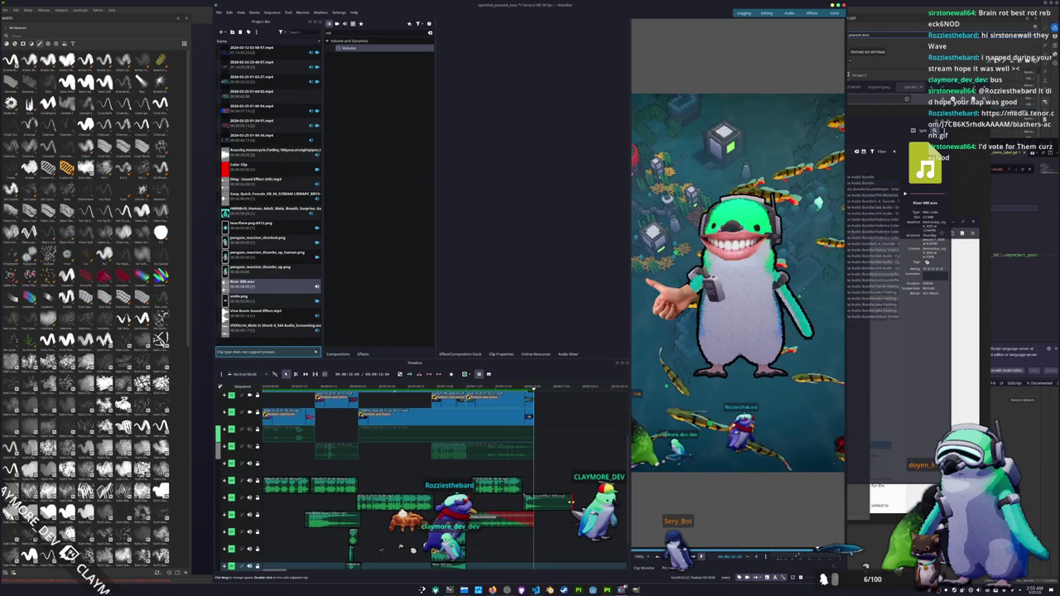
scroll(546, 497, "down", 1)
scroll(555, 493, "down", 1)
scroll(566, 483, "down", 1)
scroll(540, 505, "up", 1)
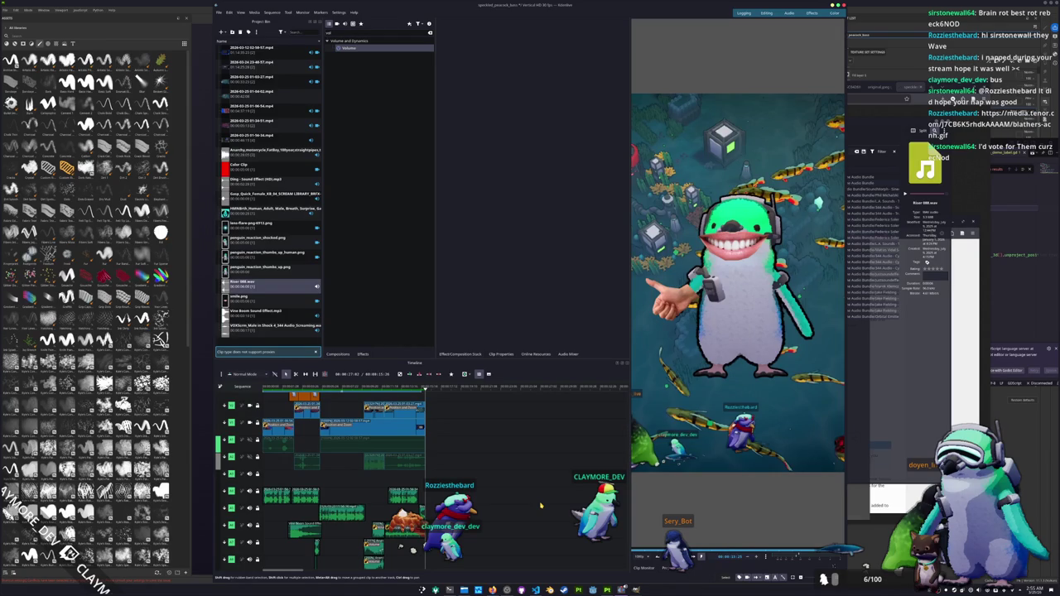
scroll(467, 456, "up", 3)
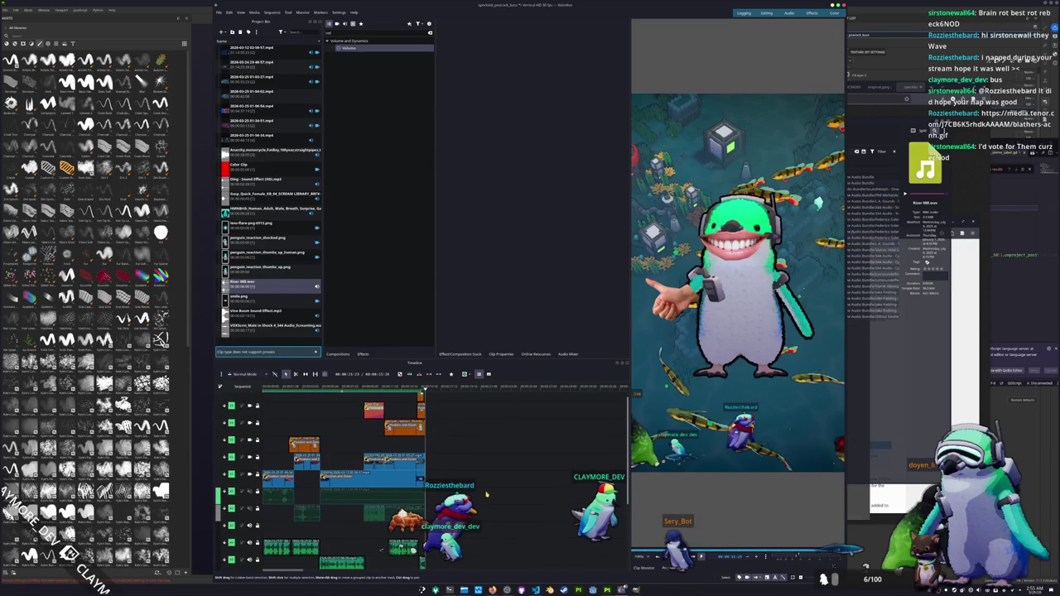
scroll(447, 457, "down", 1)
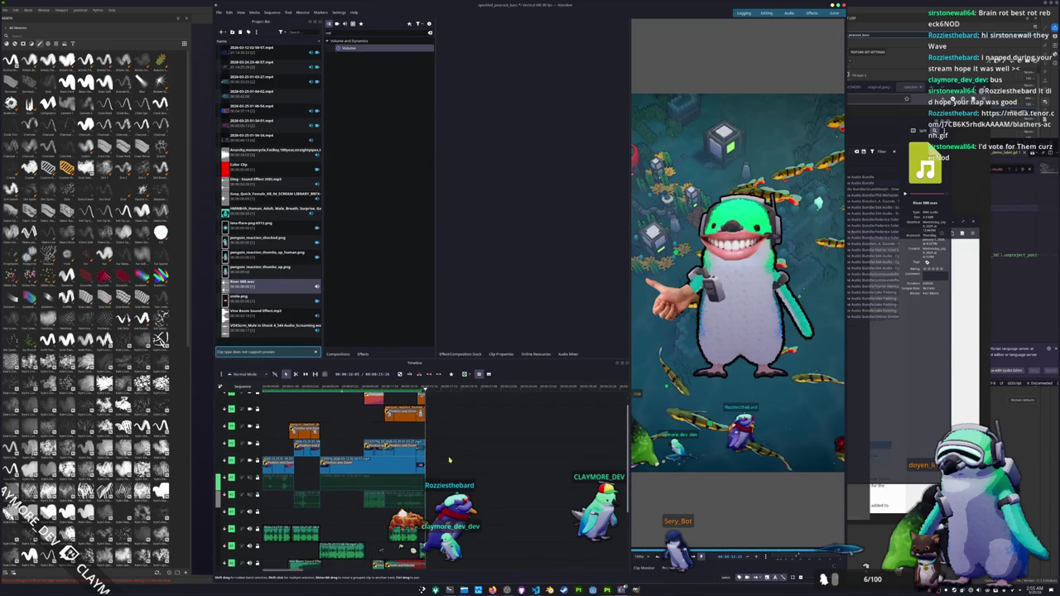
scroll(448, 454, "down", 1)
left_click(453, 472)
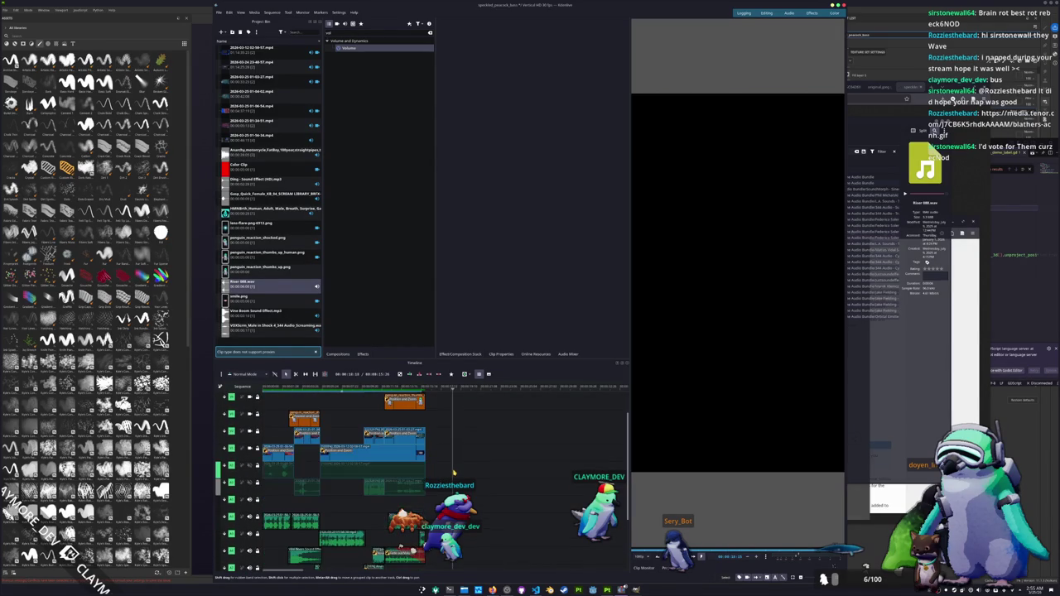
scroll(444, 482, "down", 1)
scroll(464, 472, "up", 1)
scroll(497, 451, "down", 2)
scroll(537, 430, "down", 1)
scroll(497, 464, "up", 2)
scroll(448, 497, "up", 1)
scroll(414, 522, "up", 2)
key("End")
left_click_drag(421, 387, 394, 386)
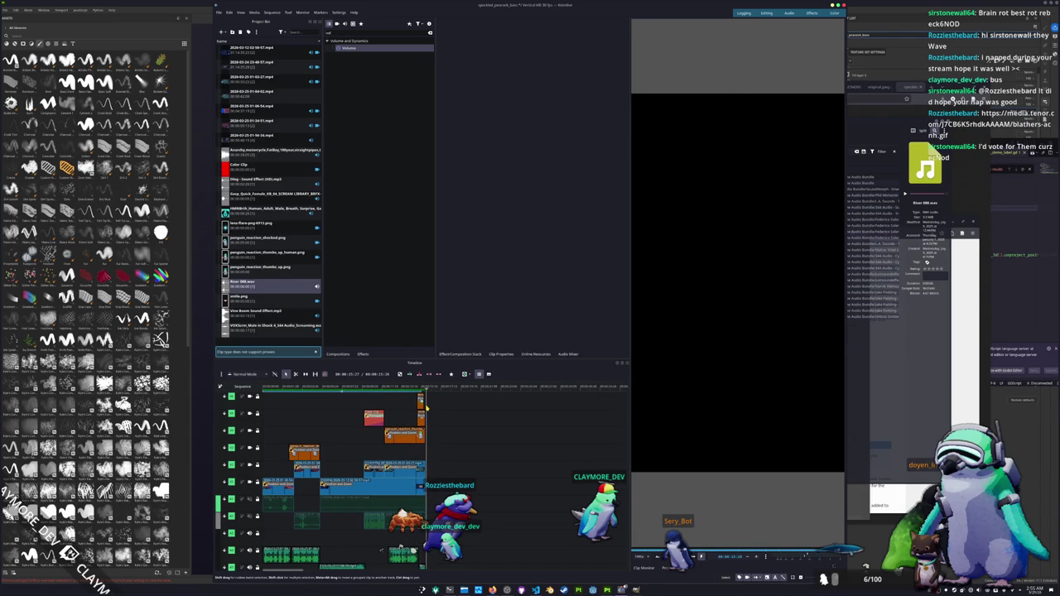
left_click(394, 410)
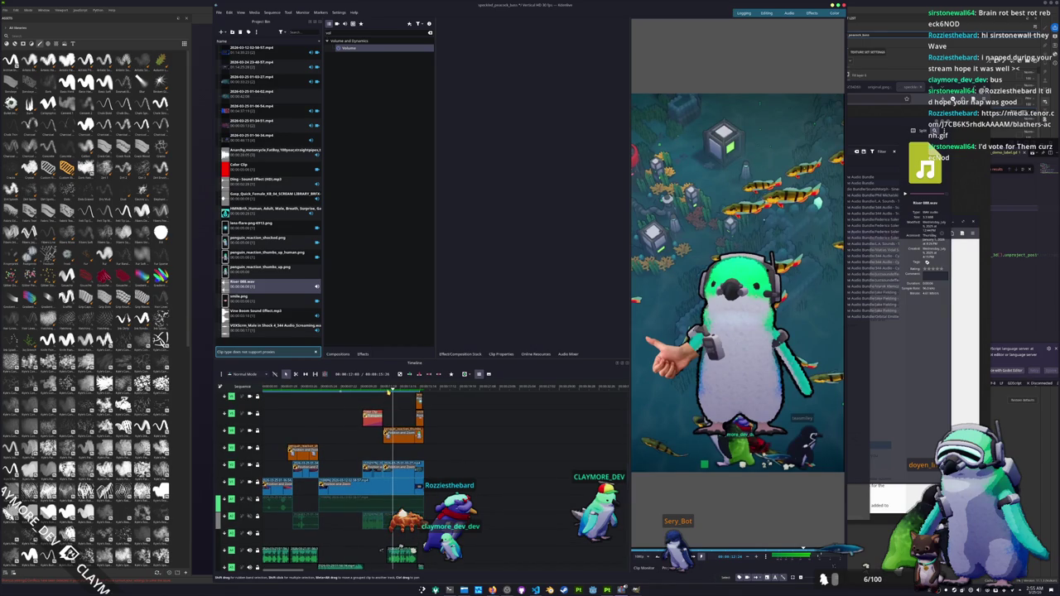
Play the edit from the opening fishing scene, then switch to the Dolphin riser results.
left_click(388, 393)
left_click(360, 391)
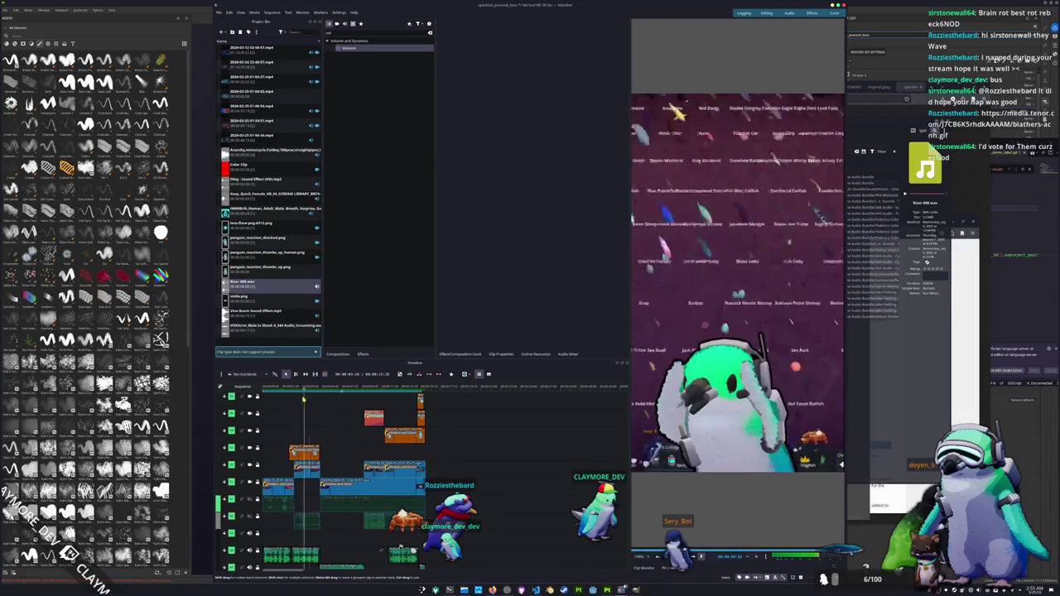
left_click(291, 400)
left_click(265, 389)
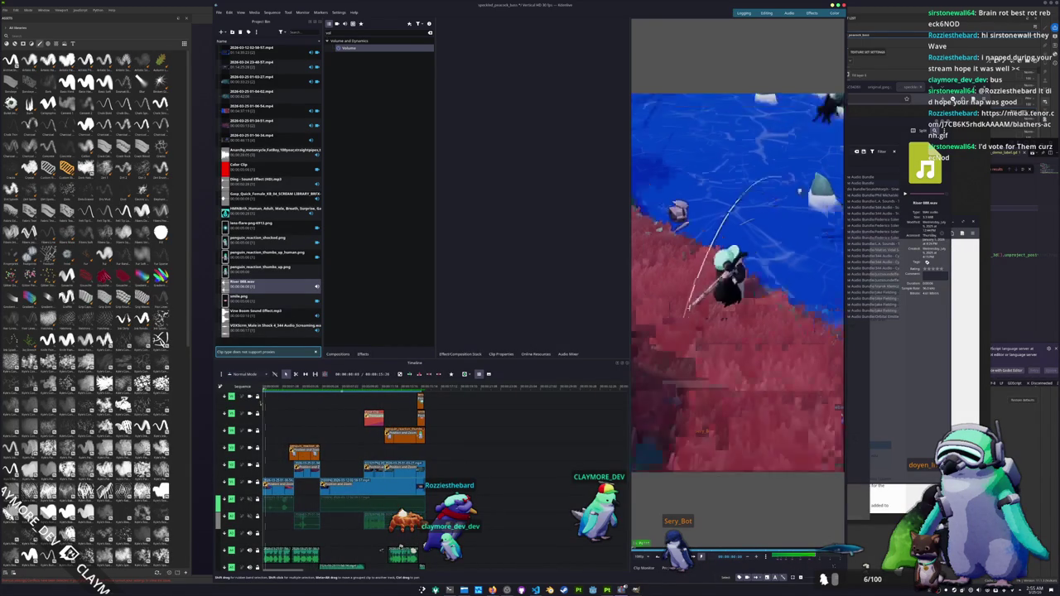
scroll(478, 477, "down", 1)
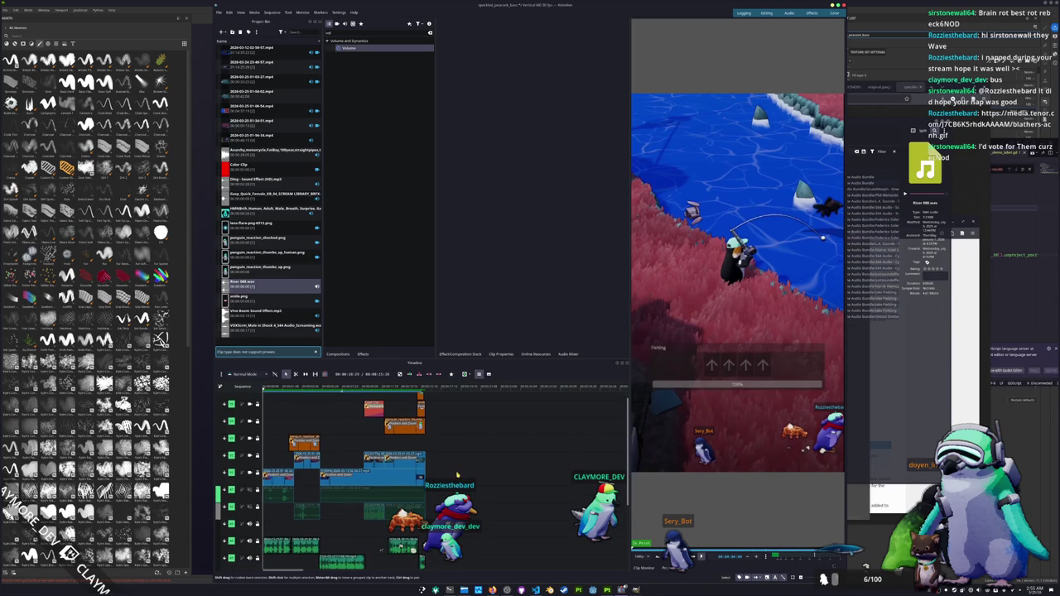
key("space")
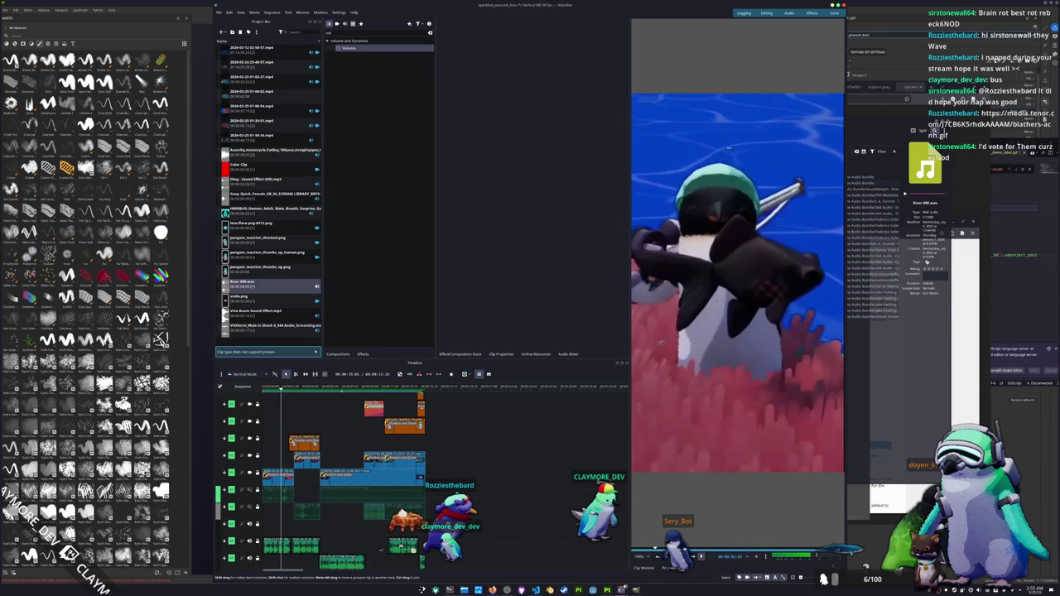
key("alt+Tab")
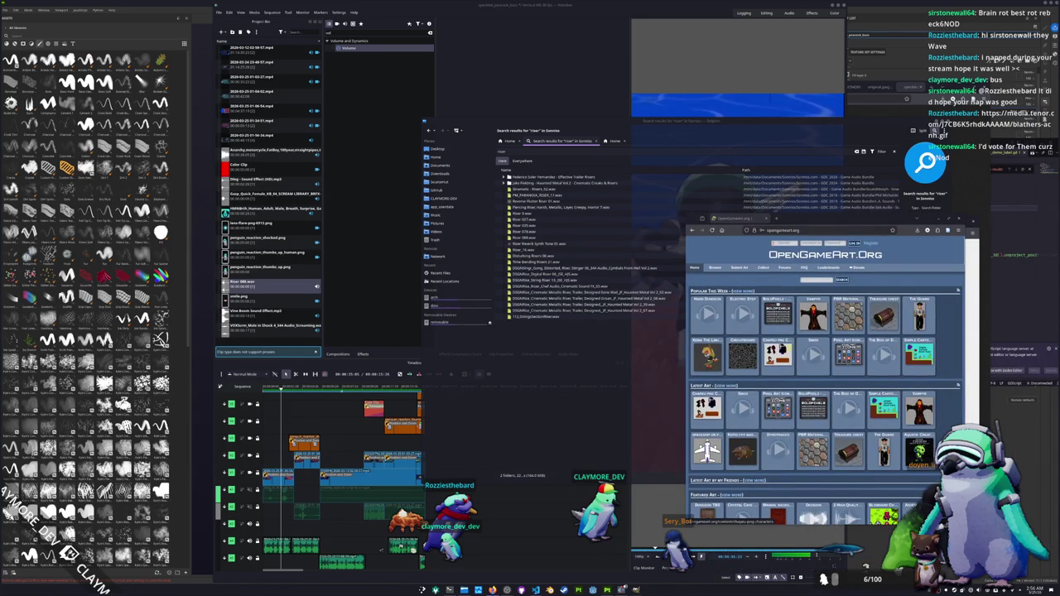
Widen the OpenGameArt window and browse Music listings, page 2 (entries 25–48).
left_click_drag(684, 404, 396, 399)
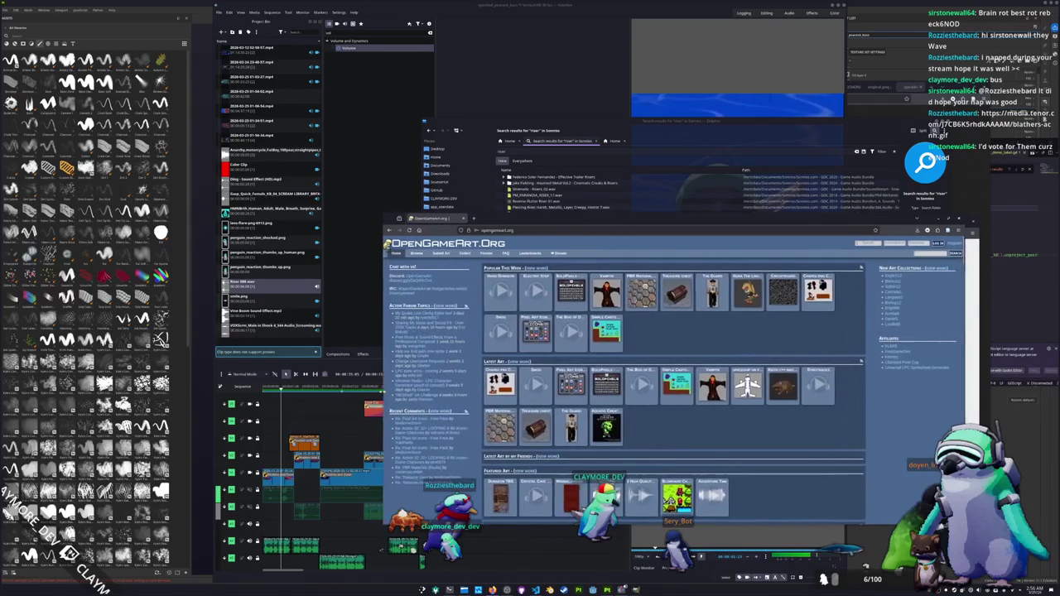
mouse_move(428, 253)
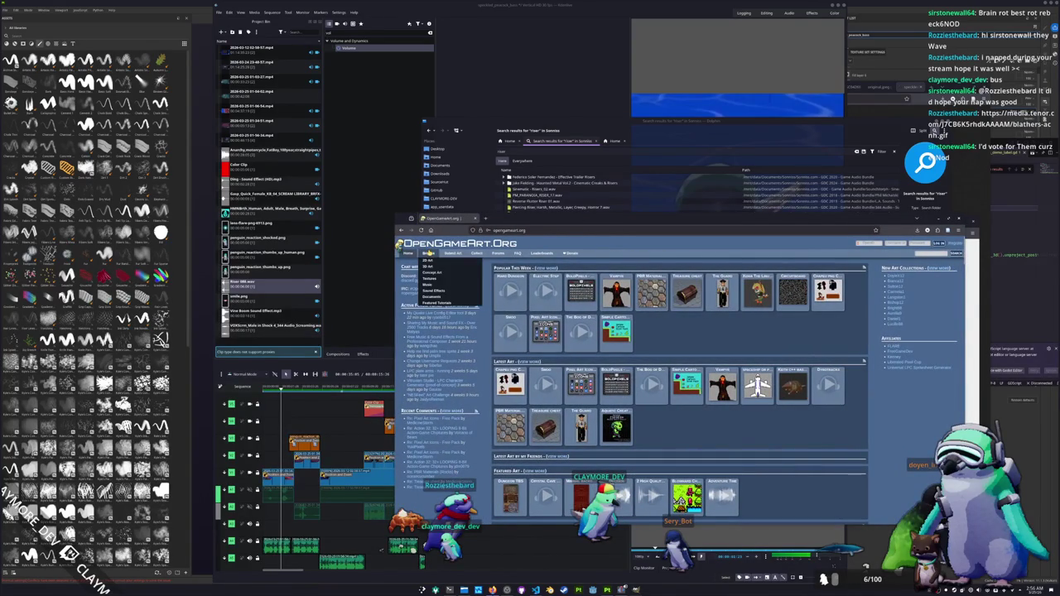
left_click(438, 285)
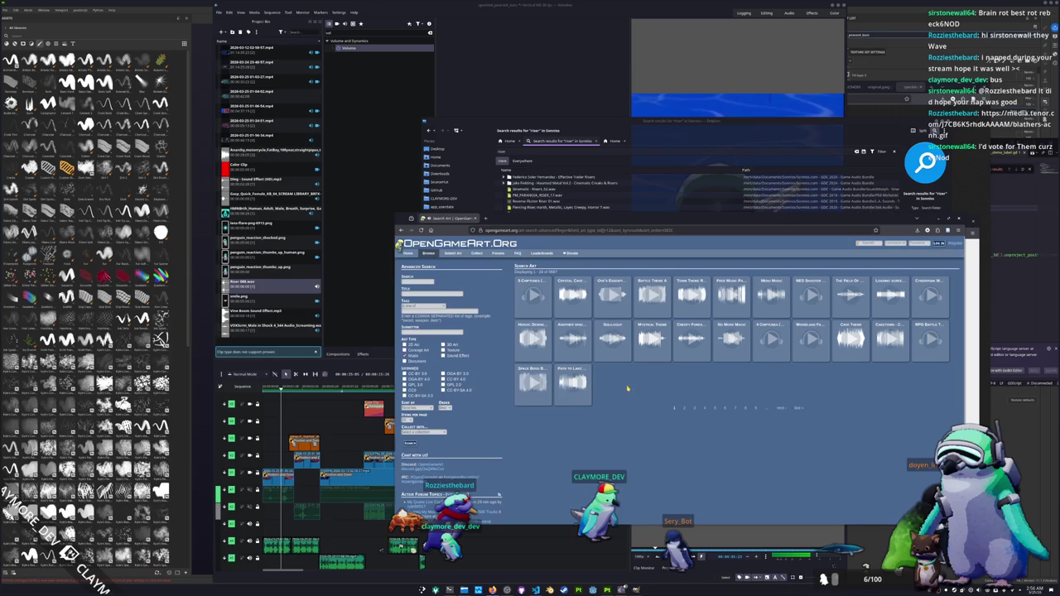
mouse_move(692, 338)
left_click(684, 409)
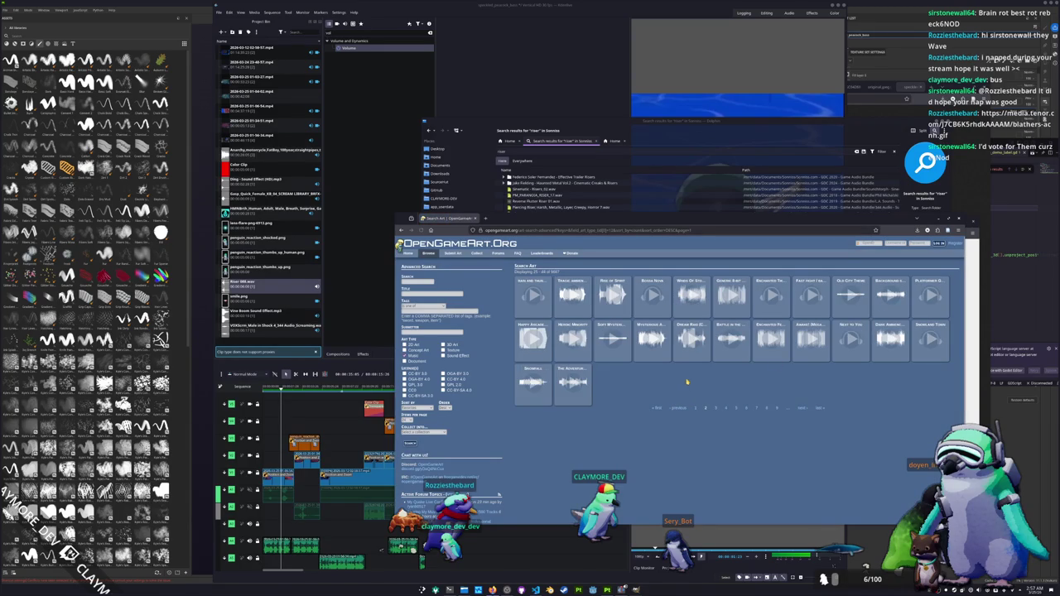
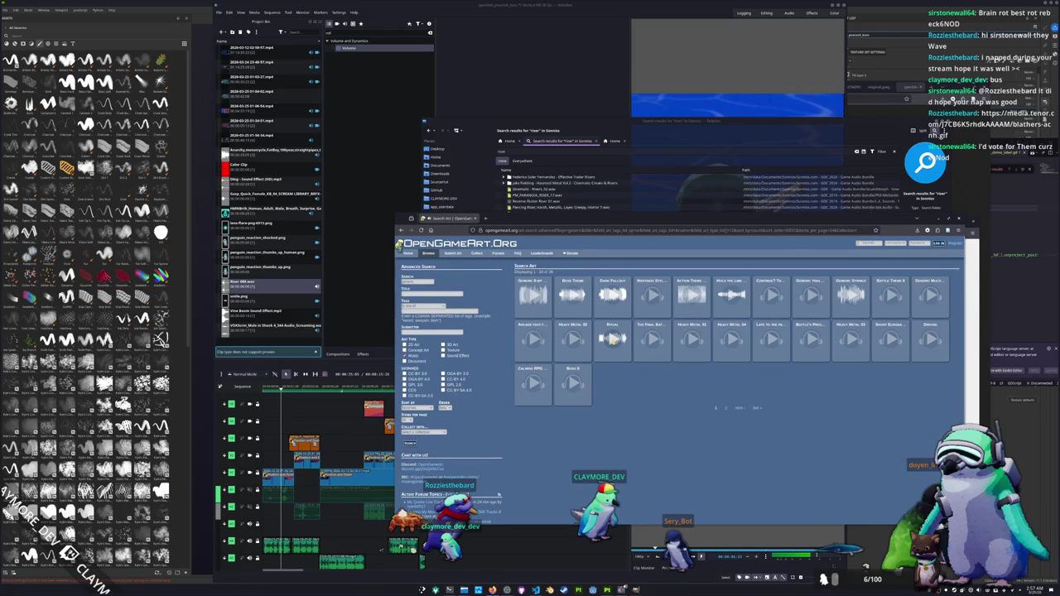
Preview the Nintendo Style, Calling RPG and other sound clips in the browser.
left_click(646, 313)
left_click(652, 297)
left_click(534, 382)
left_click(534, 382)
left_click(928, 294)
left_click(771, 295)
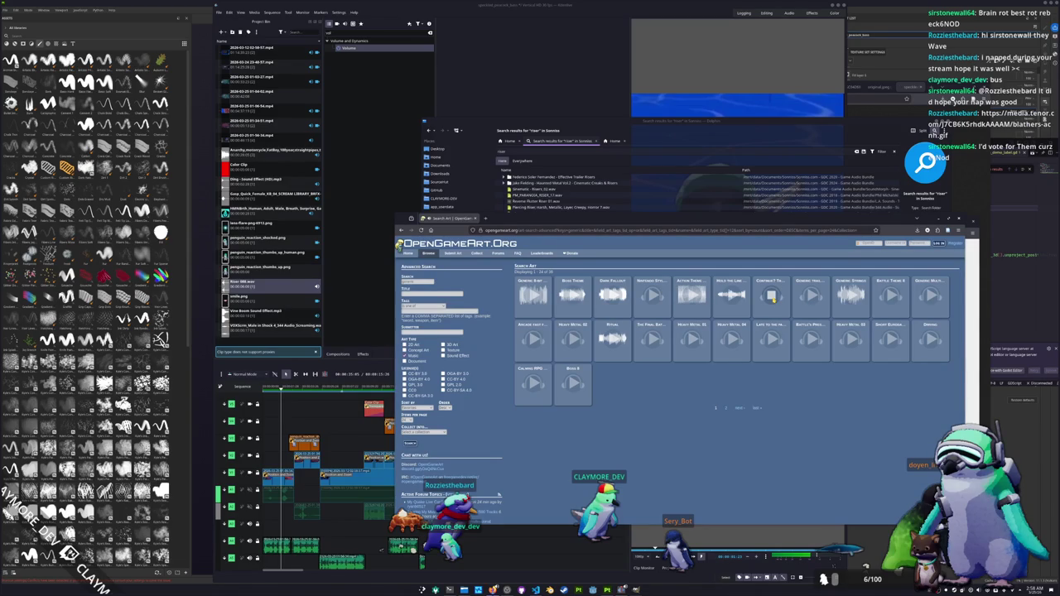
left_click(771, 295)
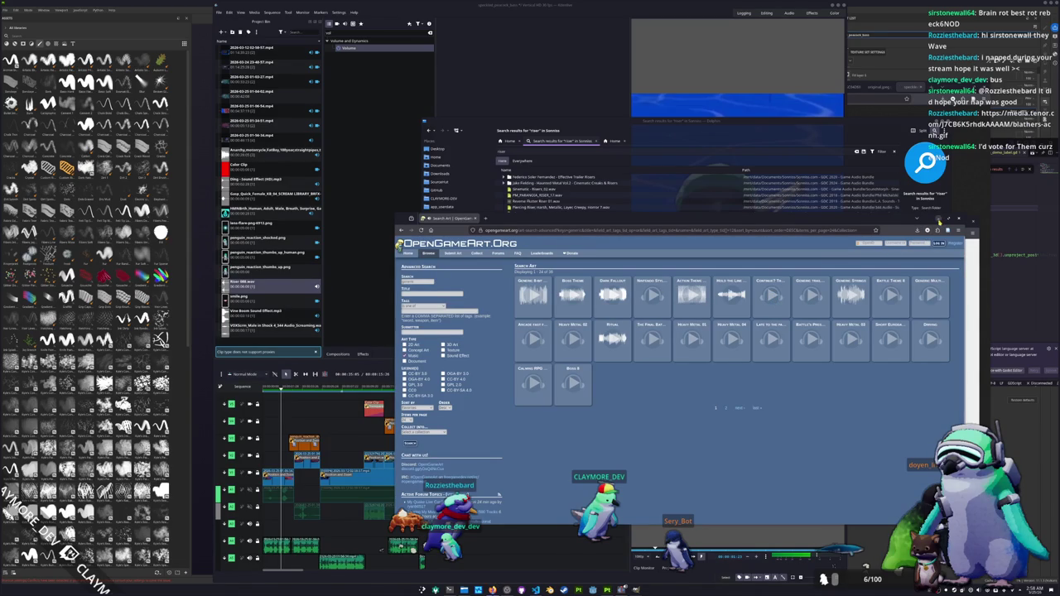
Put the browser away and bring Kdenlive forward with the playhead at an earlier point.
left_click_drag(957, 219, 987, 241)
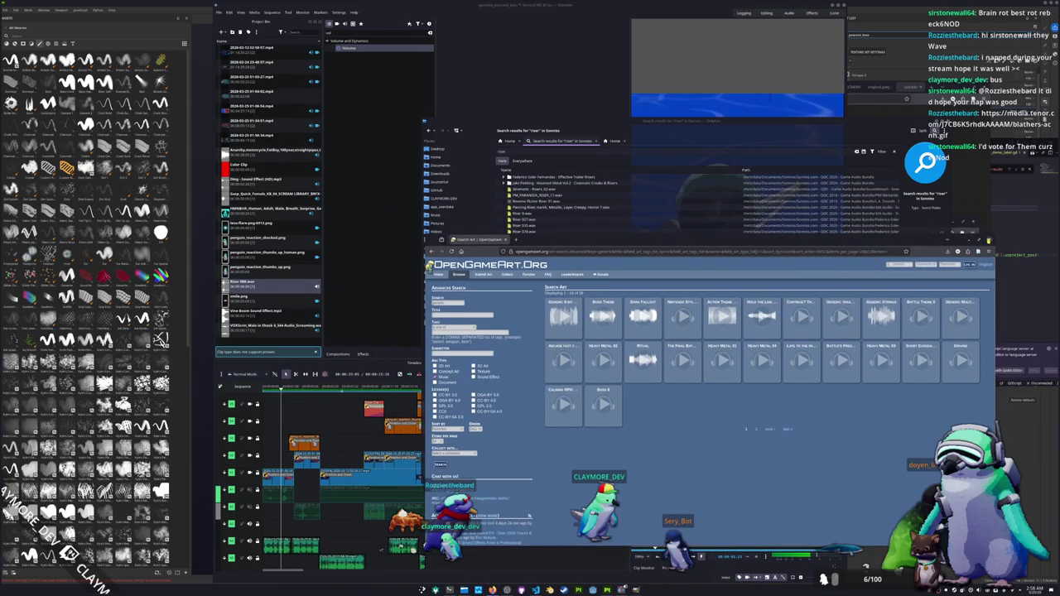
left_click(986, 241)
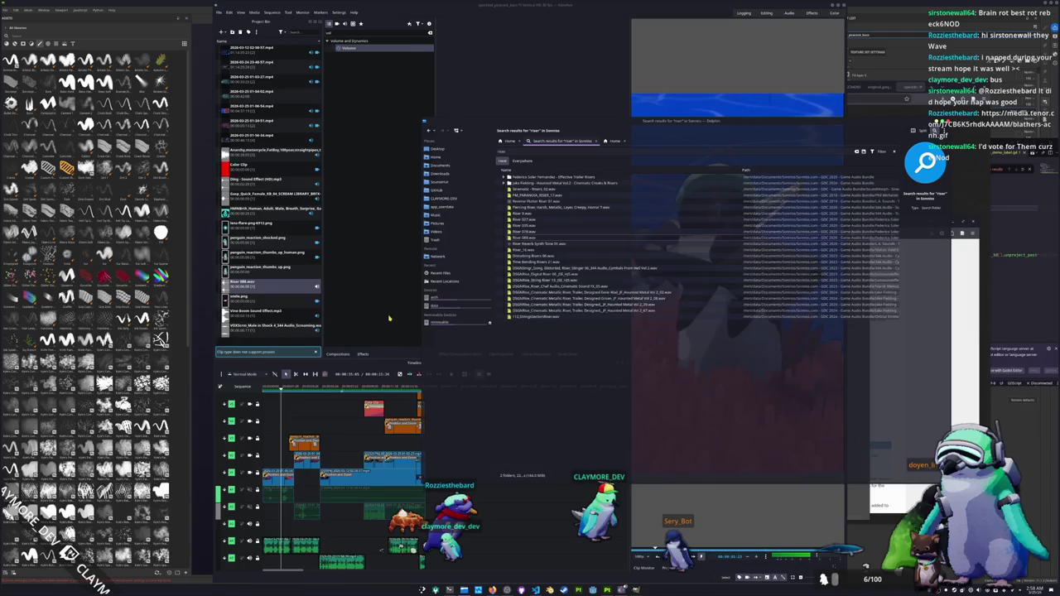
left_click(433, 420)
scroll(305, 409, "up", 1)
left_click(274, 389)
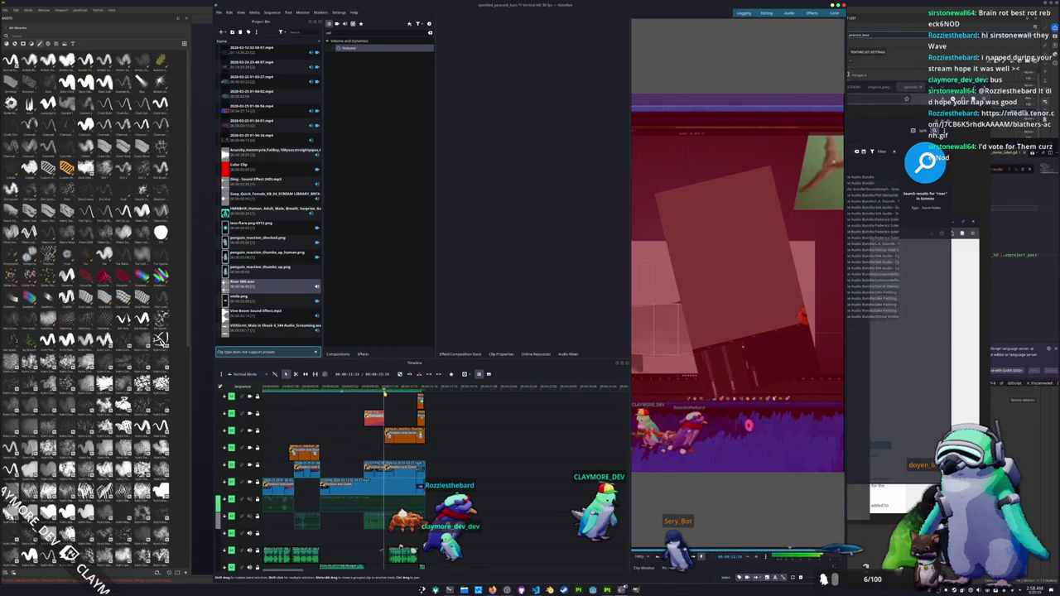
scroll(458, 434, "down", 1)
scroll(458, 434, "down", 1)
scroll(460, 424, "up", 1)
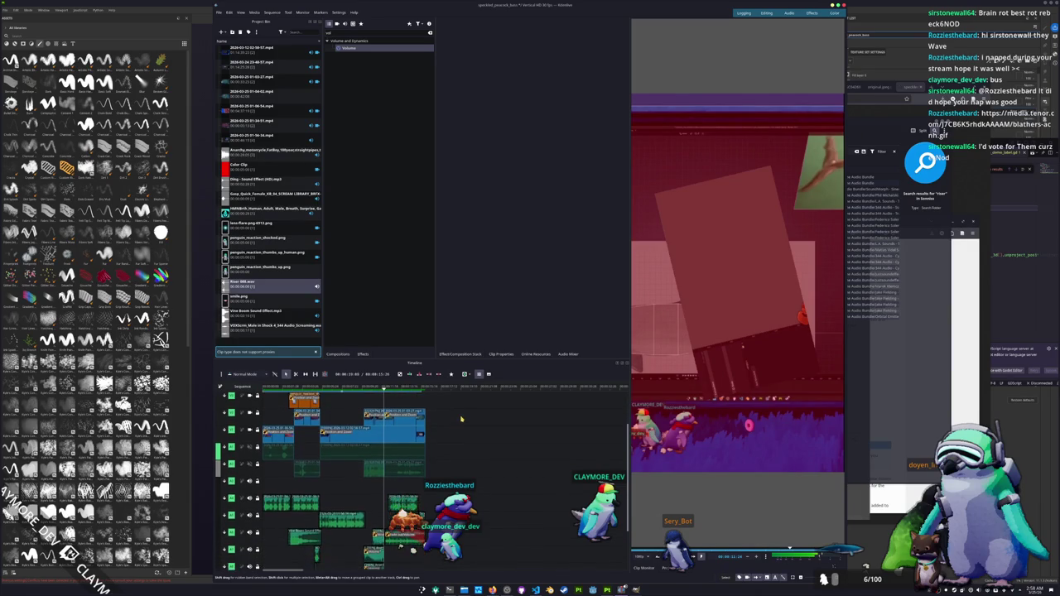
scroll(461, 420, "up", 1)
Drag the Microwave Power Drone sound from Dolphin's microwave results into the project bin.
key("alt+Tab")
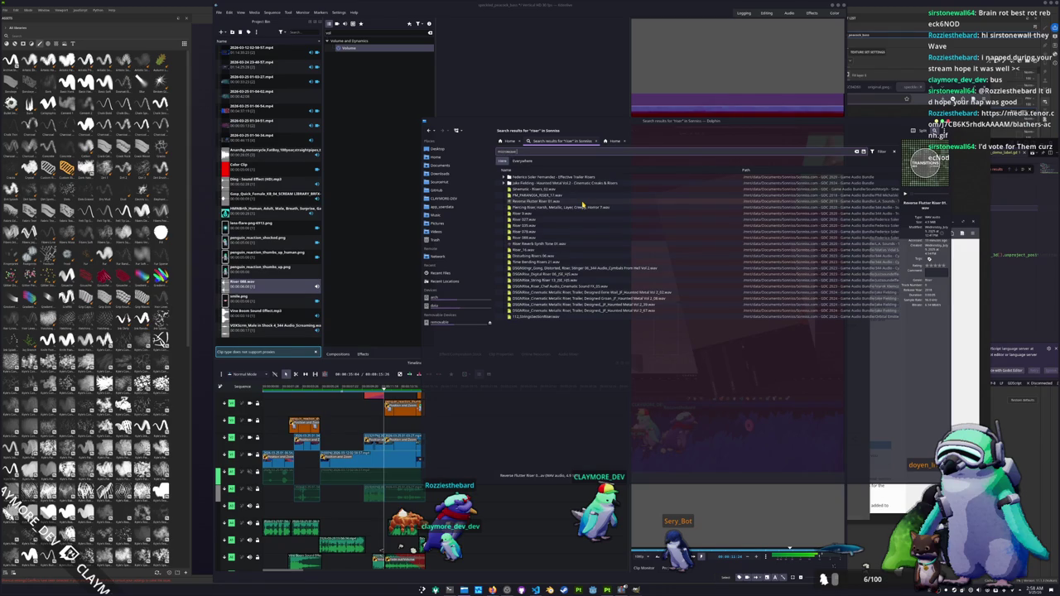
type("ing")
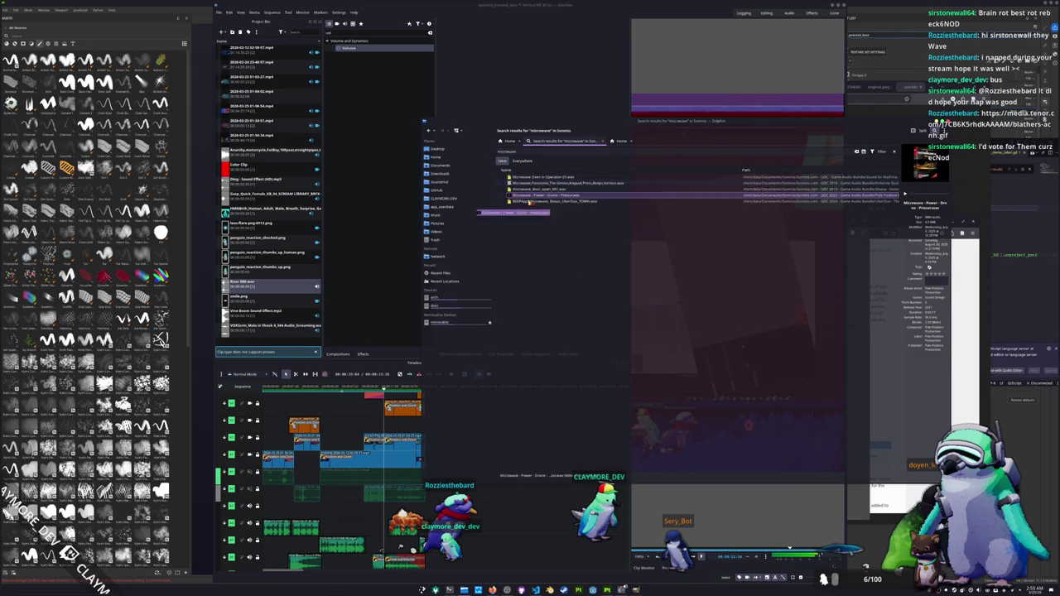
left_click_drag(534, 195, 274, 307)
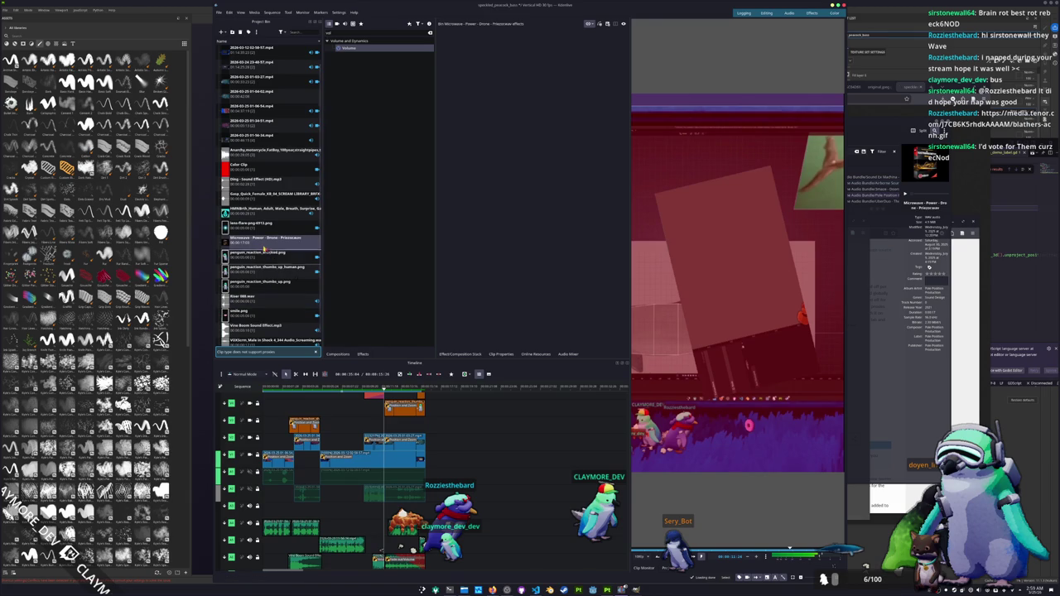
Place the microwave drone clip on the timeline and move it to a lower audio track.
left_click_drag(273, 239, 447, 462)
scroll(464, 469, "down", 3)
right_click(475, 416)
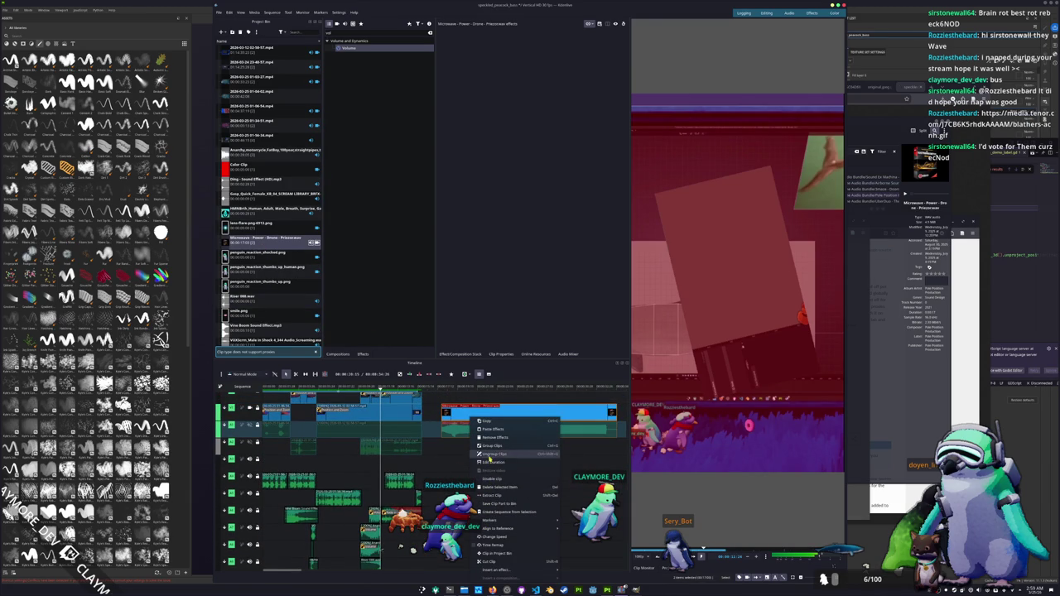
left_click(487, 417)
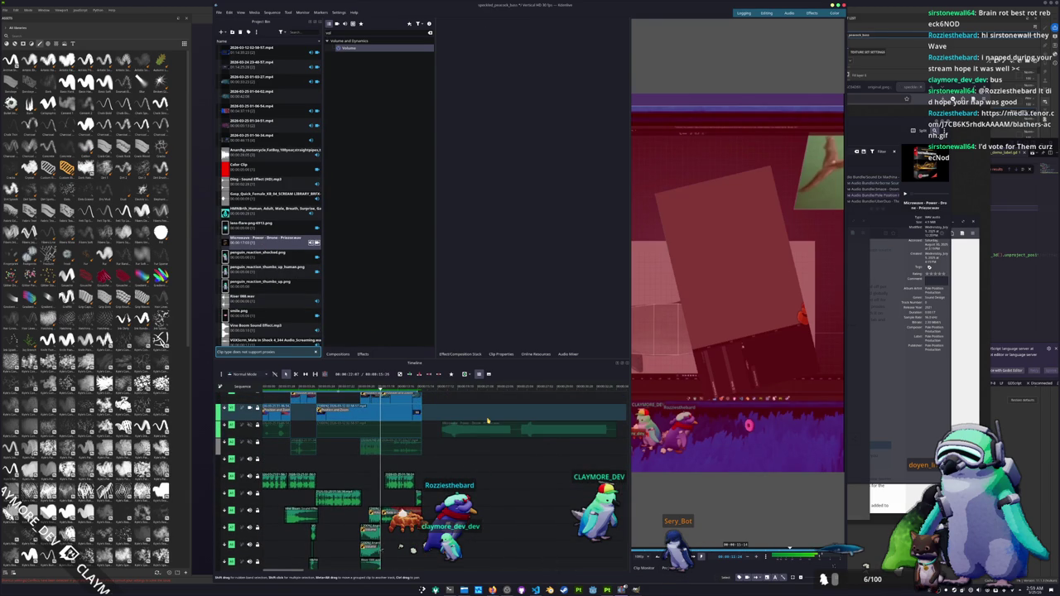
mouse_move(488, 421)
left_mouse_down()
mouse_move(404, 464)
mouse_move(400, 421)
mouse_move(542, 545)
mouse_move(397, 545)
left_mouse_up()
Import the microwave beeps sound from Dolphin and place it on the timeline.
left_click(464, 590)
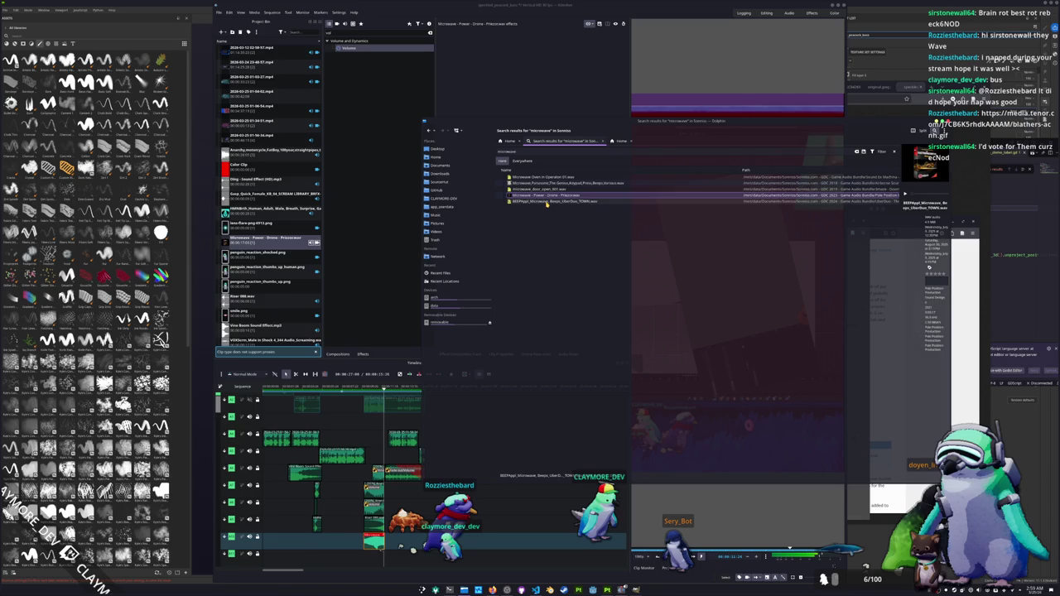
left_click_drag(547, 201, 286, 340)
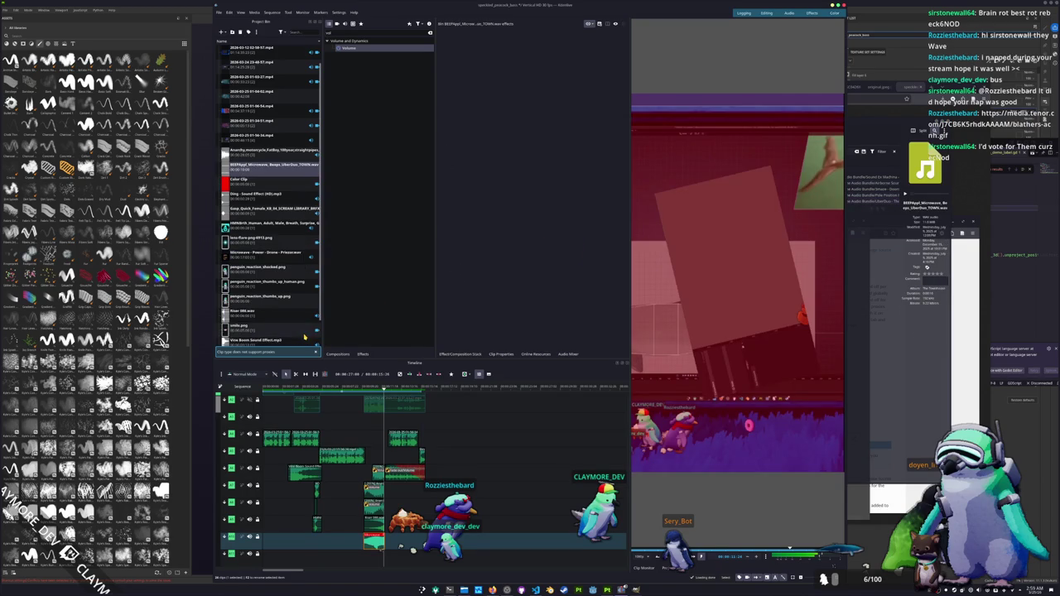
left_click(255, 171)
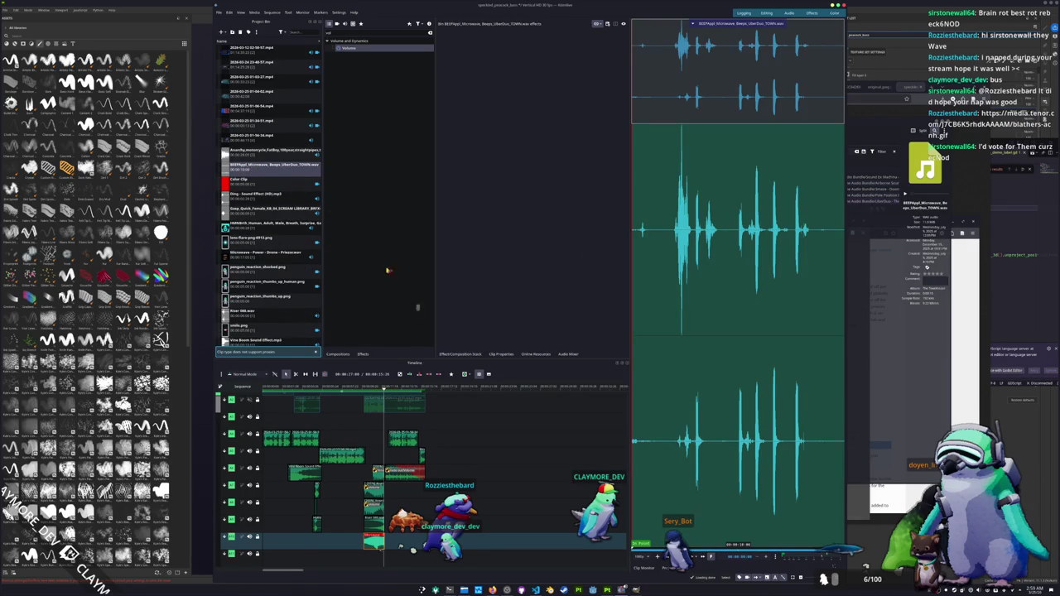
left_click_drag(358, 241, 456, 451)
left_click(469, 390)
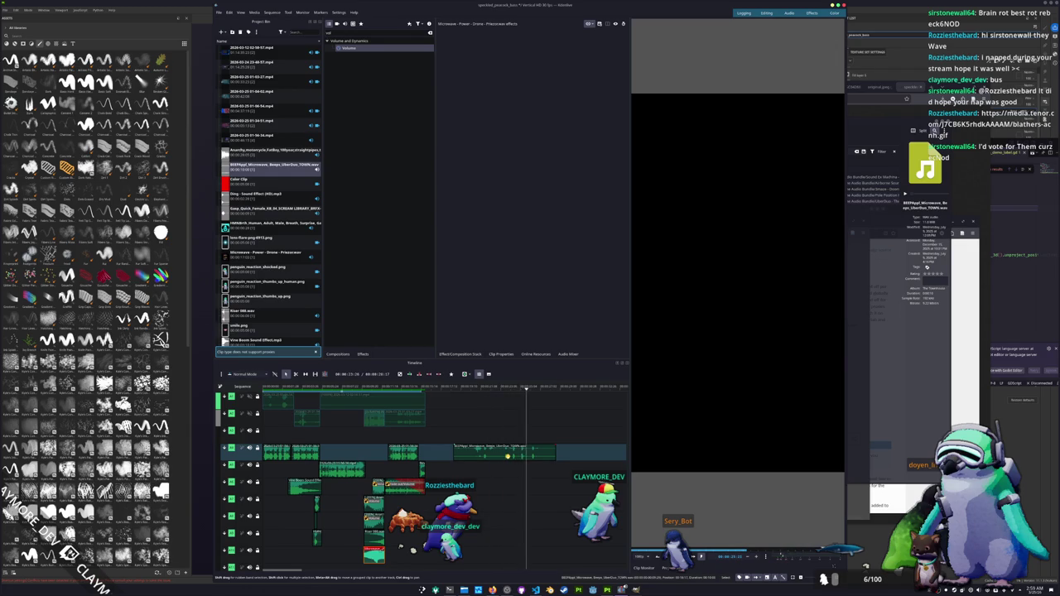
left_click(472, 425)
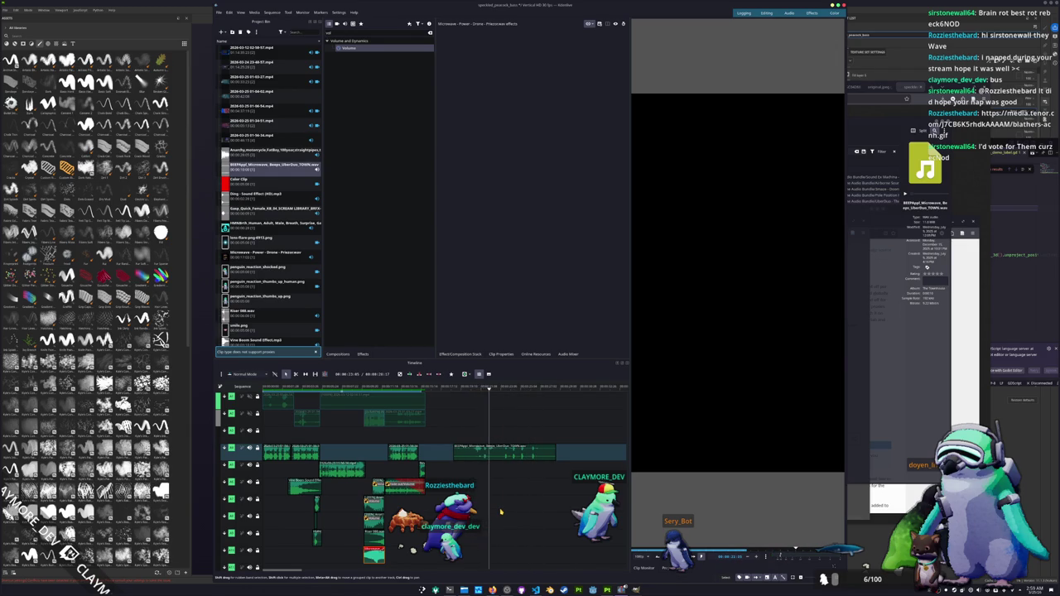
Trim the beeps clip's start and end, move it to the bottom track, and add Volume.
left_click_drag(453, 456, 474, 452)
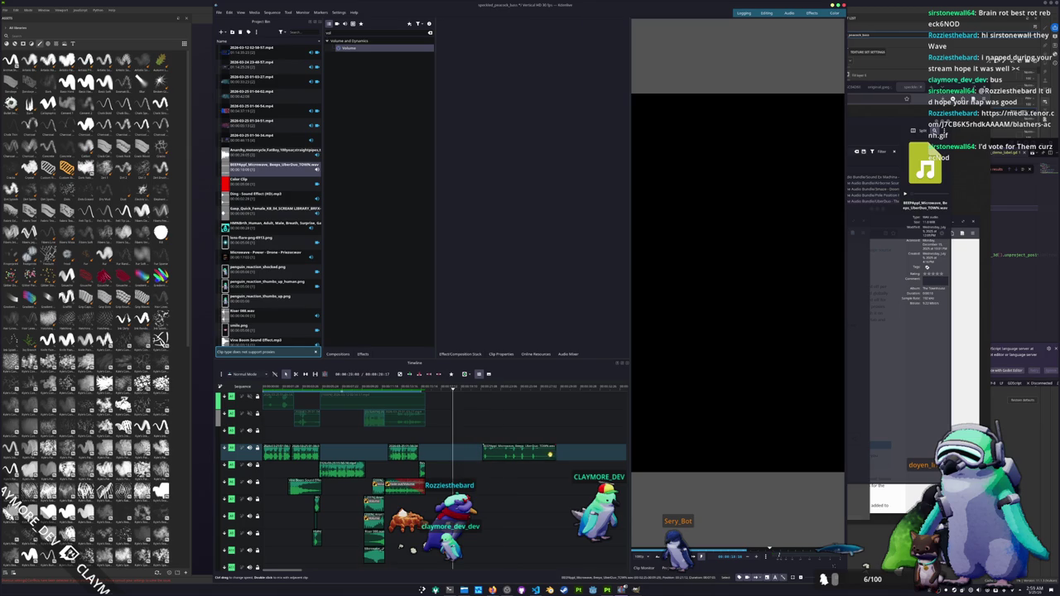
mouse_move(555, 453)
left_mouse_down()
mouse_move(495, 454)
mouse_move(385, 548)
left_mouse_up()
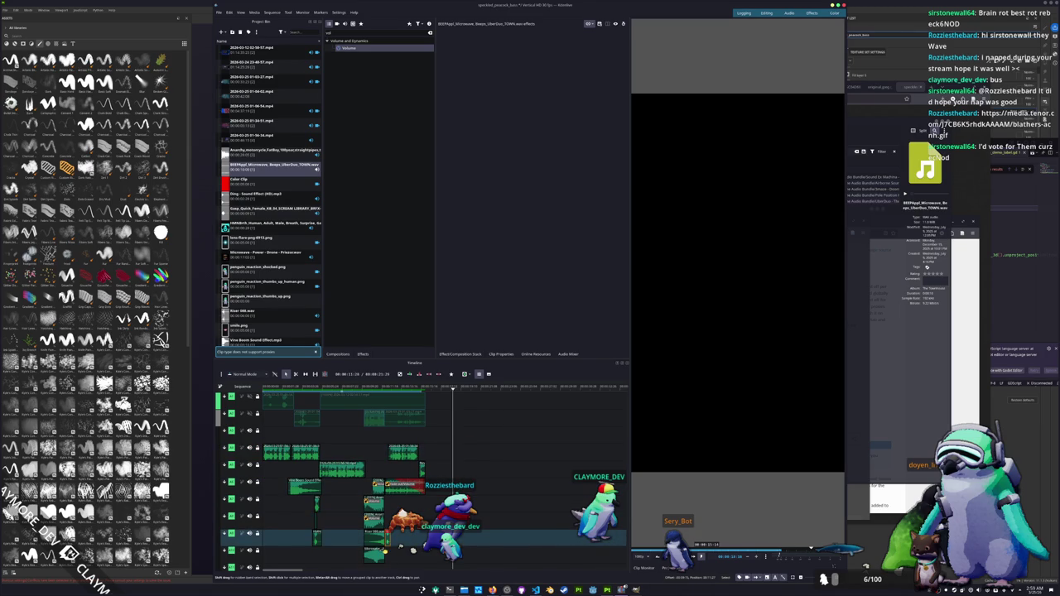
scroll(400, 548, "up", 1)
scroll(400, 549, "up", 1)
scroll(400, 548, "up", 1)
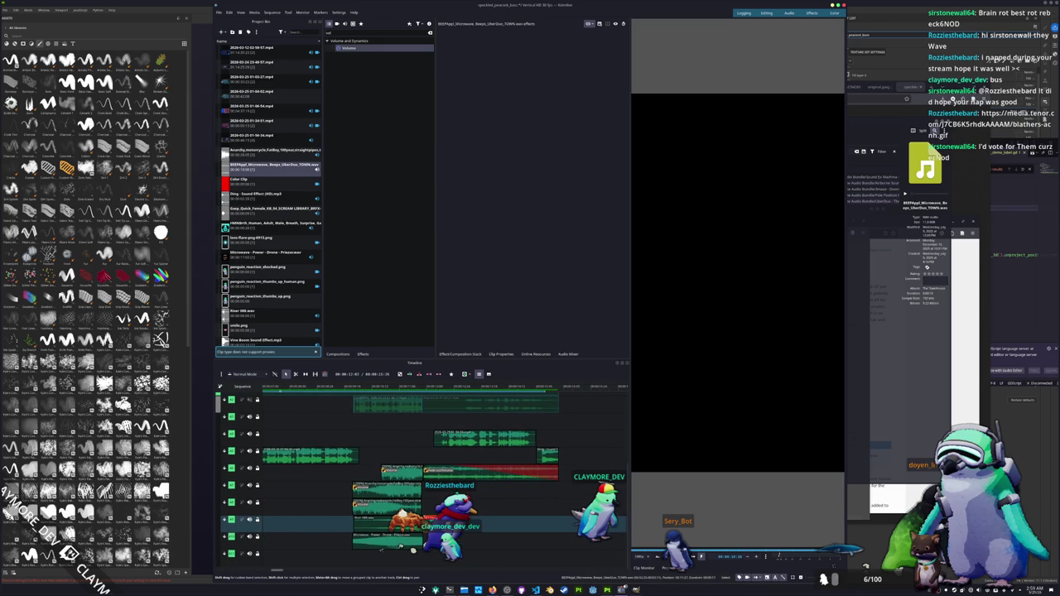
left_click_drag(400, 546, 431, 561)
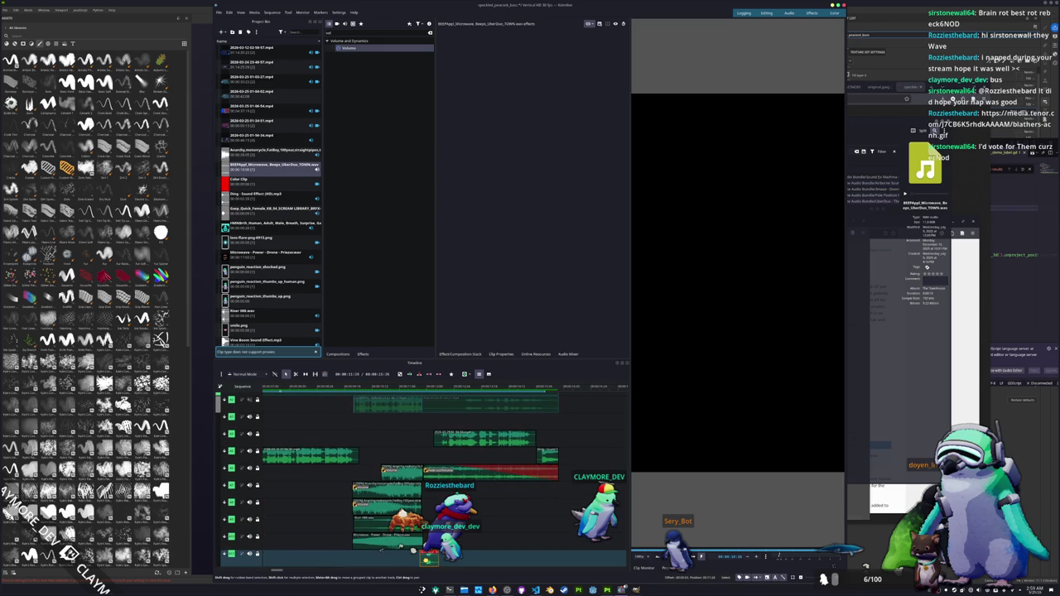
key("Home")
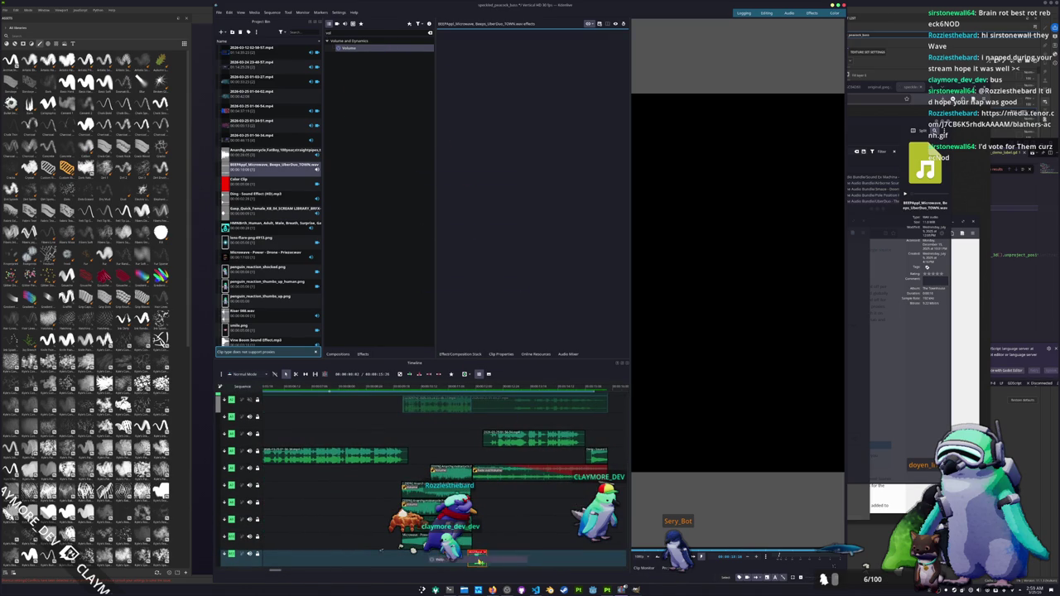
left_click_drag(386, 49, 477, 560)
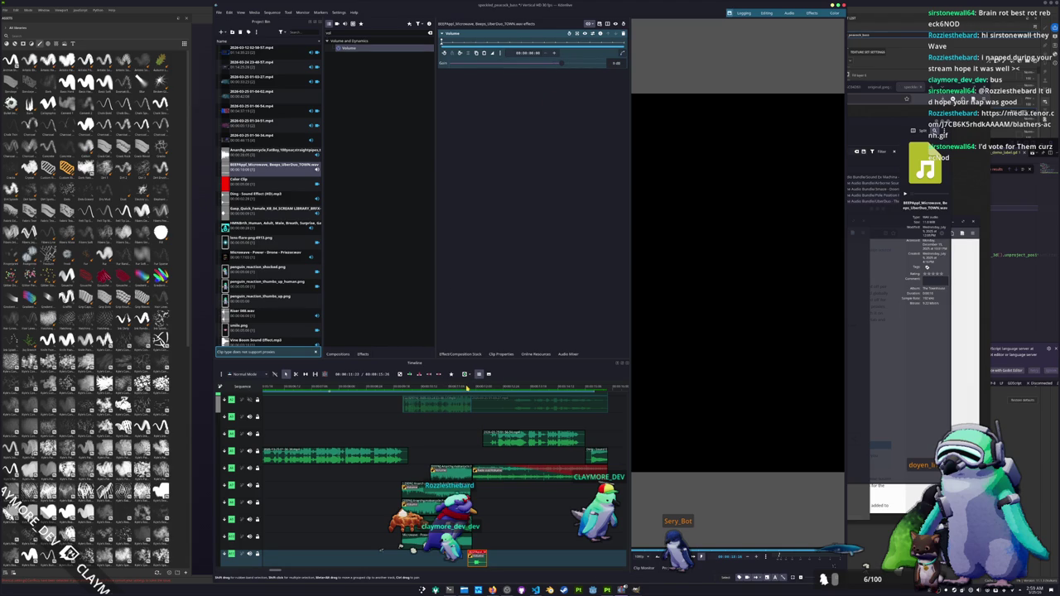
key("space")
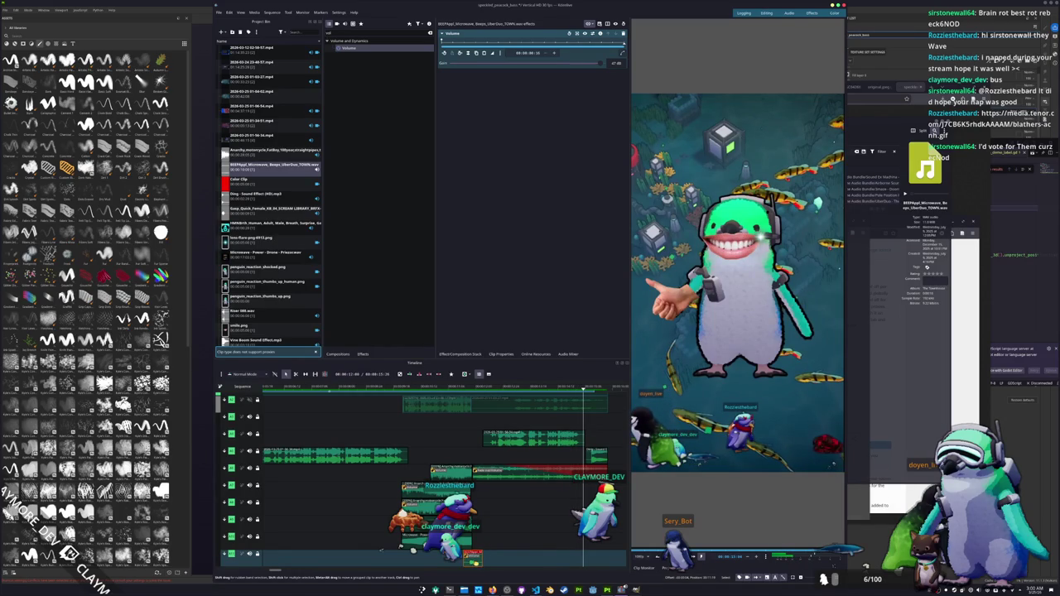
scroll(486, 513, "up", 1)
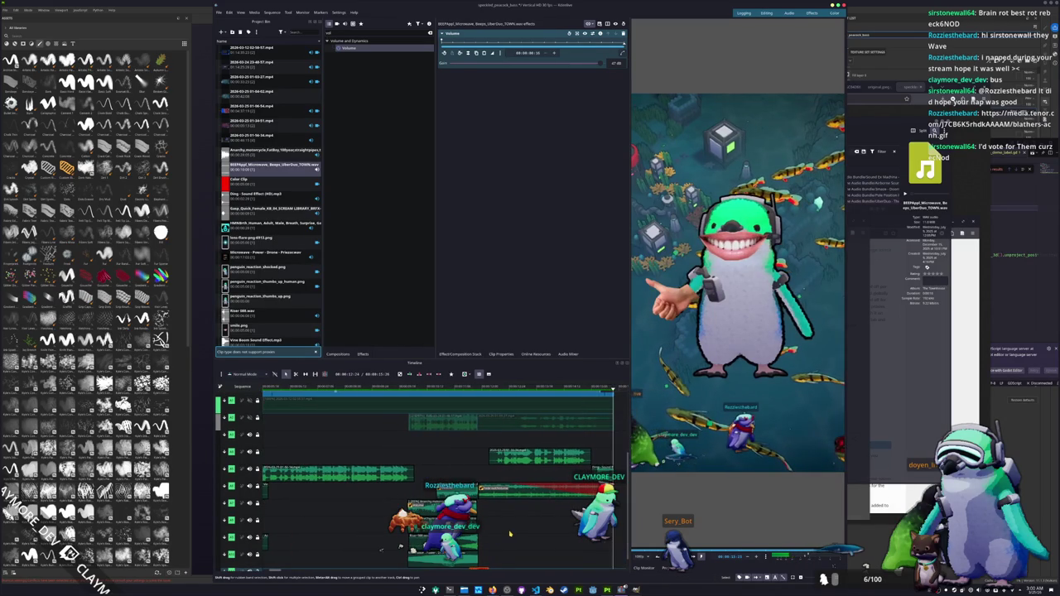
scroll(434, 472, "up", 3)
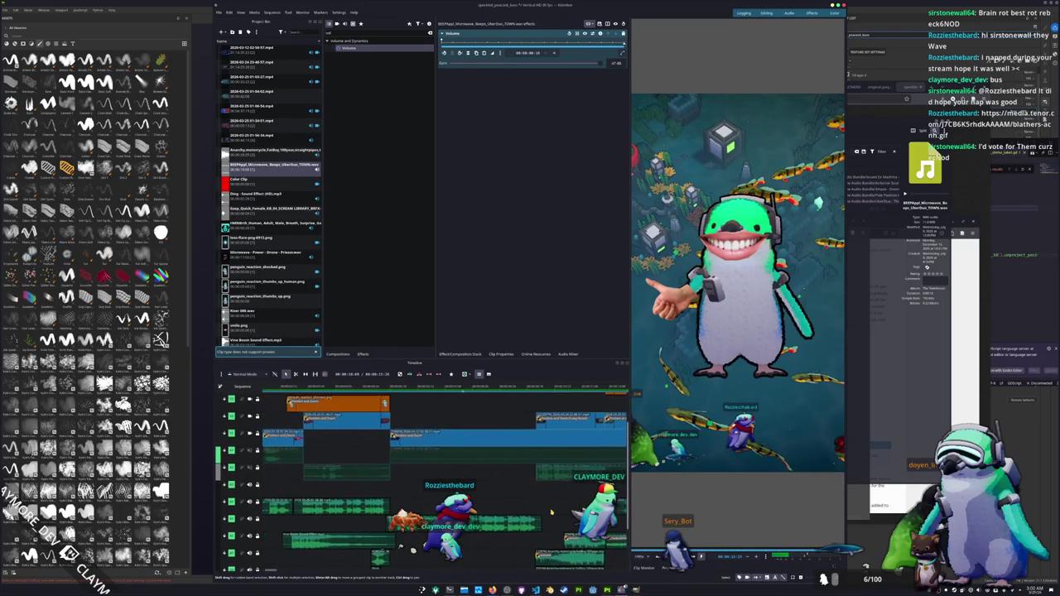
scroll(515, 499, "up", 3)
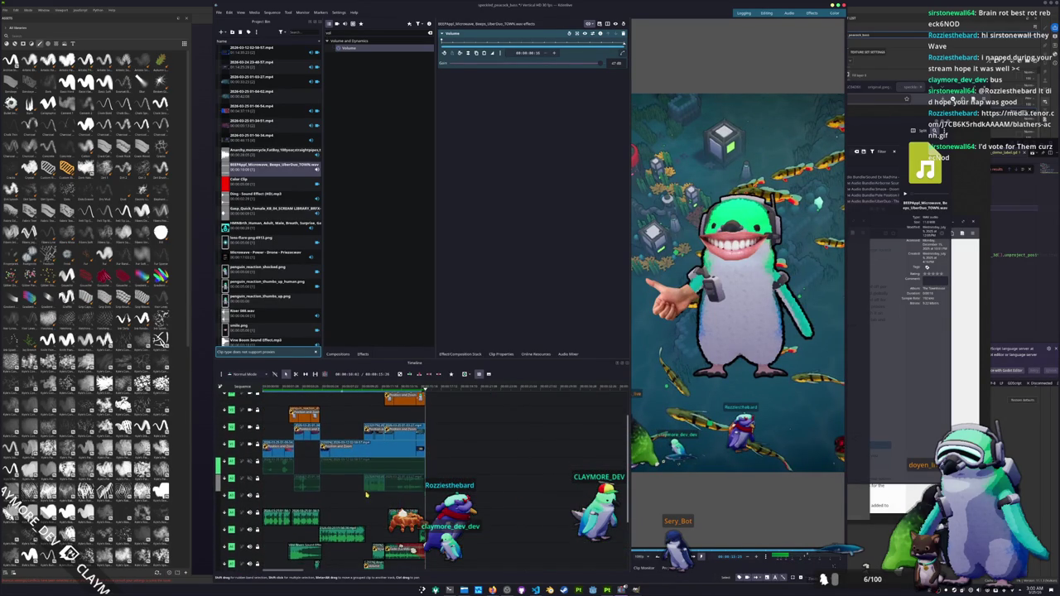
scroll(343, 508, "down", 3)
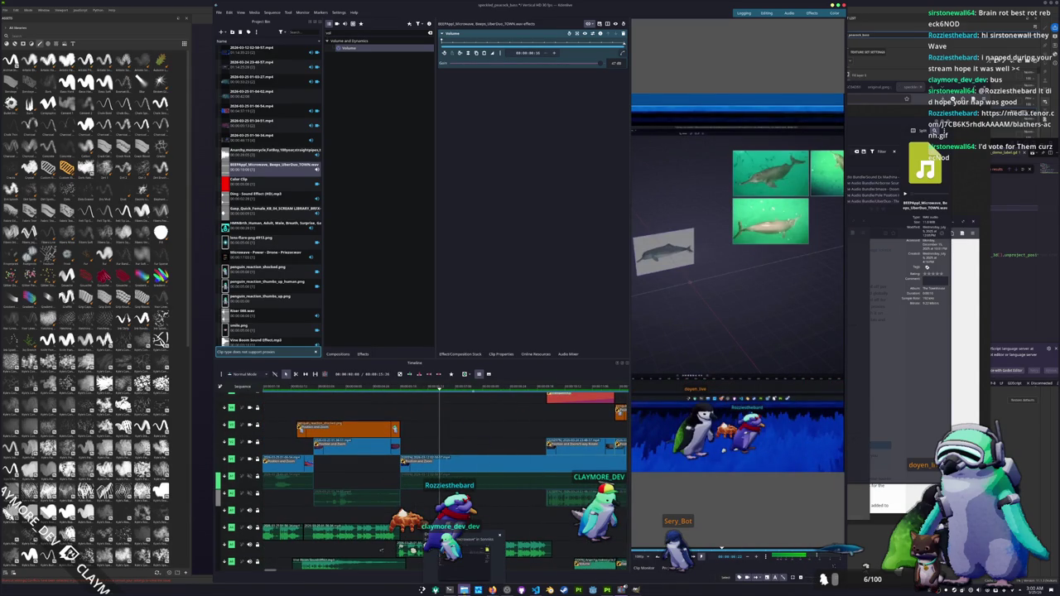
mouse_move(492, 590)
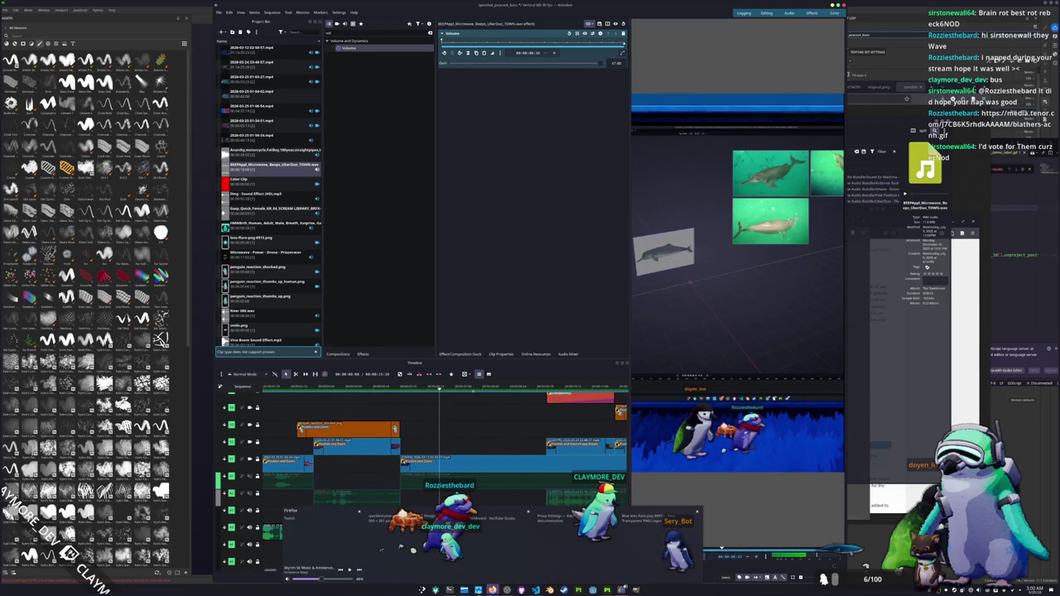
Drag the newest screenshot PNG from Pictures > Screenshots into Kdenlive's Project Bin.
left_click(635, 564)
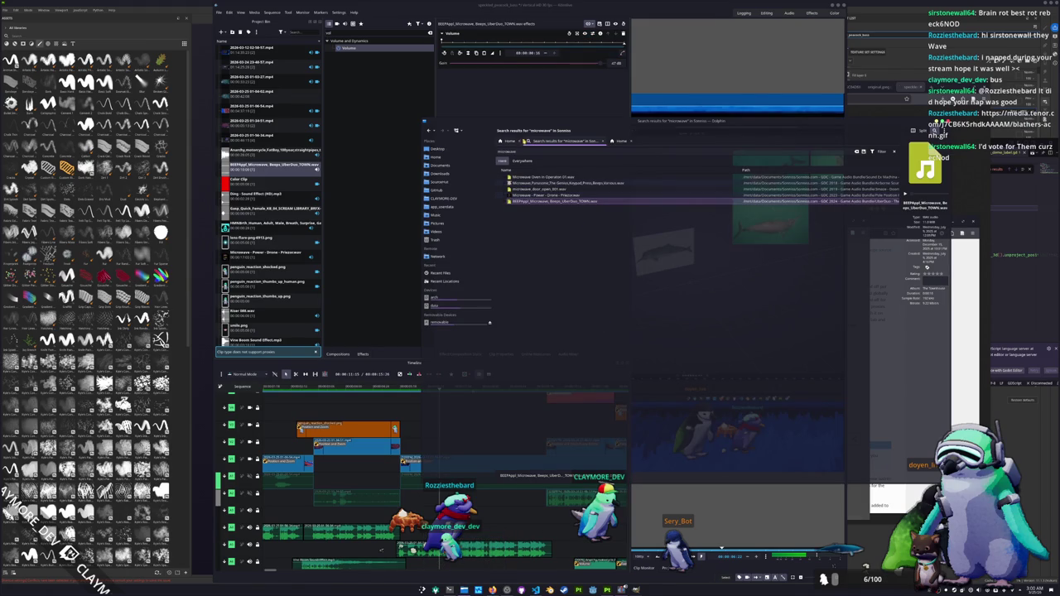
left_click(435, 231)
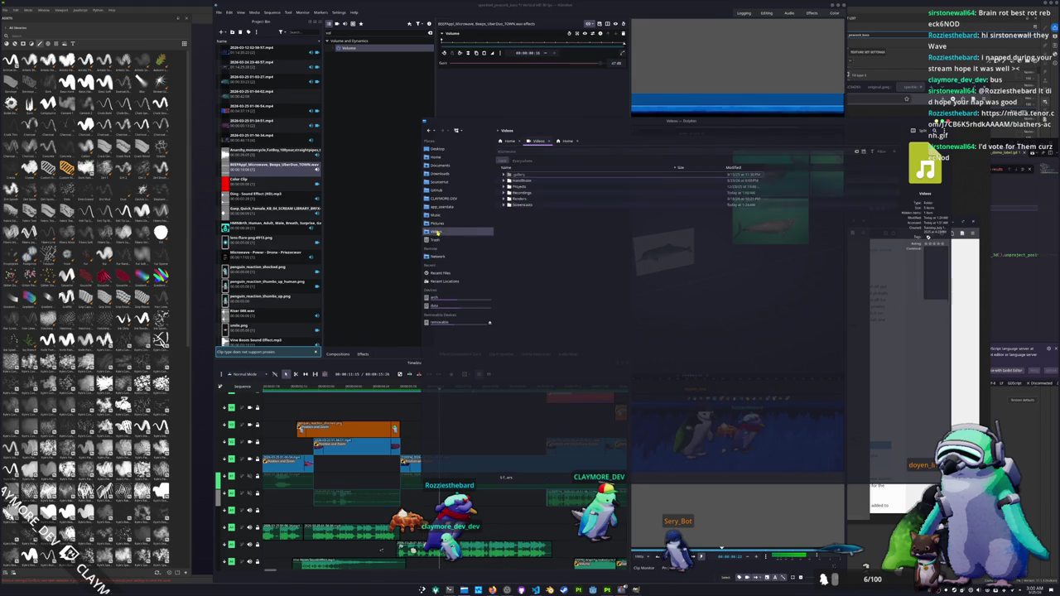
left_click(441, 224)
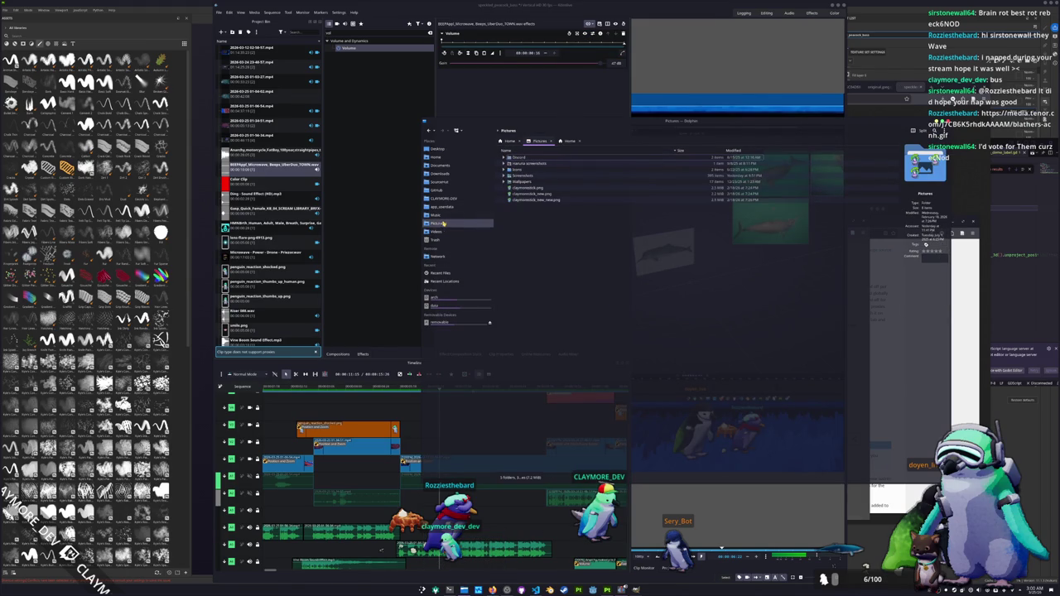
left_click(503, 175)
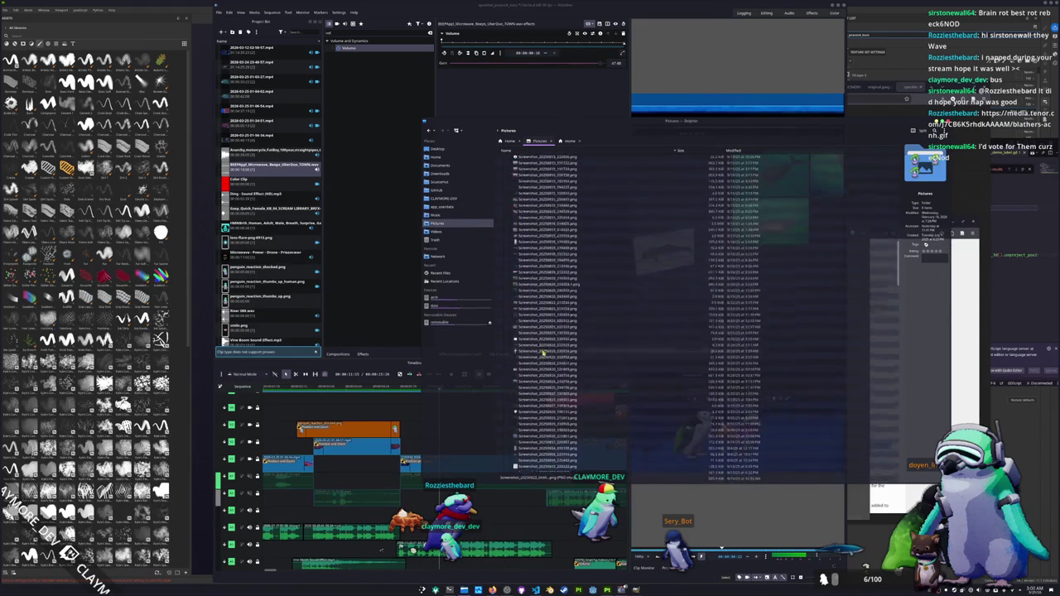
scroll(542, 372, "down", 5)
scroll(542, 371, "down", 5)
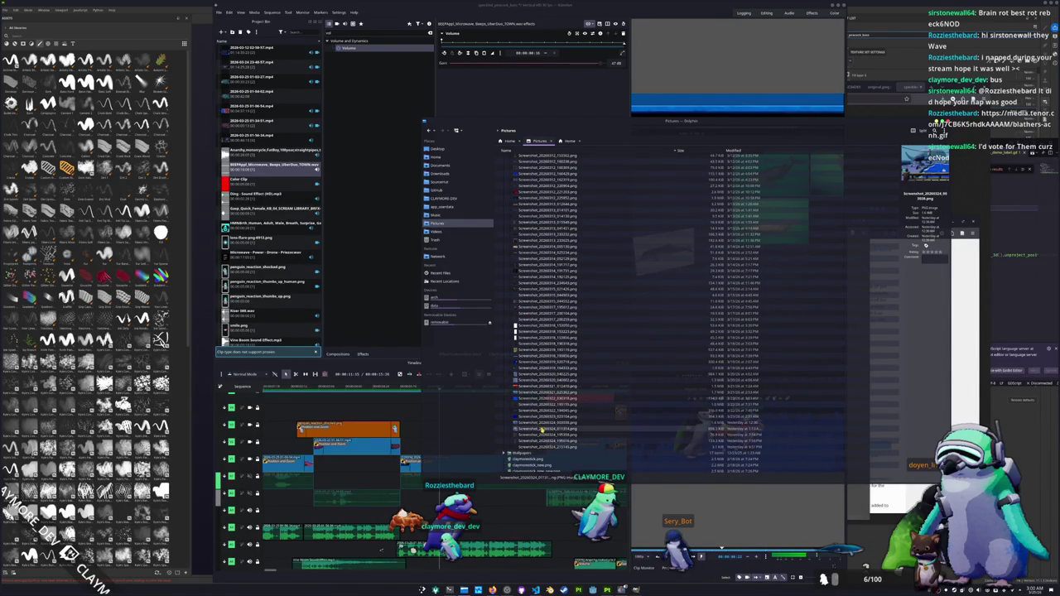
left_click(542, 429)
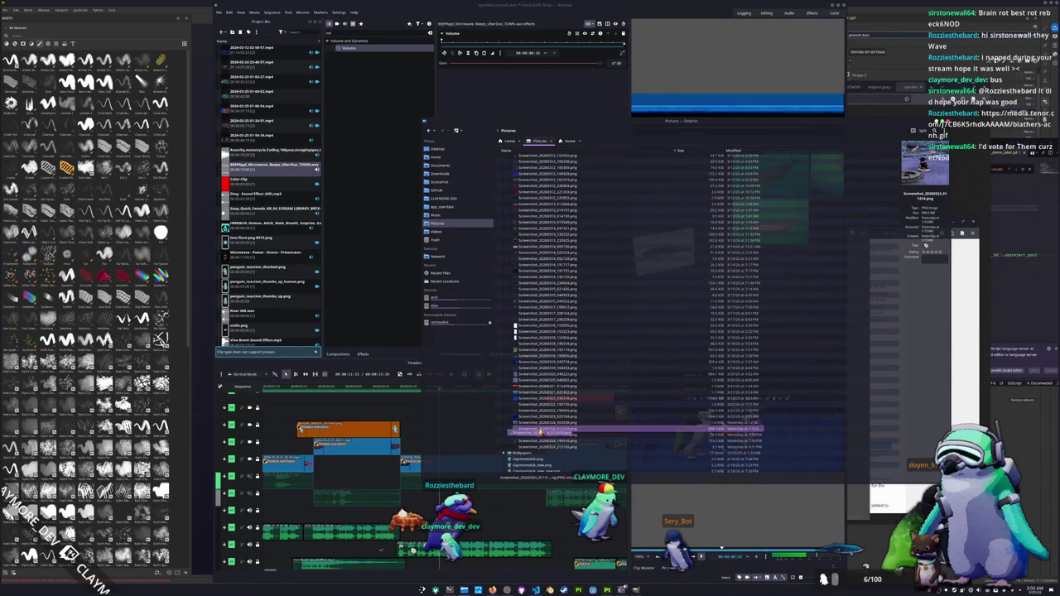
left_click_drag(541, 429, 263, 308)
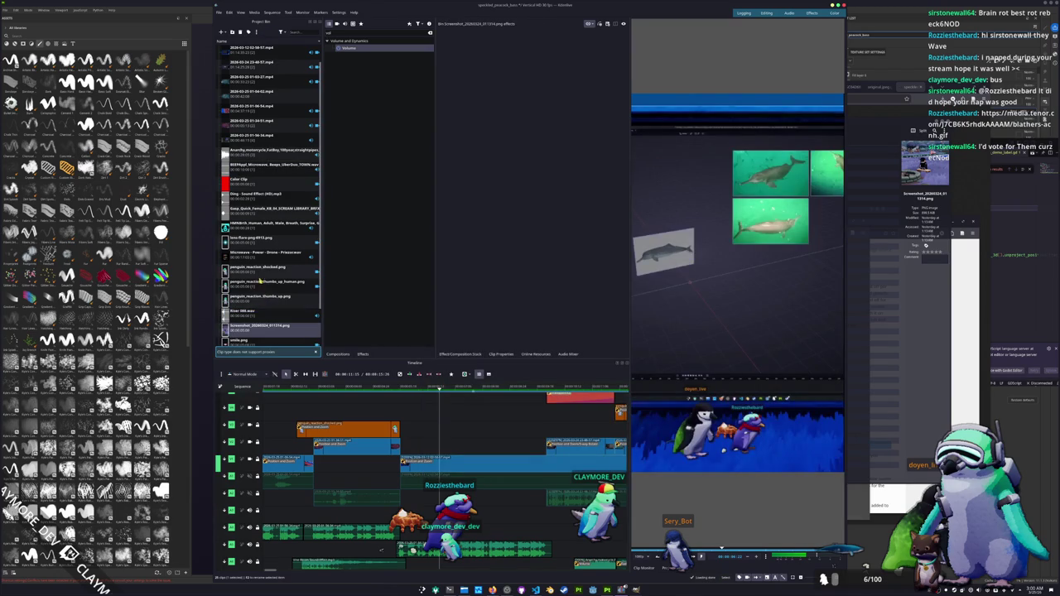
Move the screenshot clip earlier, trim its end, and apply Position and Zoom at 50% scale.
left_click_drag(443, 433, 408, 436)
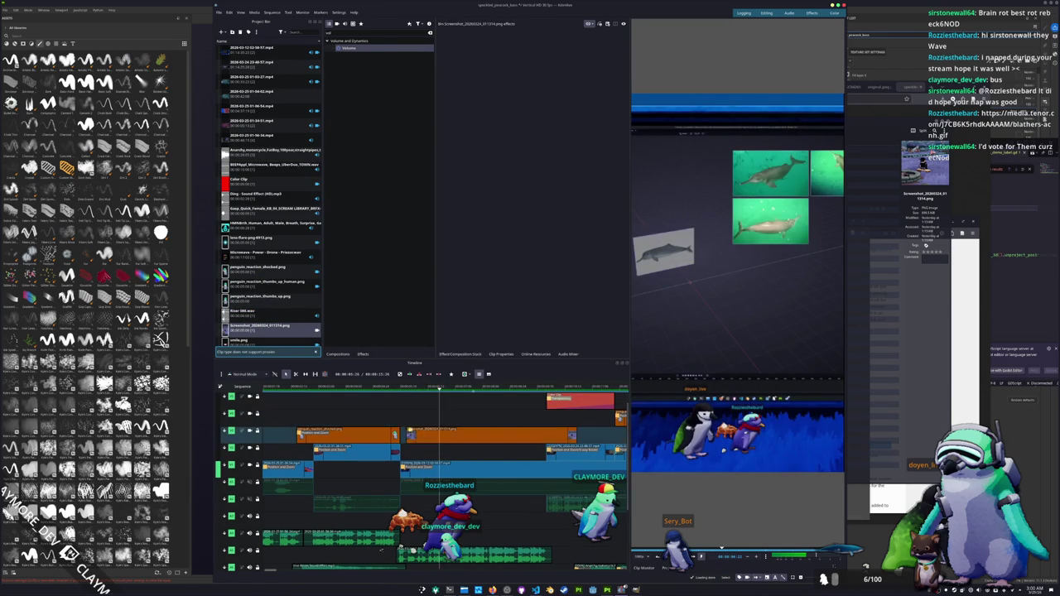
left_click_drag(570, 435, 543, 435)
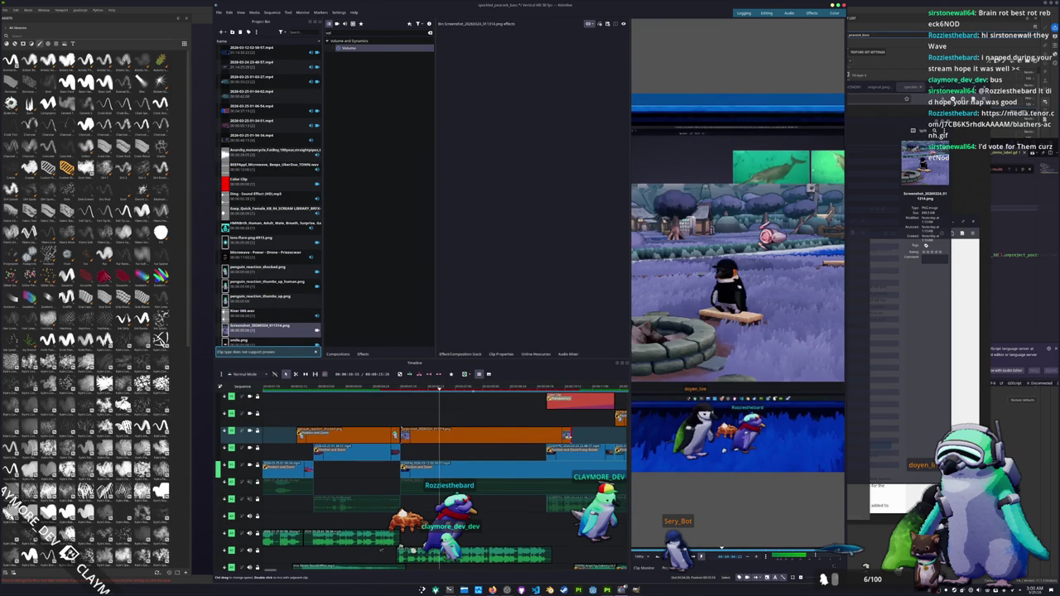
left_click(430, 32)
type("zoom")
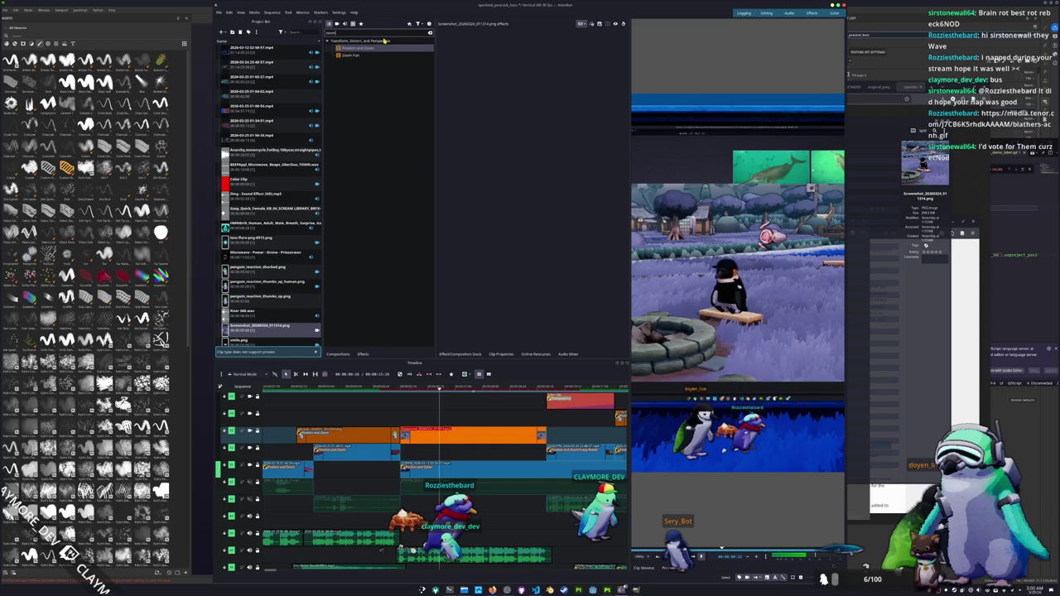
left_click_drag(367, 48, 427, 437)
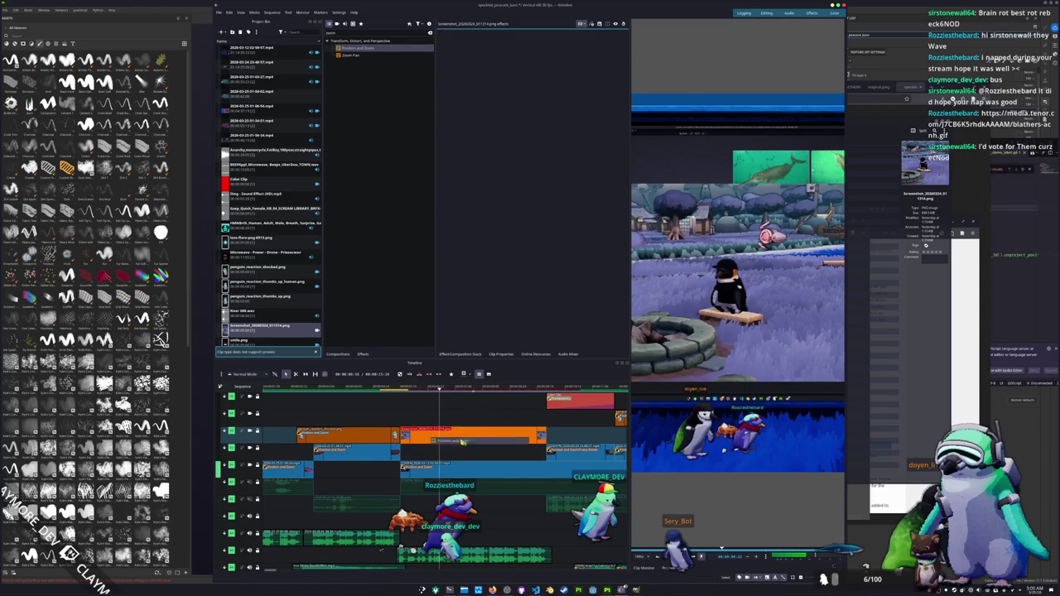
left_click_drag(843, 470, 789, 375)
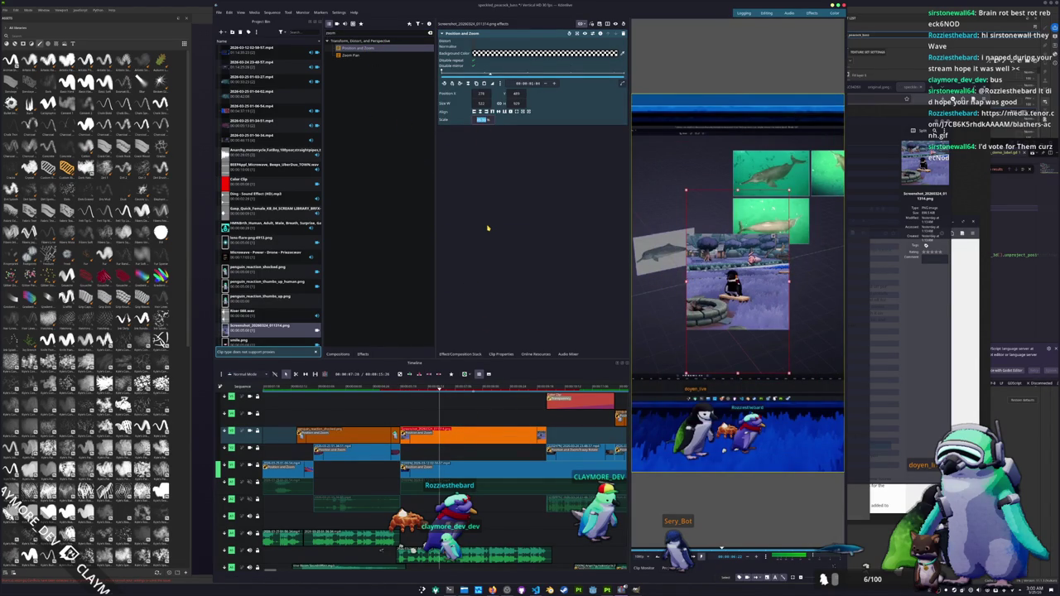
type("50")
key("Return")
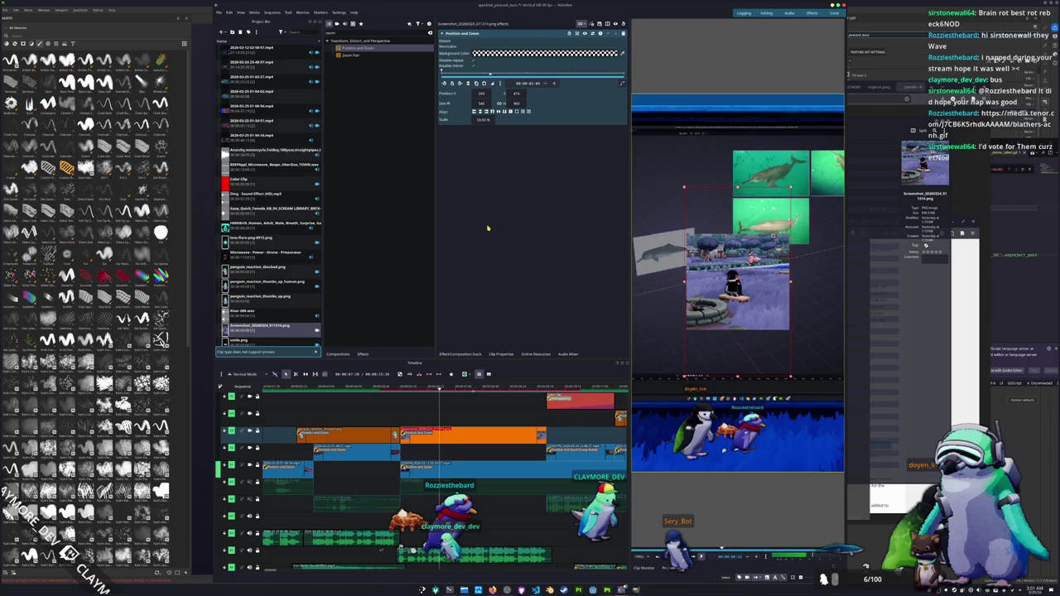
Apply the 3-way Rotate effect to the screenshot clip.
double_click(354, 33)
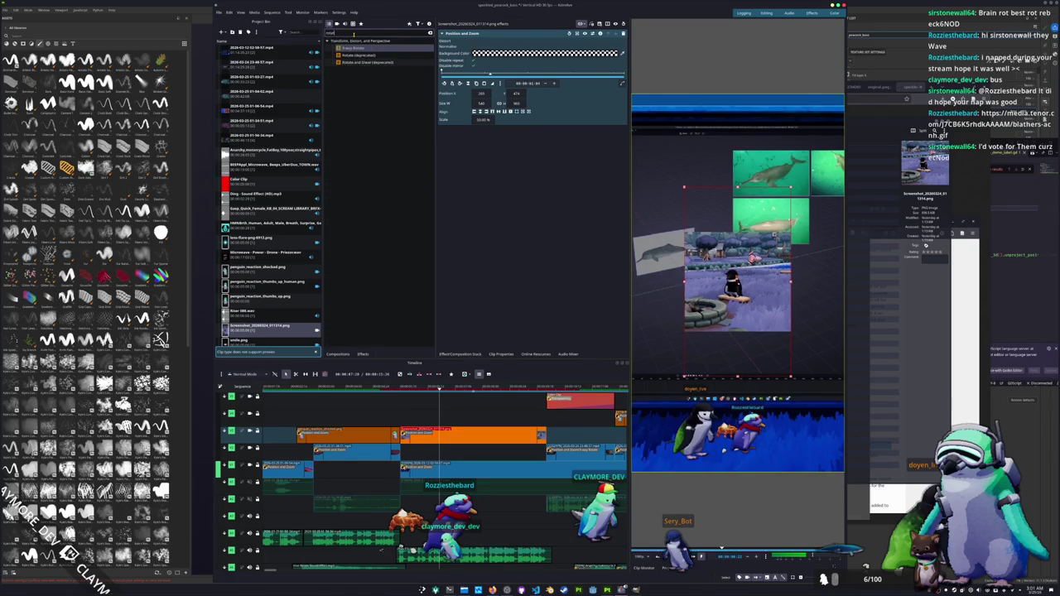
type("rotation")
key("BackSpace")
key("BackSpace")
left_click_drag(354, 47, 439, 433)
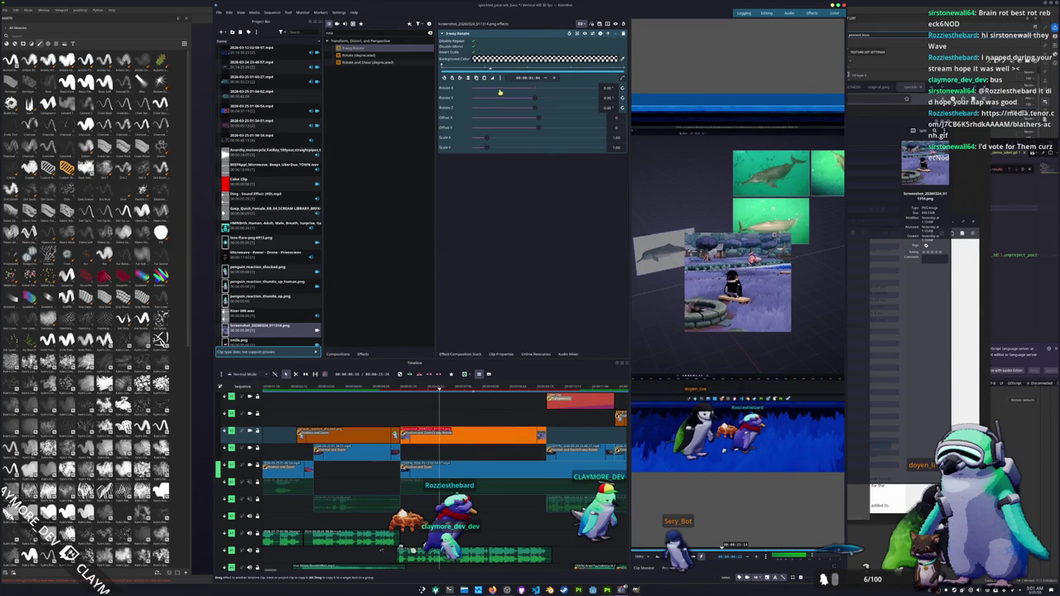
Play the sequence from just before the screenshot clip to preview the rotation.
left_click(452, 78)
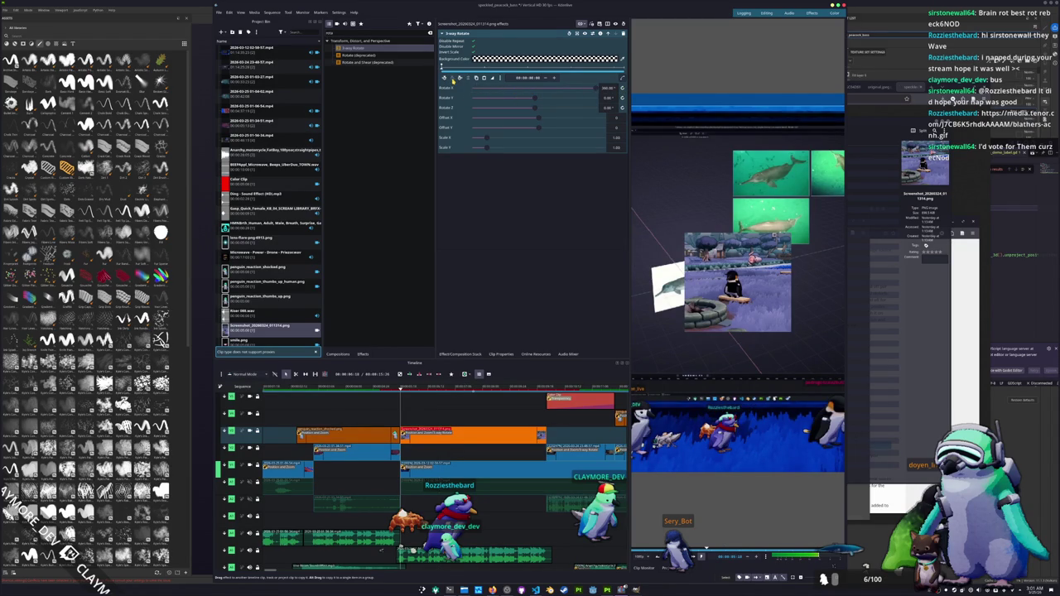
left_click_drag(554, 77, 582, 77)
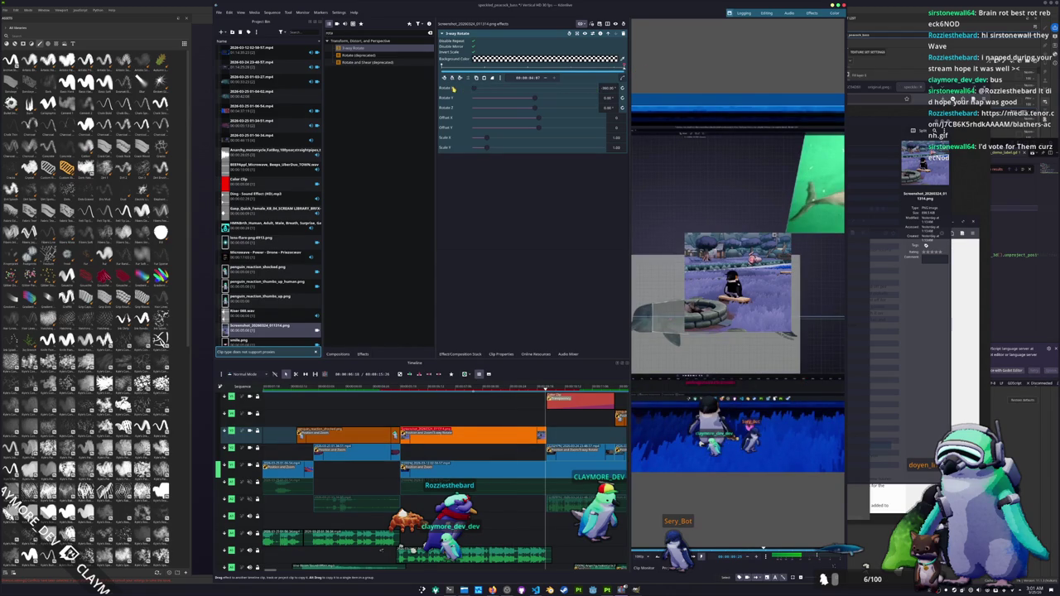
left_click_drag(428, 386, 398, 387)
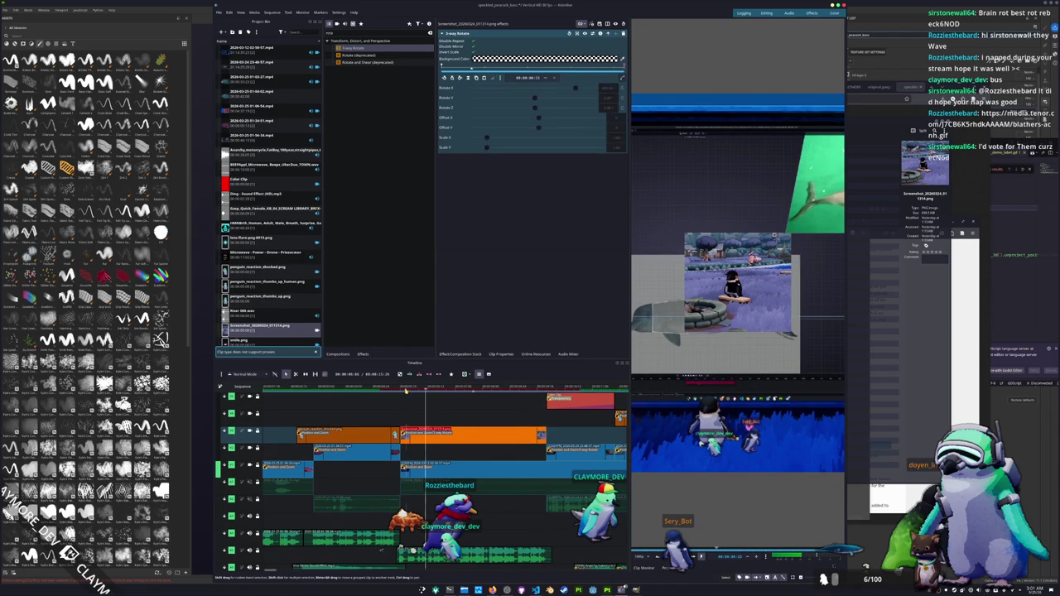
key("space")
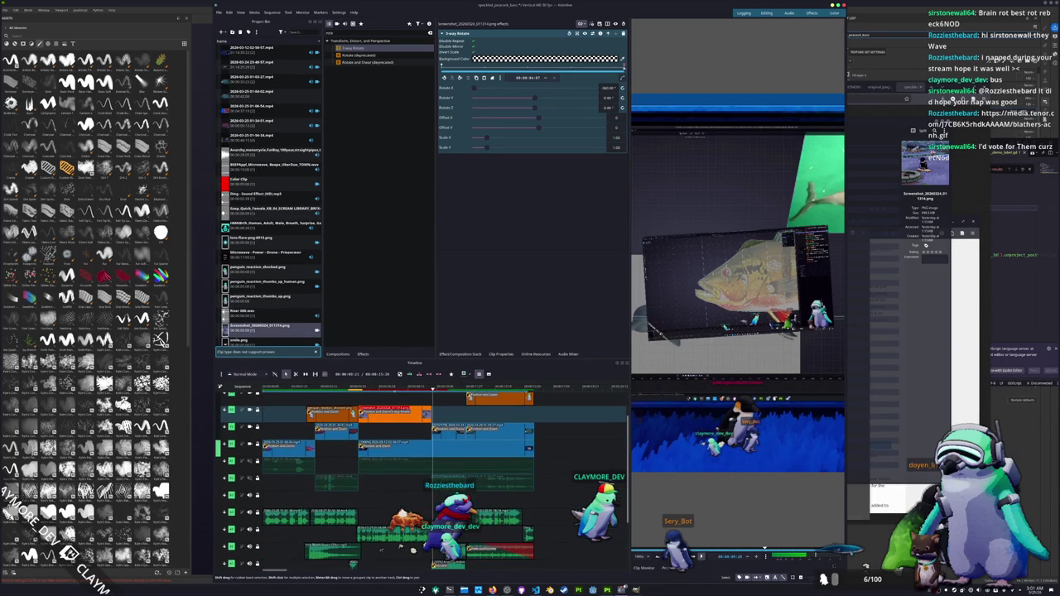
left_click(464, 590)
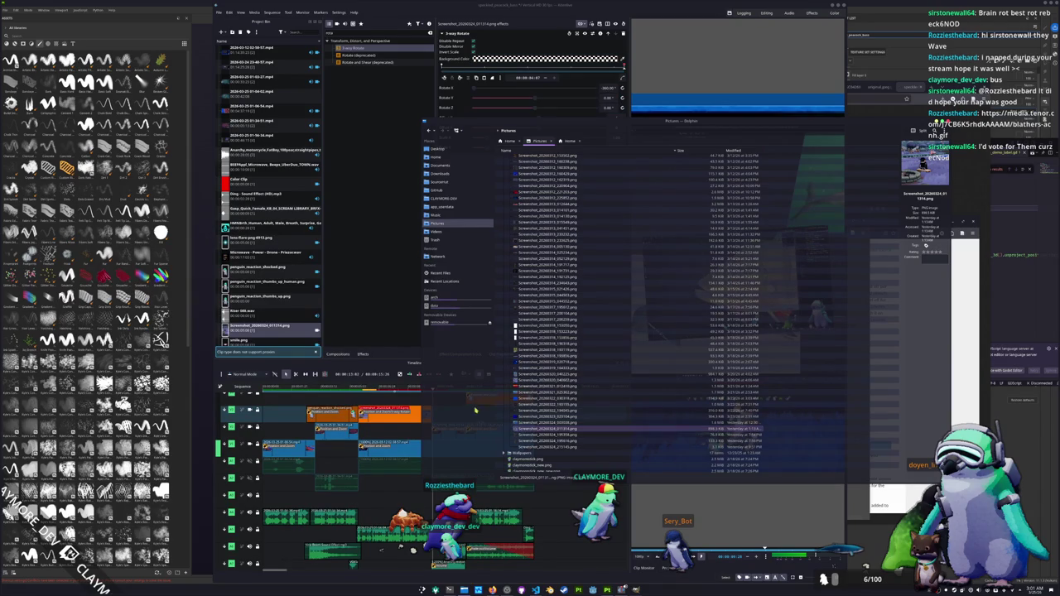
Insert a new timeline track through the track header's Insert Track and Add Track dialog.
left_click(400, 548)
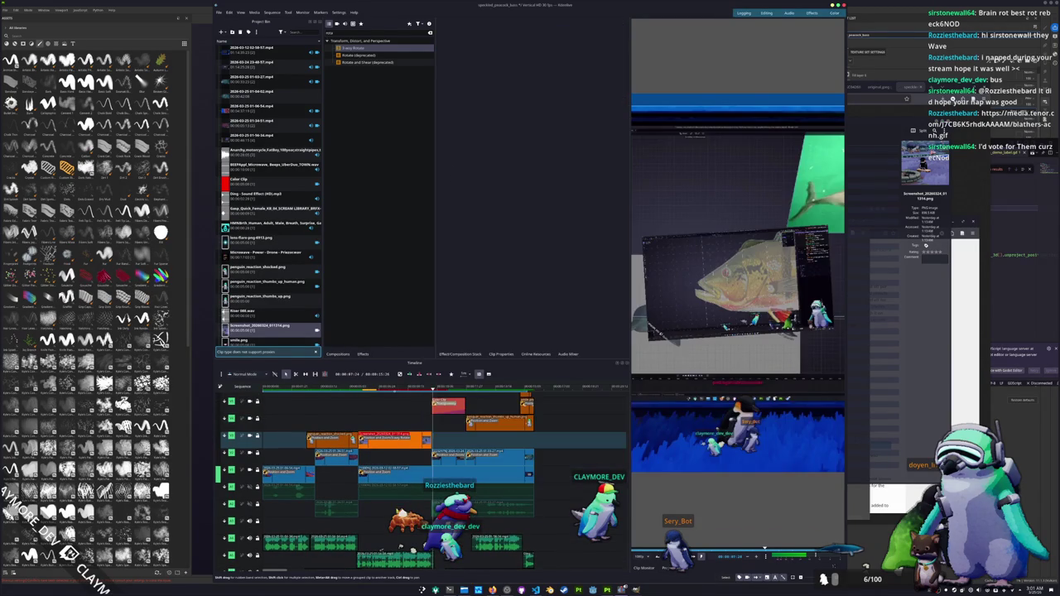
scroll(381, 549, "down", 3)
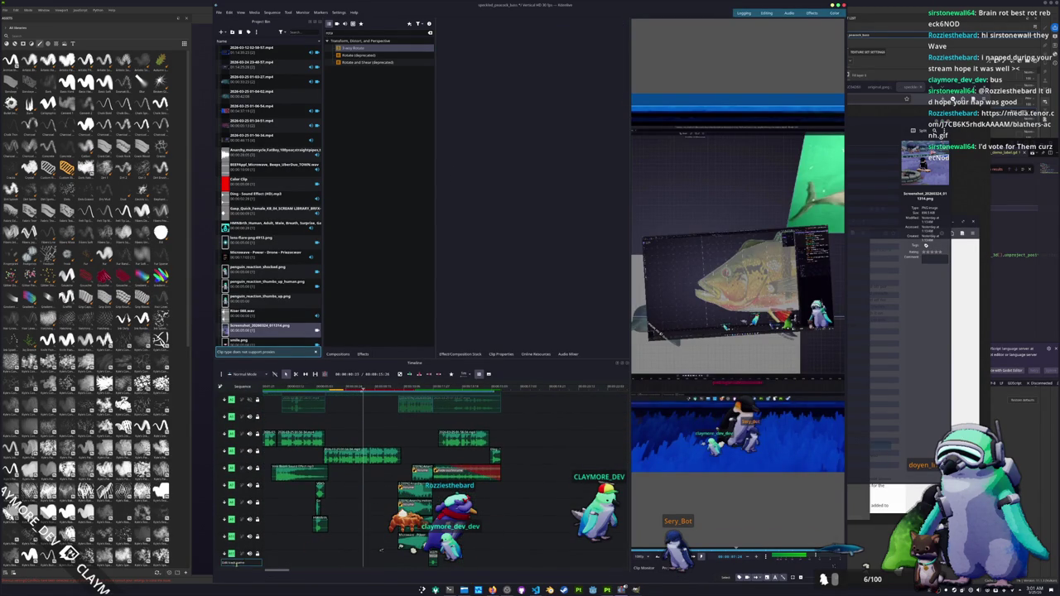
right_click(218, 565)
left_click(244, 517)
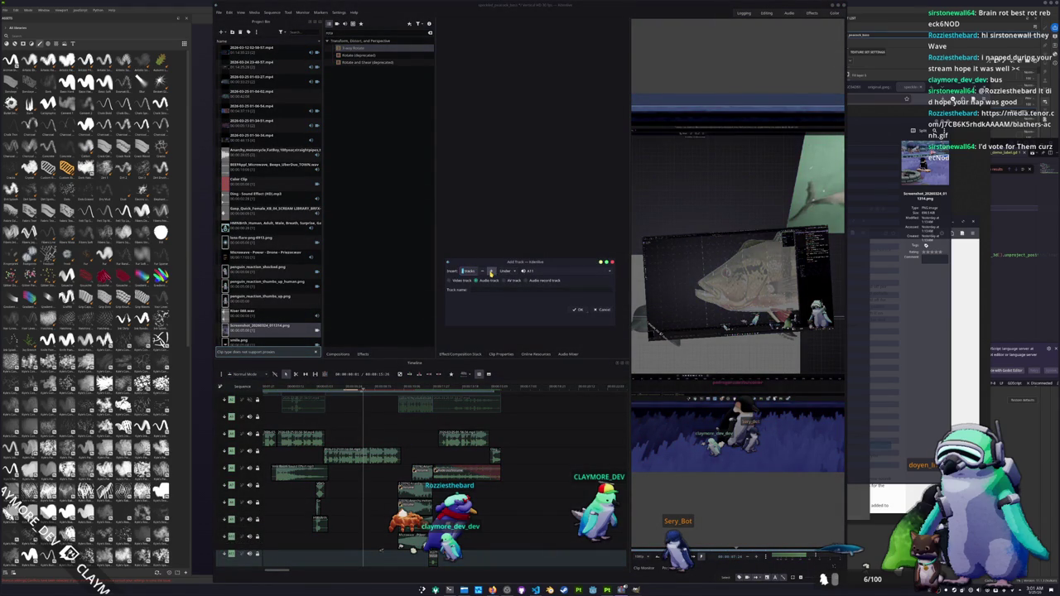
left_click(578, 310)
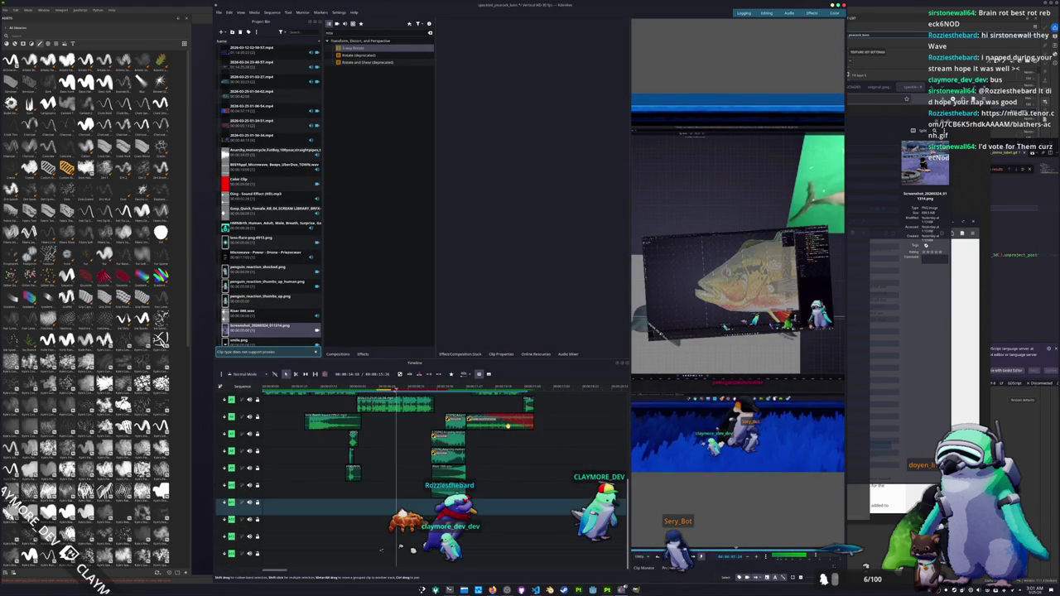
scroll(508, 507, "up", 1)
scroll(508, 507, "up", 1)
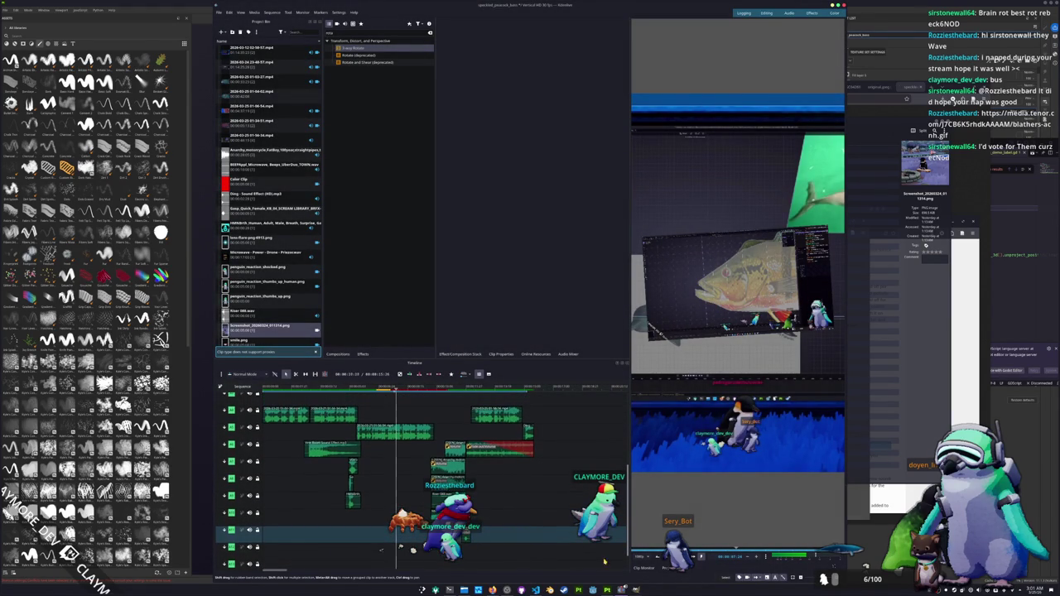
key("alt+Tab")
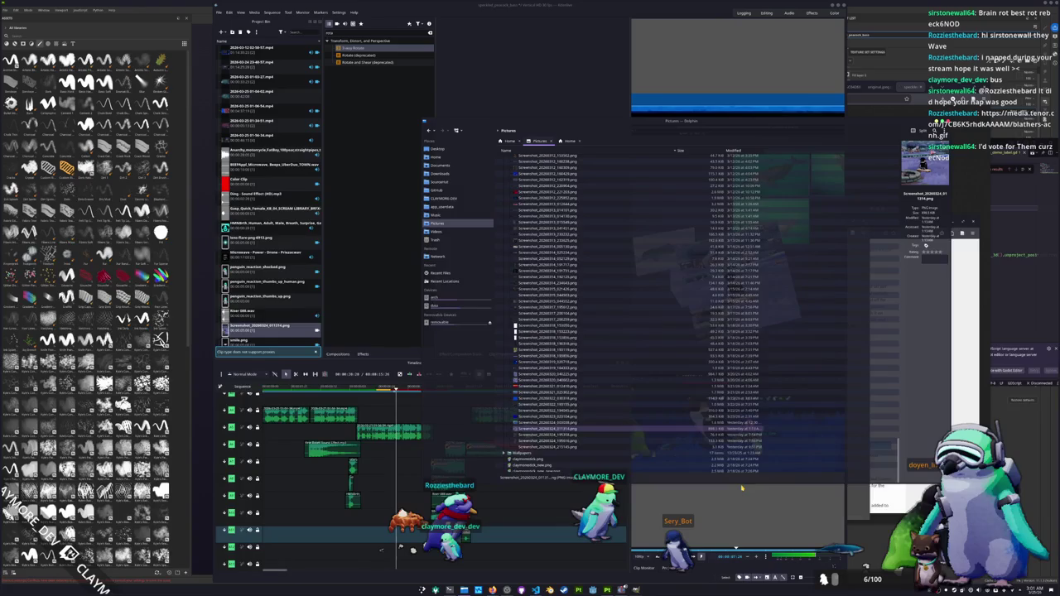
Scroll through the Dolphin Pictures screenshots, then switch to the OpenGameArt.org browser window.
scroll(559, 338, "up", 2)
scroll(558, 338, "up", 3)
scroll(558, 338, "up", 3)
scroll(558, 338, "down", 5)
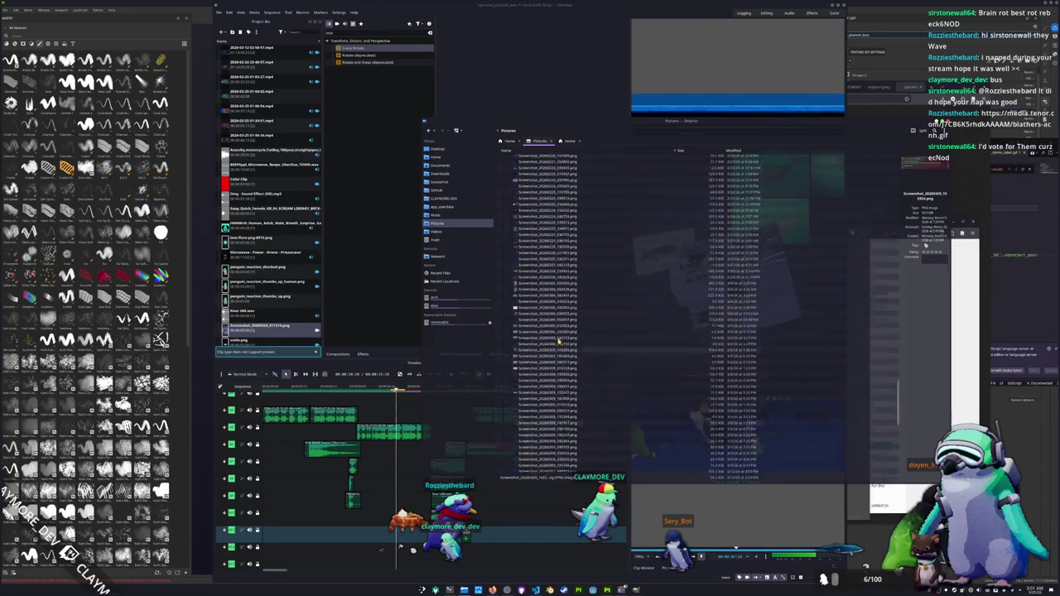
scroll(745, 372, "down", 5)
scroll(753, 361, "down", 3)
scroll(753, 362, "down", 5)
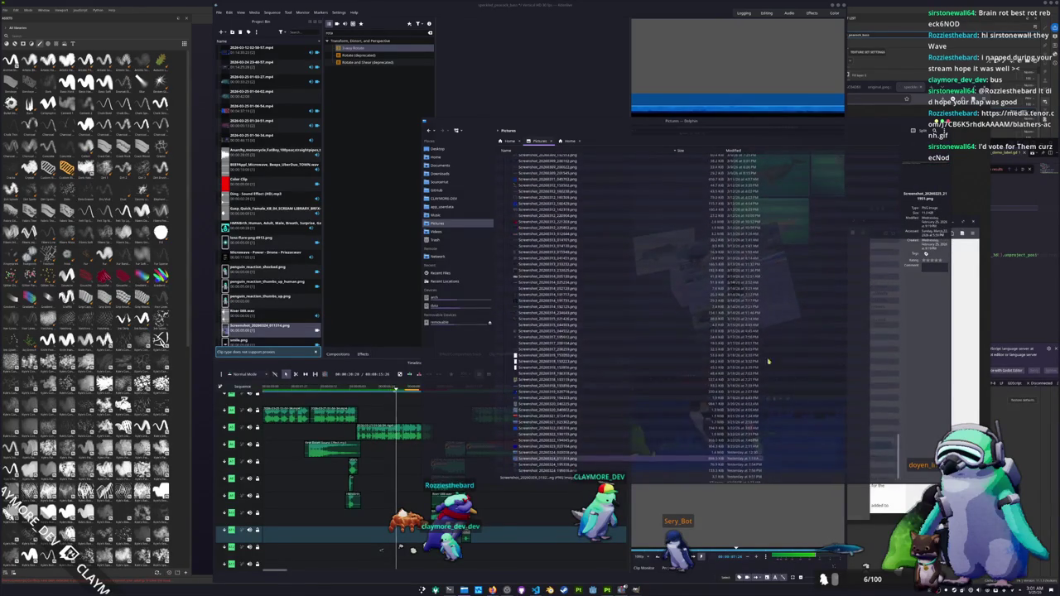
key("alt+Tab")
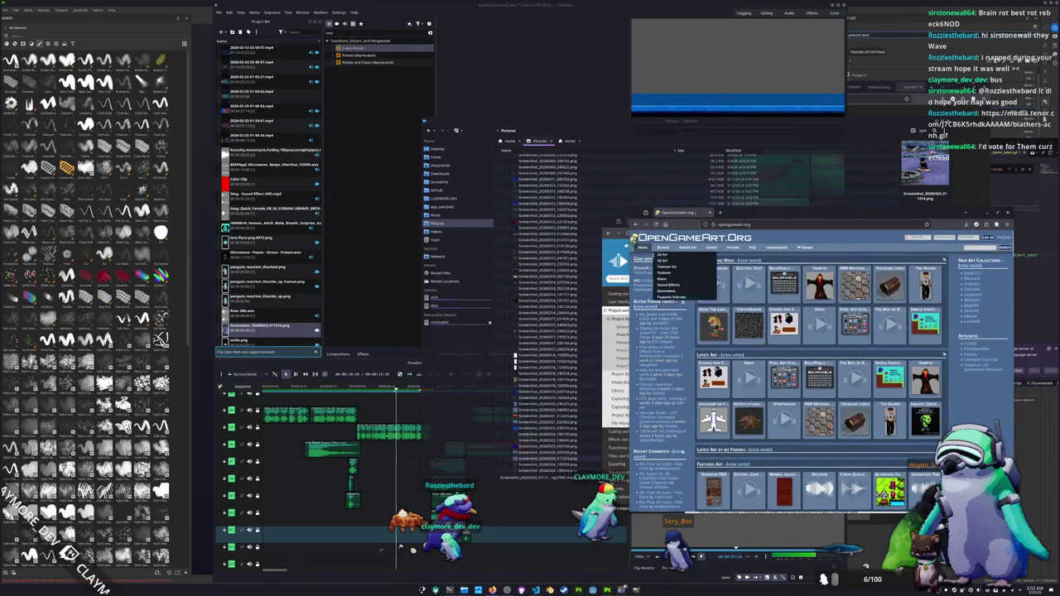
mouse_move(663, 247)
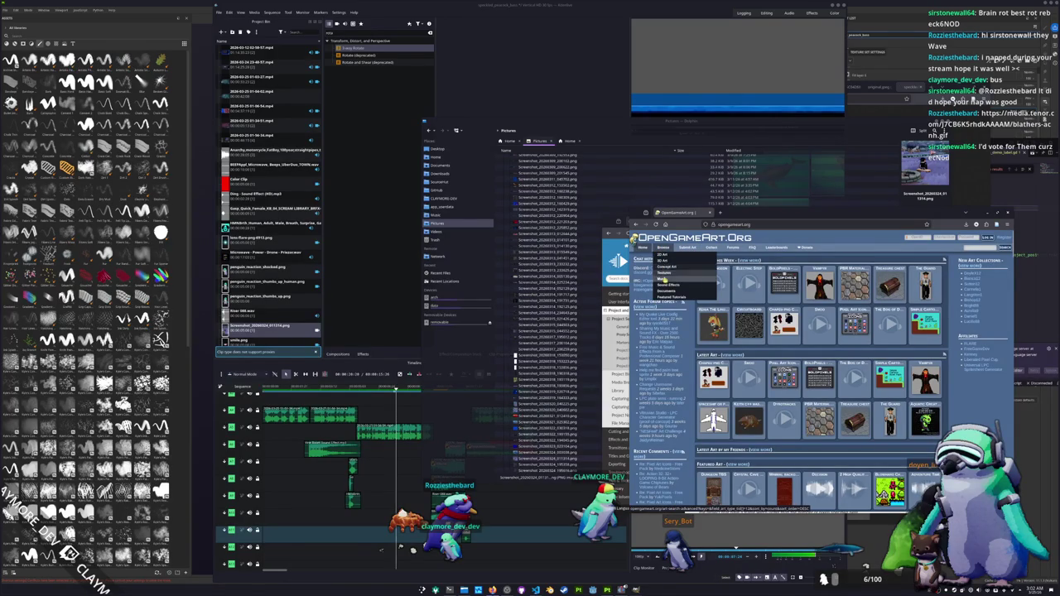
Browse OpenGameArt music, preview Happy Tune and Insomniac, and open the Happy Tune page.
left_click(664, 279)
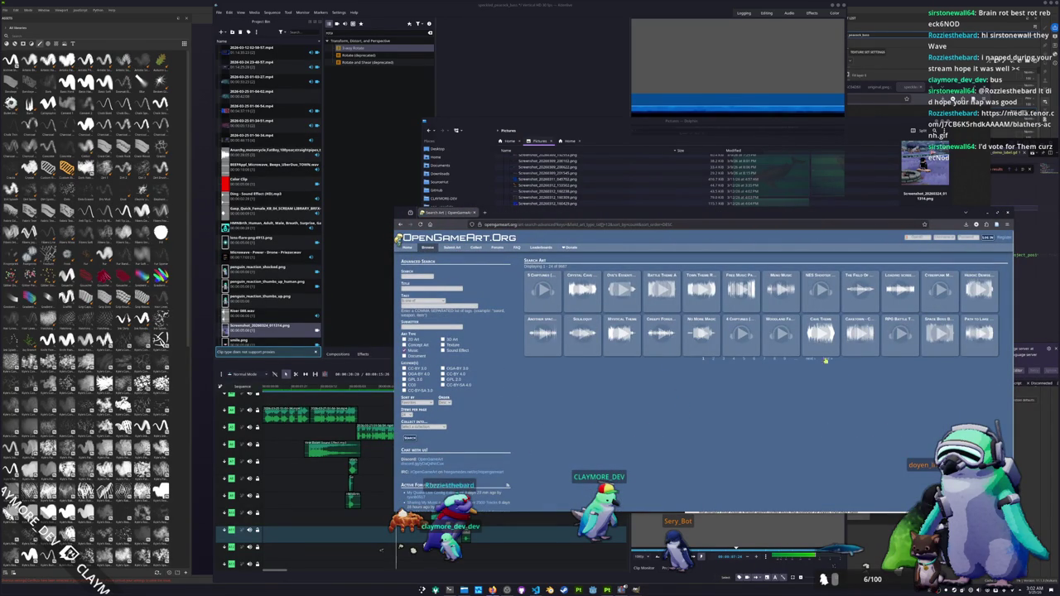
left_click(744, 361)
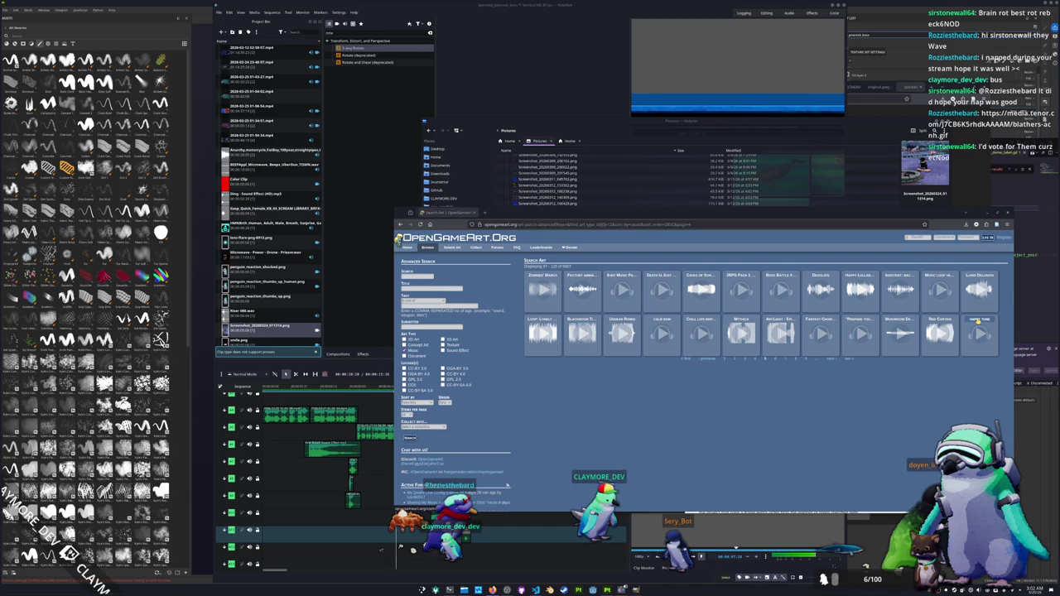
left_click(980, 334)
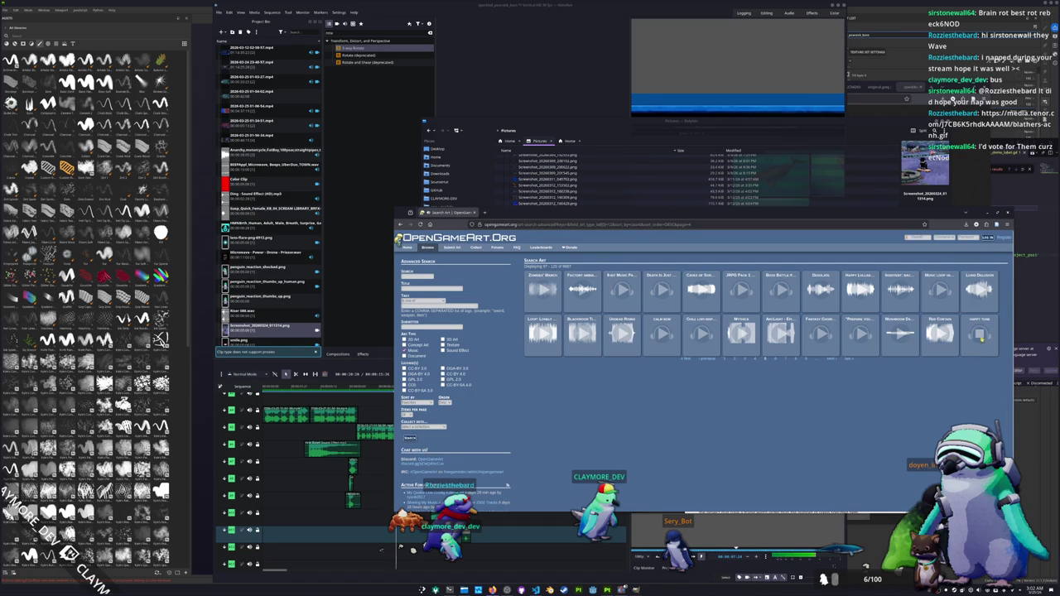
middle_click(982, 322)
left_click(901, 287)
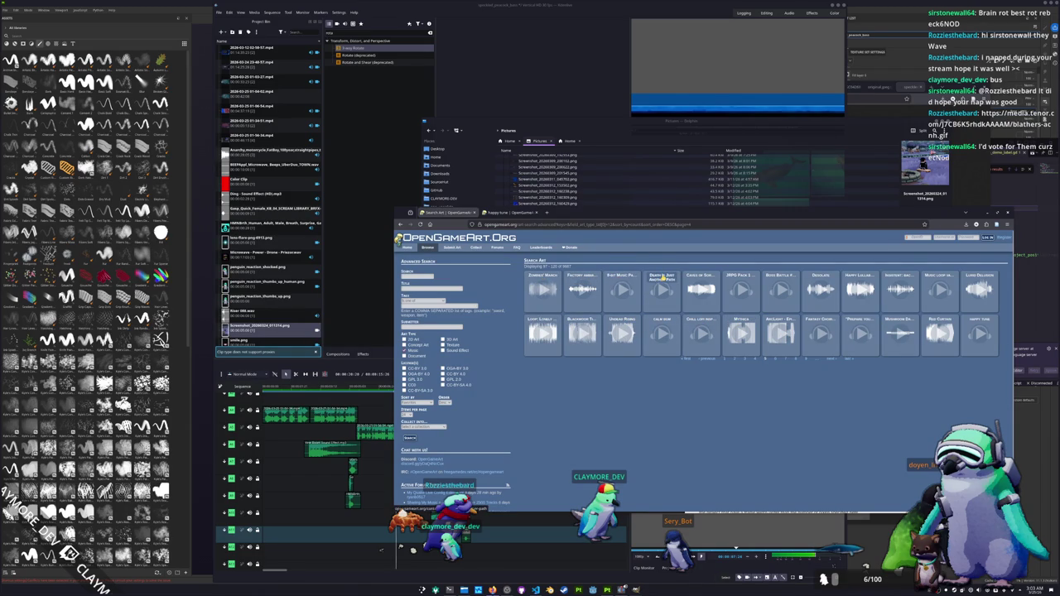
left_click(980, 332)
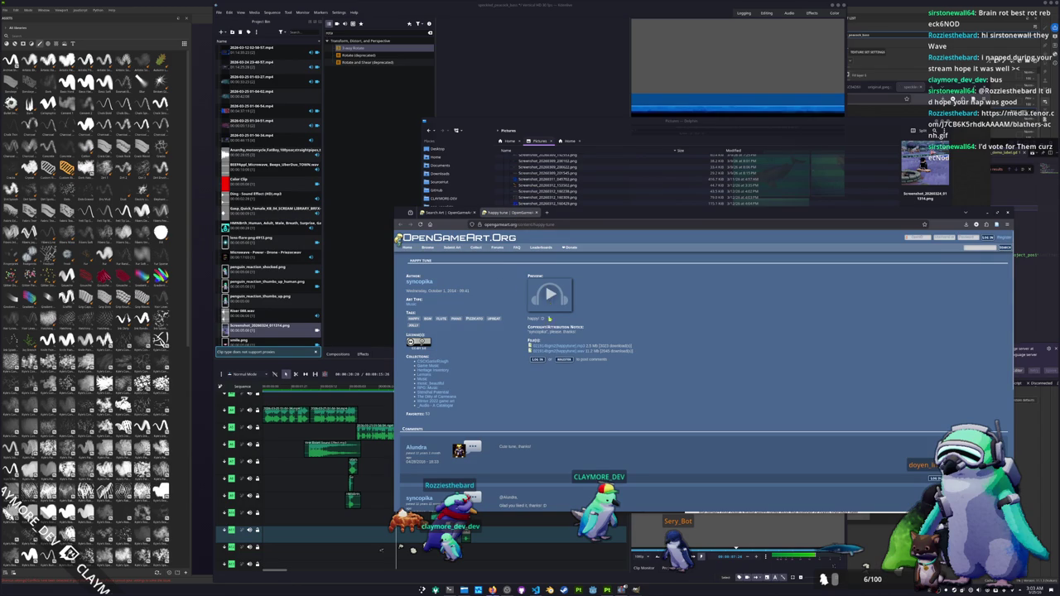
Save the Happy Tune audio as happytune.mp3 into Downloads.
middle_click(559, 345)
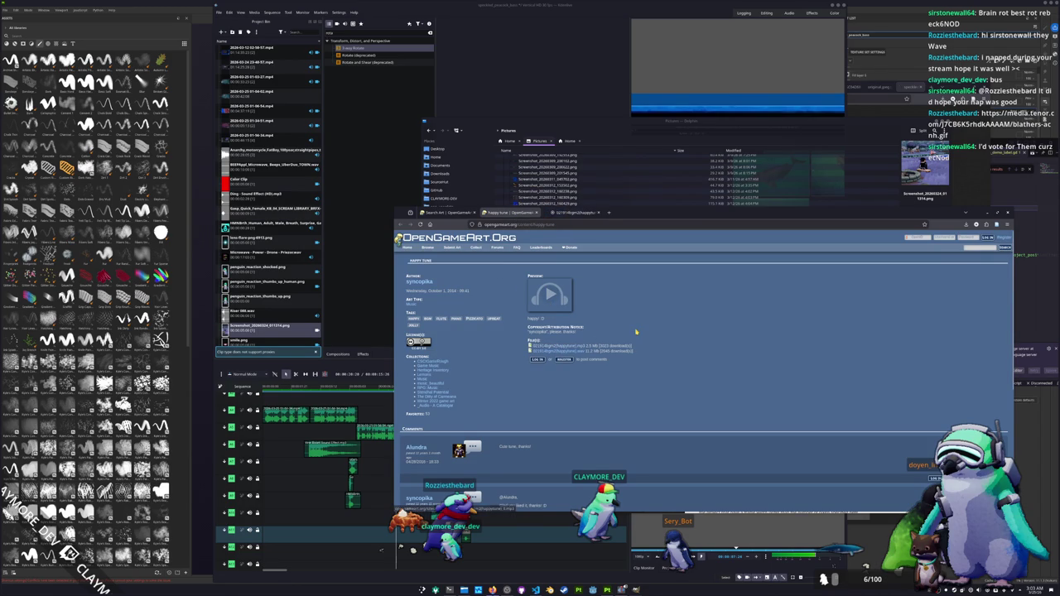
left_click(571, 214)
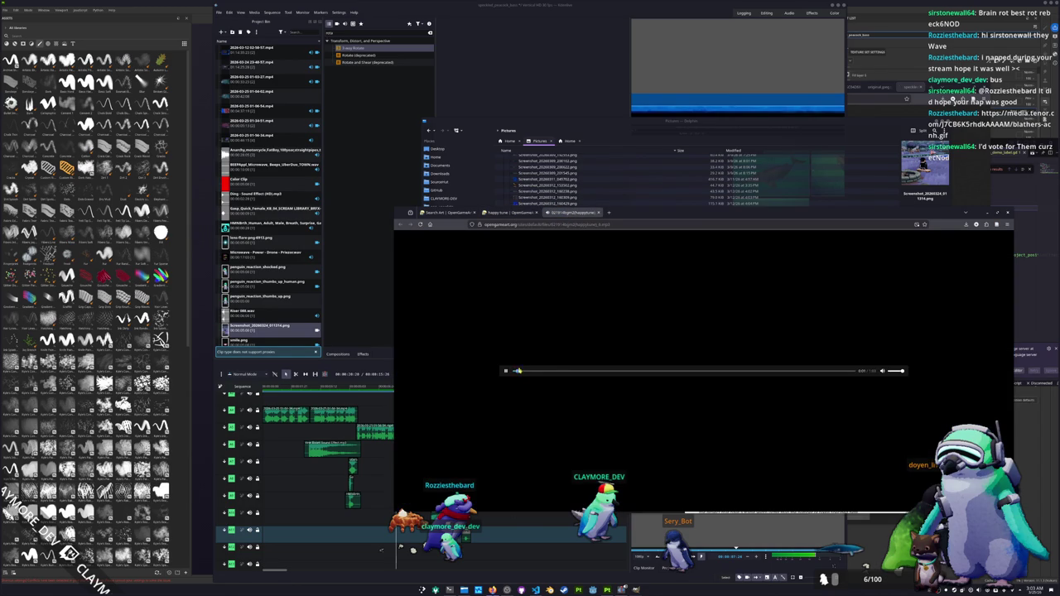
right_click(825, 374)
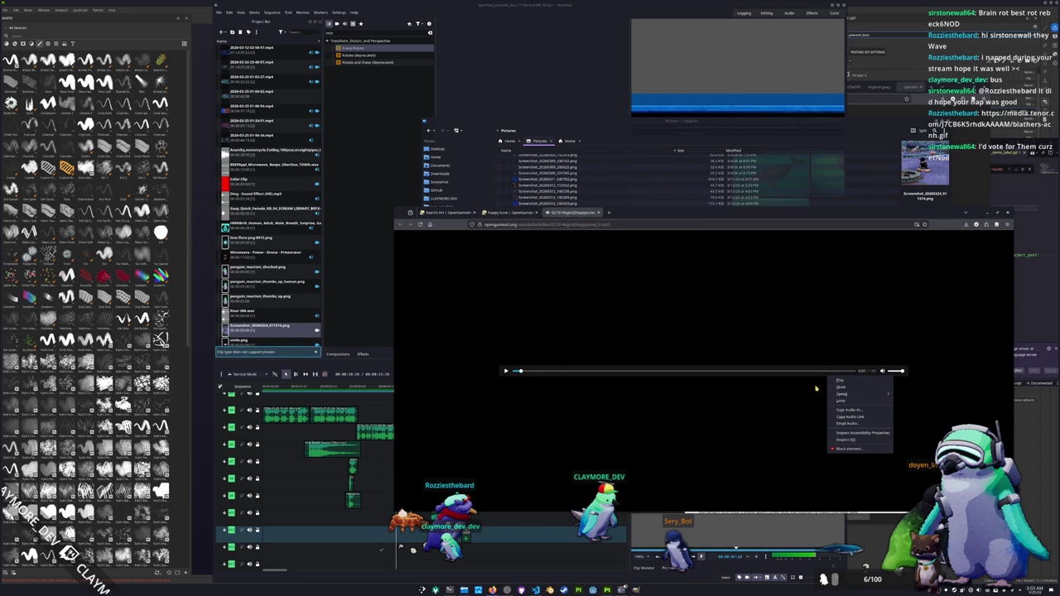
left_click(848, 410)
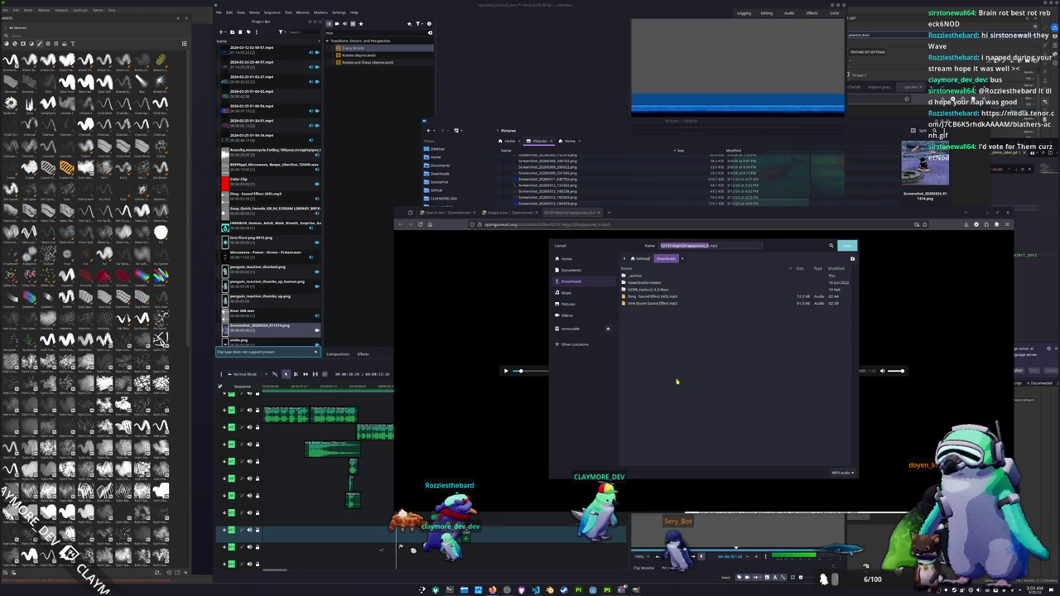
left_click(848, 246)
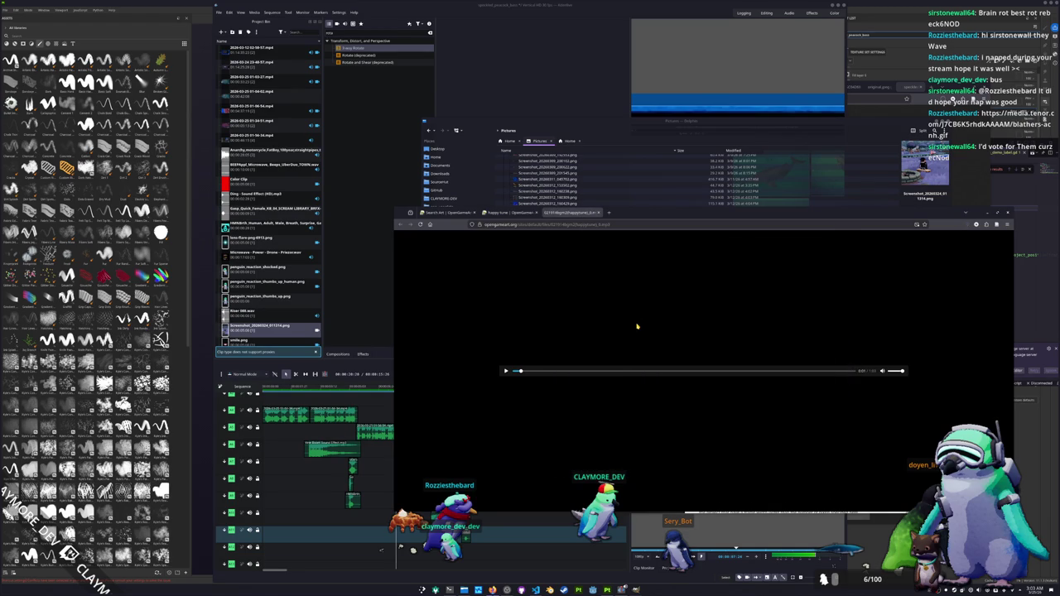
Preview Zombies' March, Death Is Just Another Path, Undead Rising and Desolate; open Desolate's page.
left_click(511, 212)
left_click(448, 212)
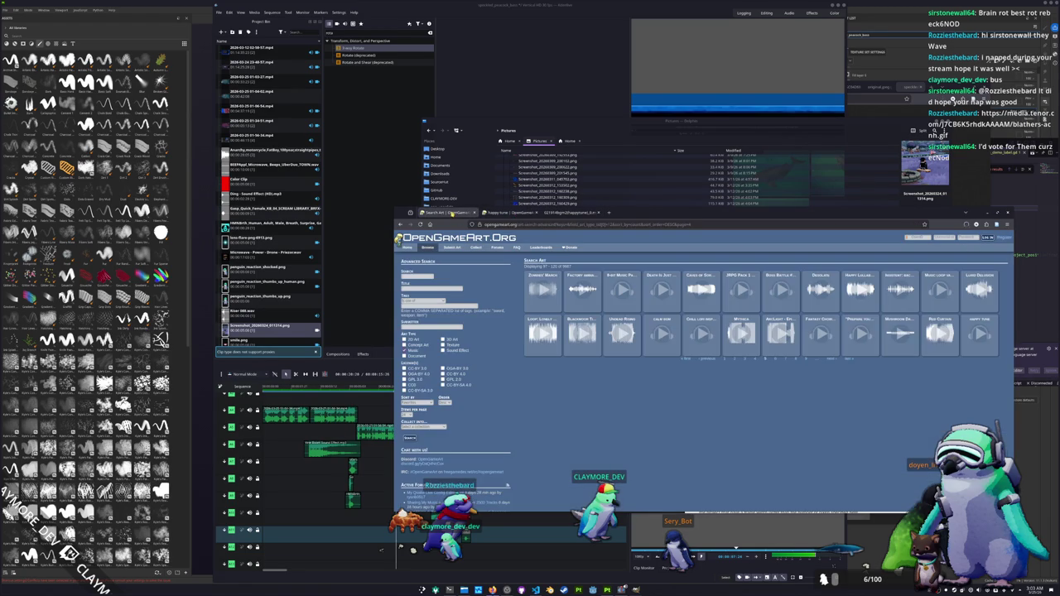
left_click(540, 291)
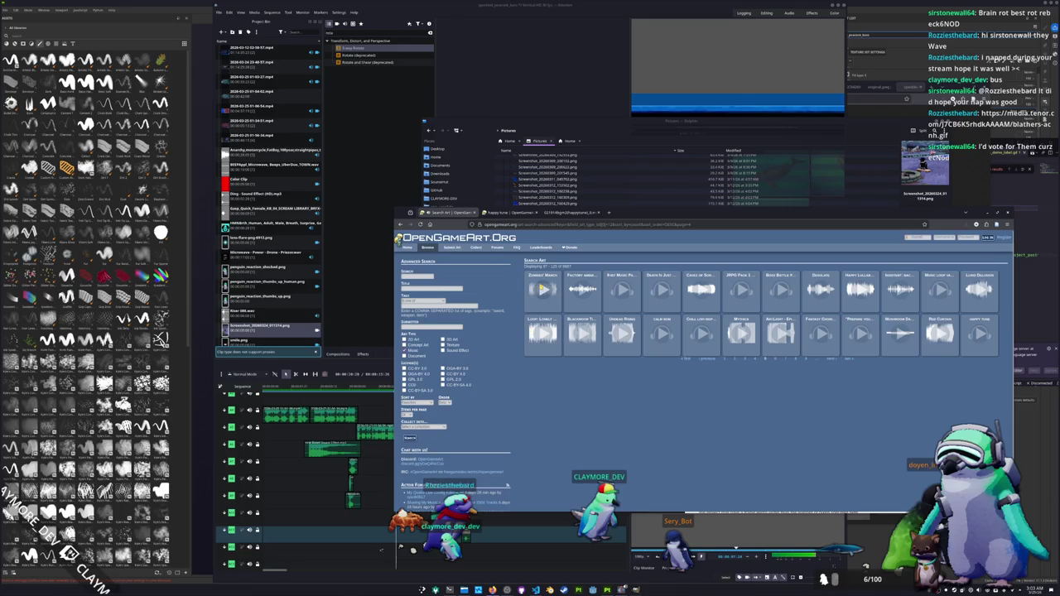
left_click(662, 288)
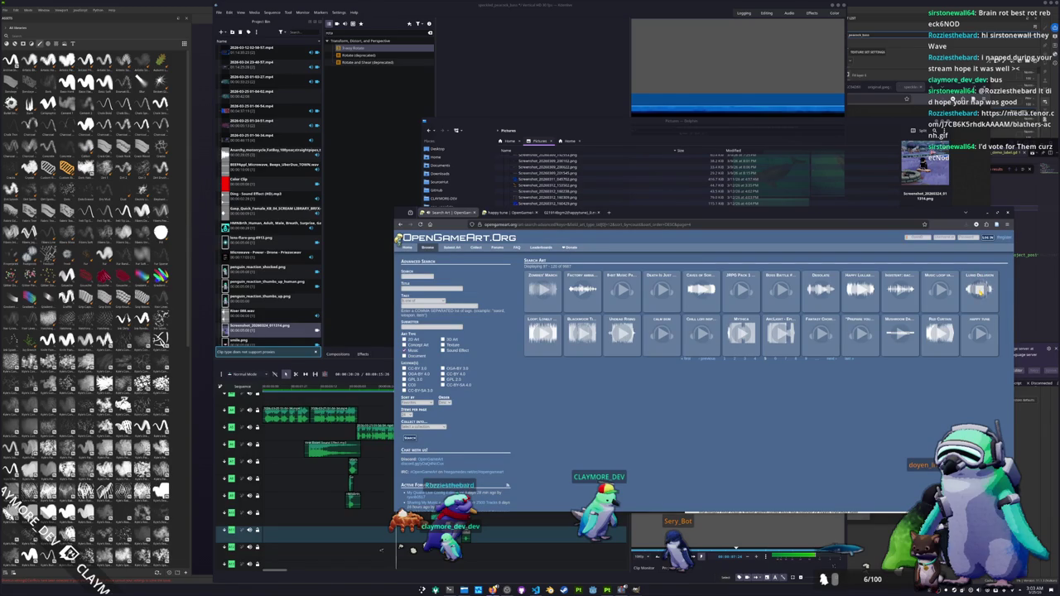
left_click(622, 333)
left_click(622, 333)
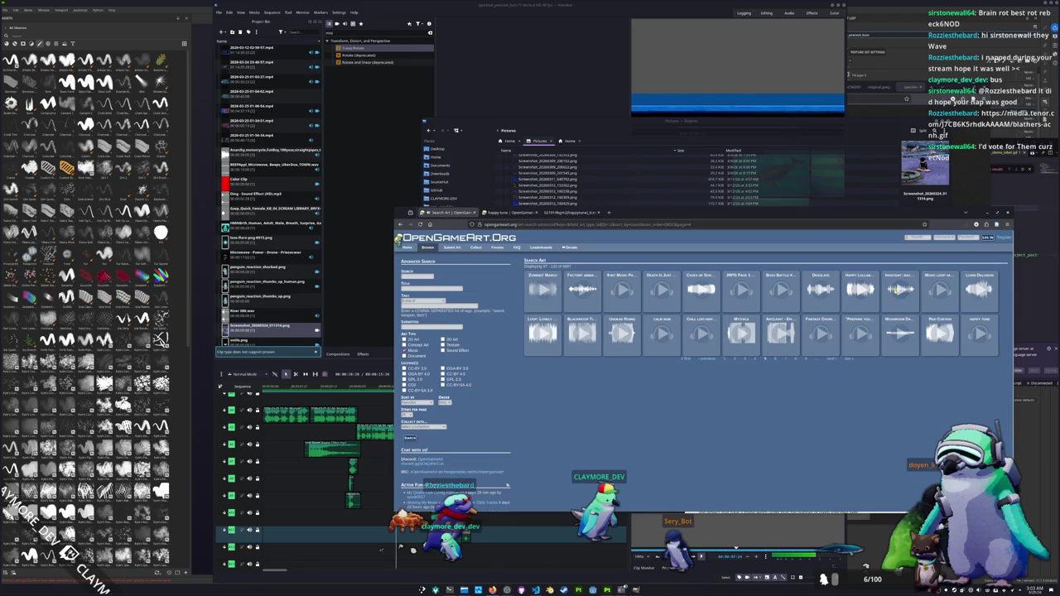
left_click(809, 303)
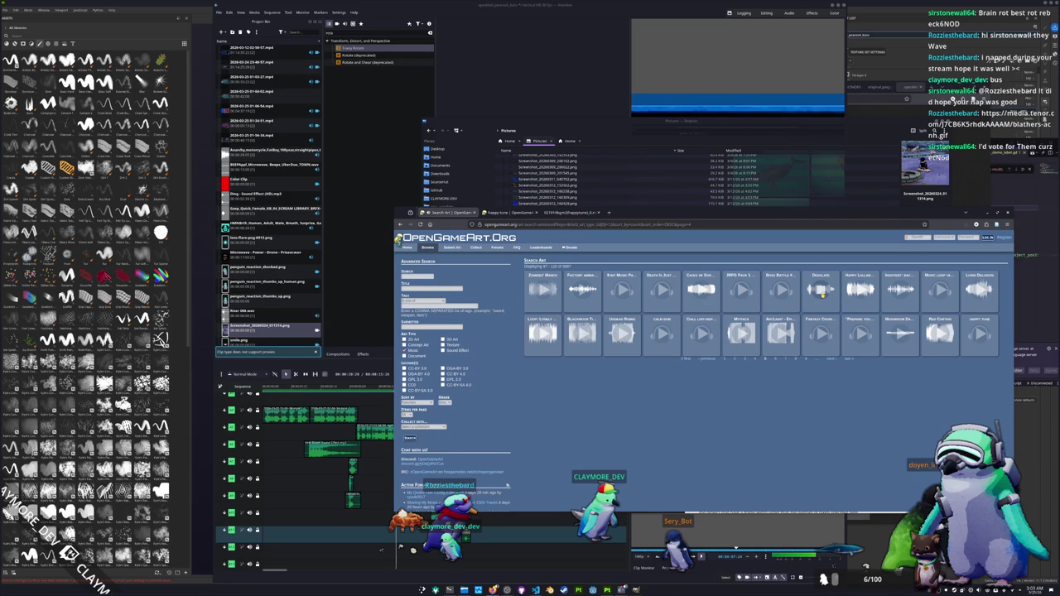
middle_click(820, 277)
Return to the mp3 player tab, check its options, then bring Dolphin forward.
mouse_move(728, 213)
left_mouse_down()
mouse_move(791, 223)
mouse_move(696, 200)
left_mouse_up()
left_click(699, 222)
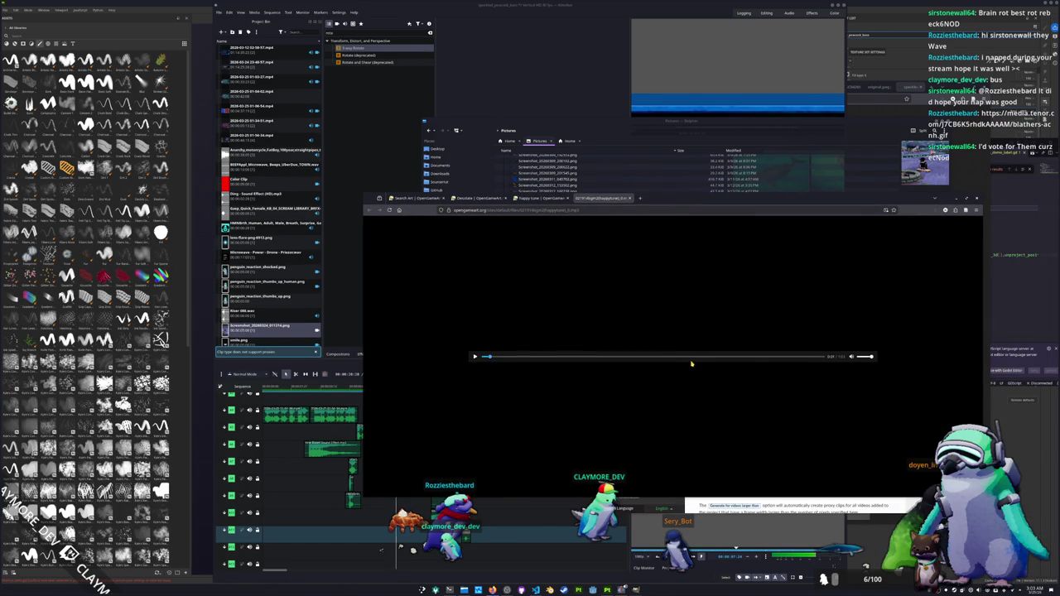
right_click(692, 363)
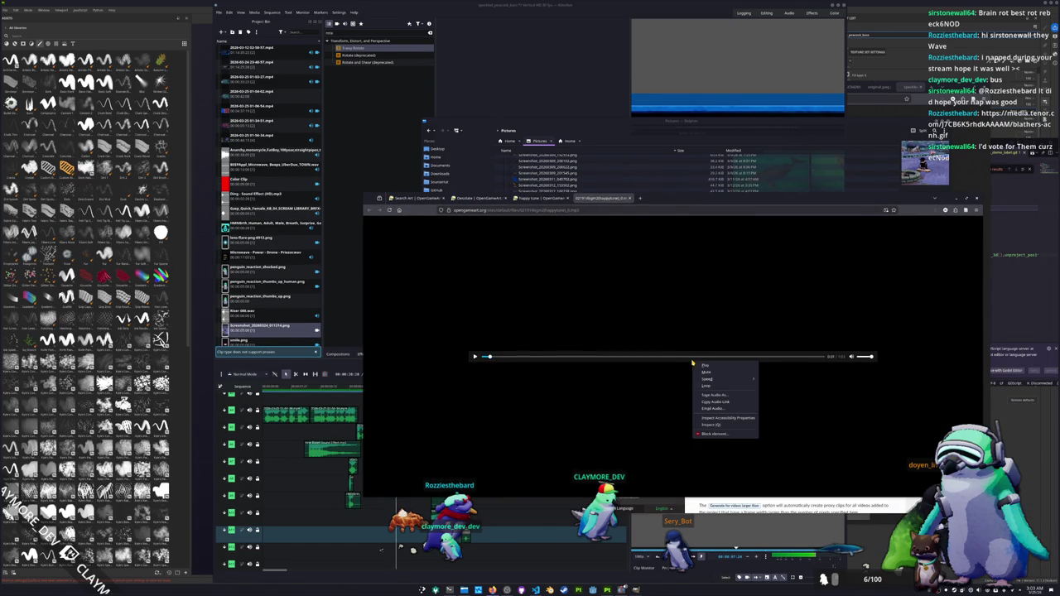
left_click(662, 399)
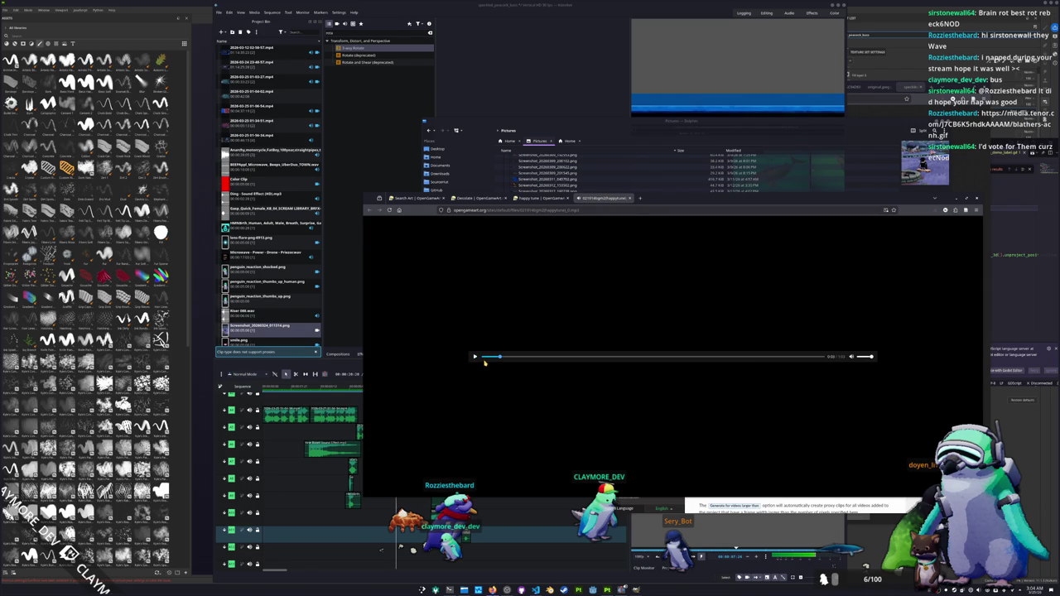
left_click(512, 128)
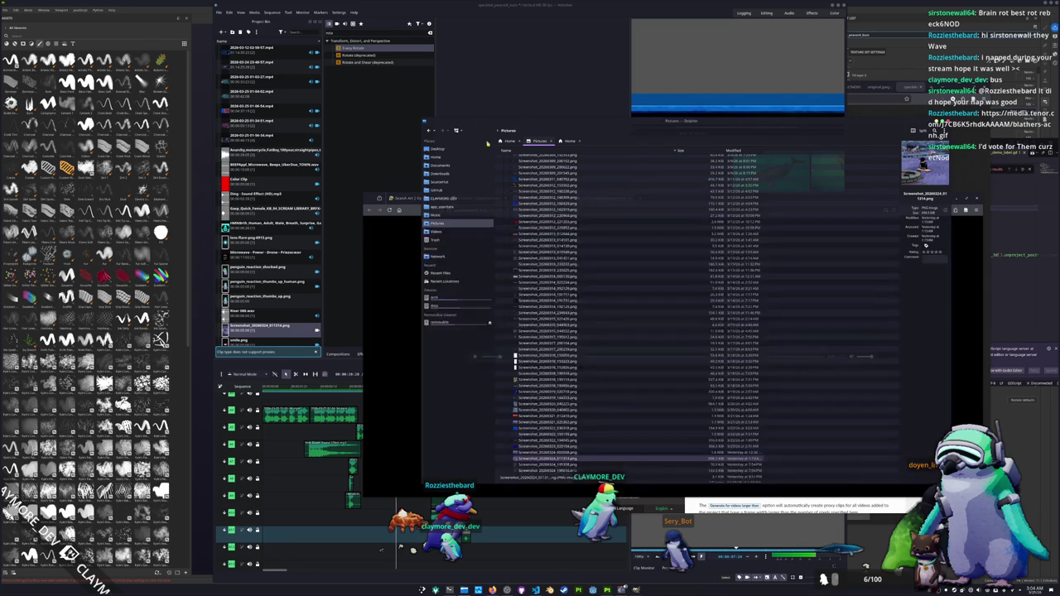
Drag happytune.mp3 from Downloads into Kdenlive and trim the music clip's end on the timeline.
left_click(439, 173)
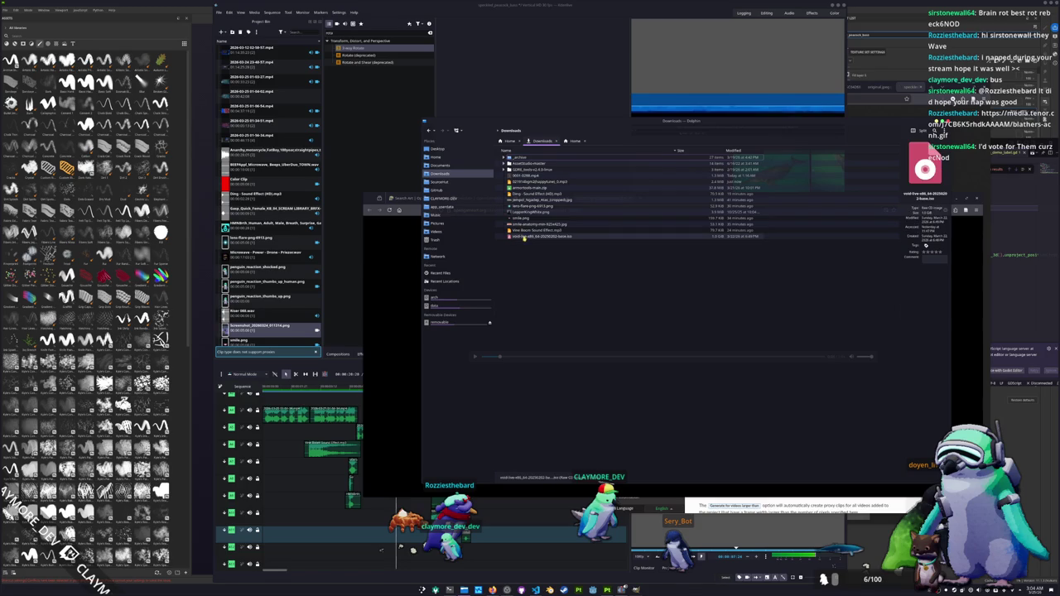
mouse_move(524, 230)
left_mouse_down()
mouse_move(264, 310)
mouse_move(450, 574)
mouse_move(466, 528)
left_mouse_up()
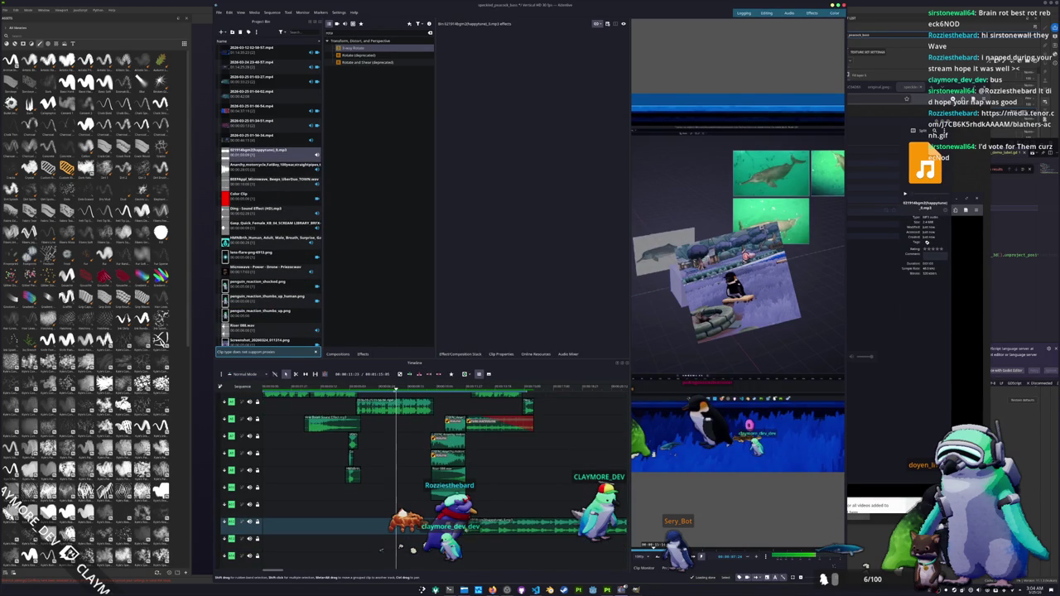
scroll(518, 528, "down", 2)
scroll(518, 529, "down", 1)
scroll(518, 528, "down", 2)
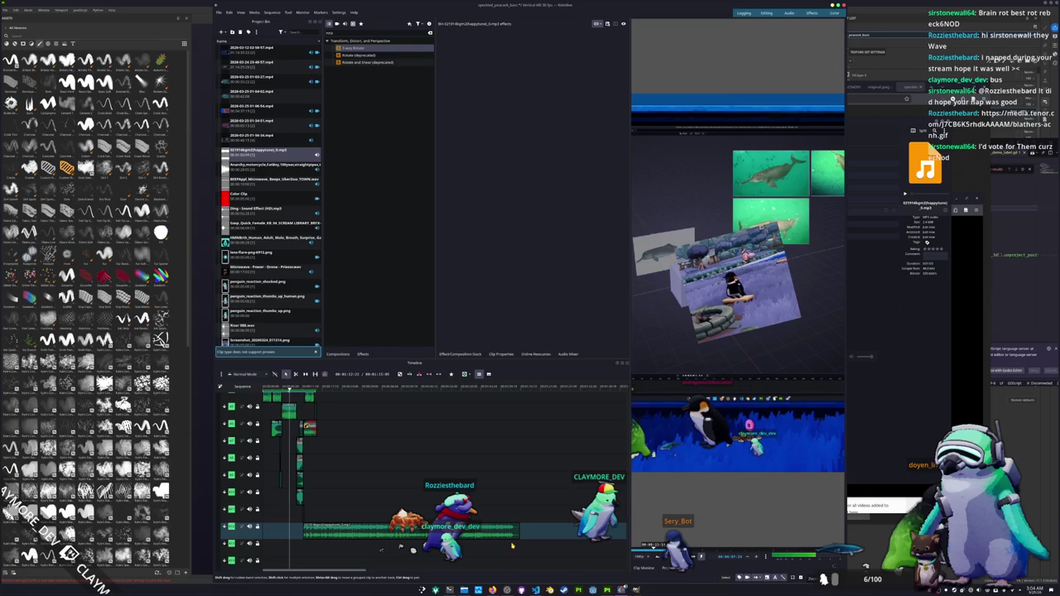
left_click_drag(519, 528, 312, 521)
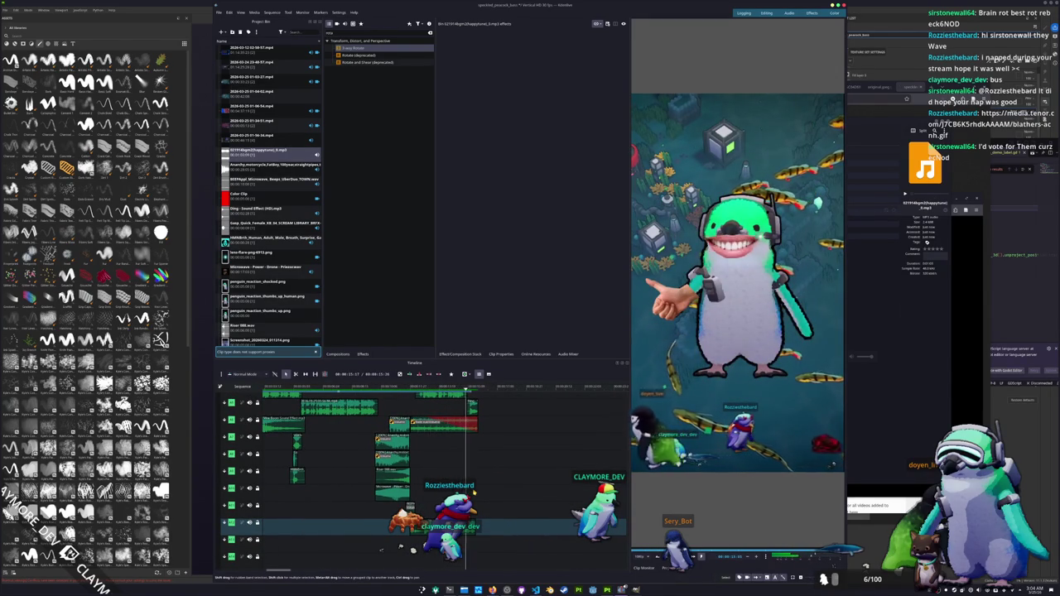
key("space")
scroll(504, 530, "up", 1)
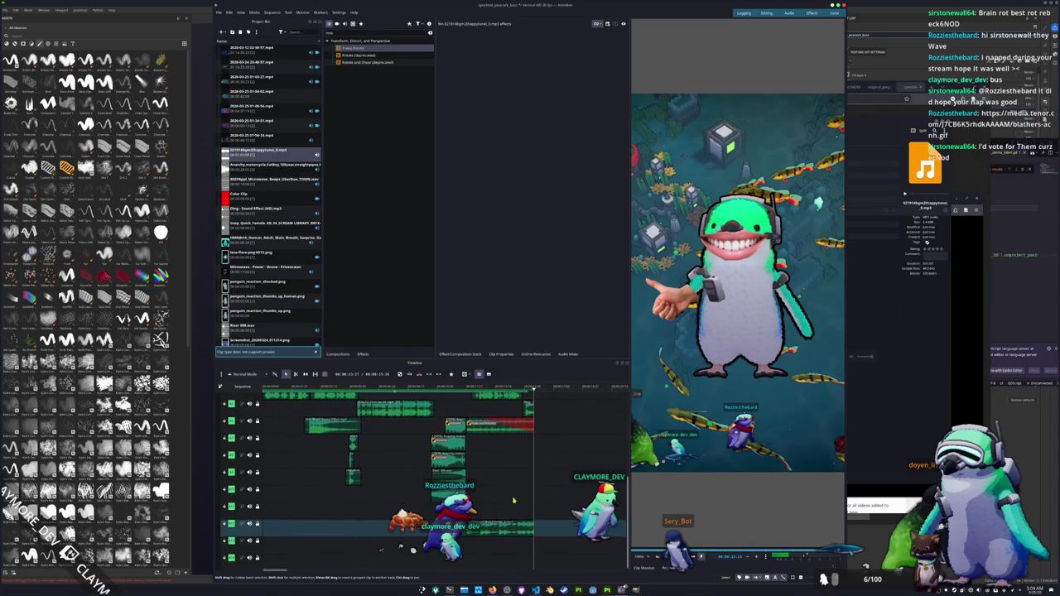
scroll(503, 530, "up", 2)
scroll(504, 530, "left", 1)
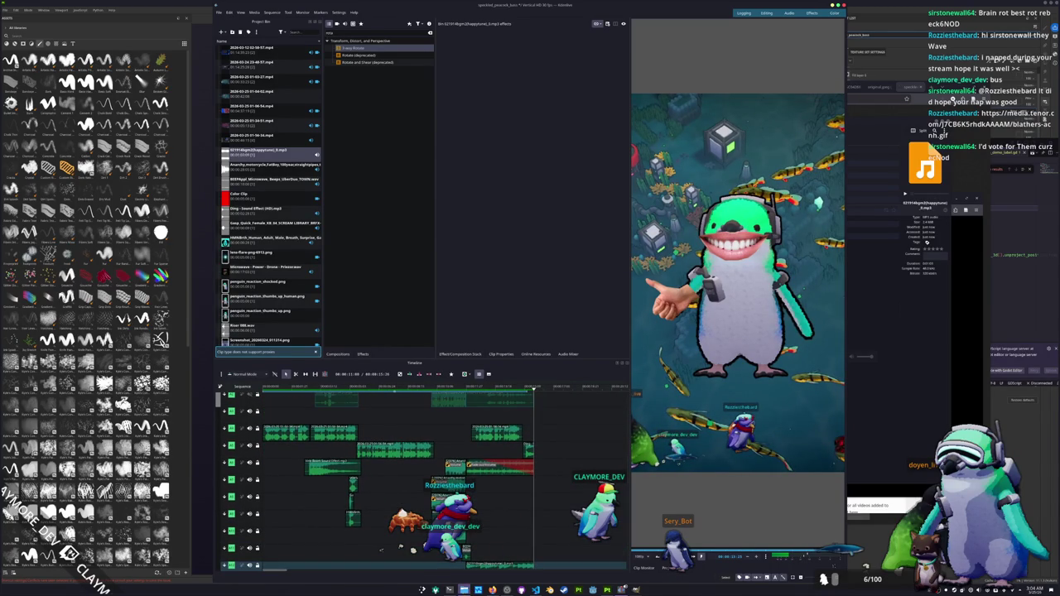
key("super+e")
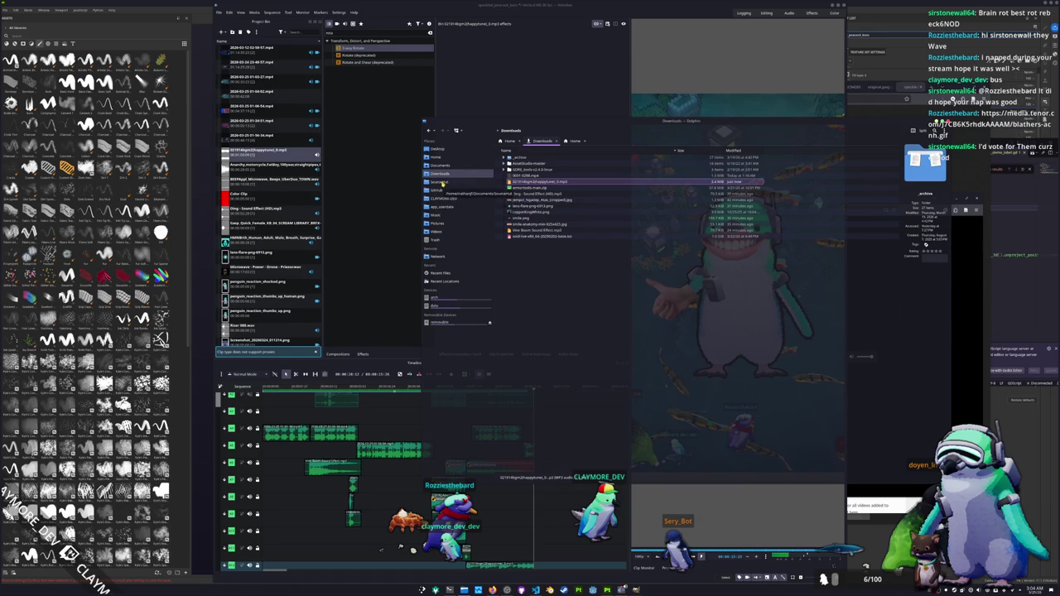
Open Documents/Sonniss on the data drive, search 'horror', and drag the horror stab .wav onto the timeline.
left_click(444, 182)
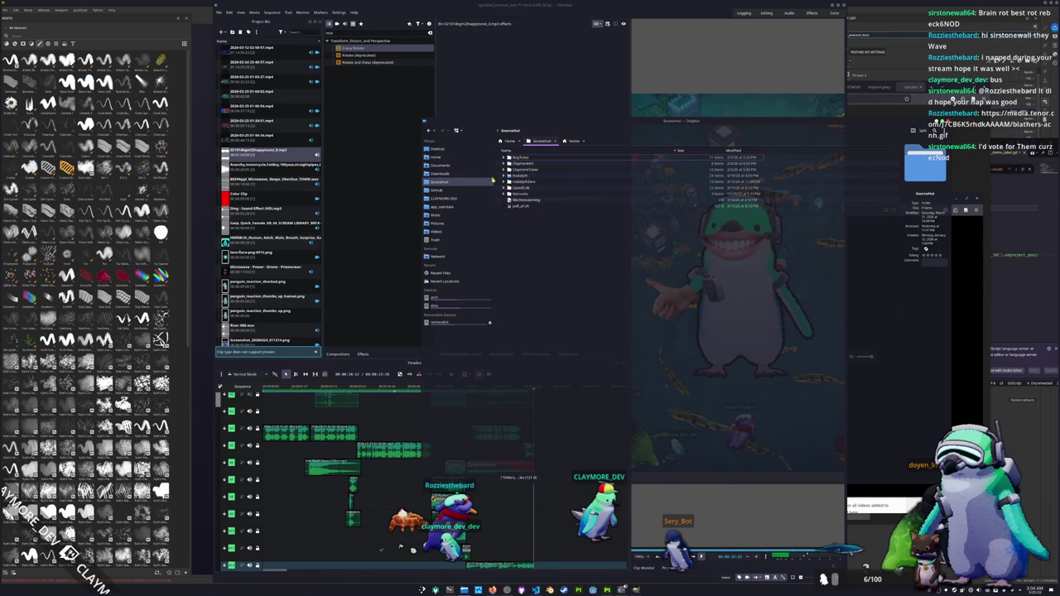
left_click(444, 308)
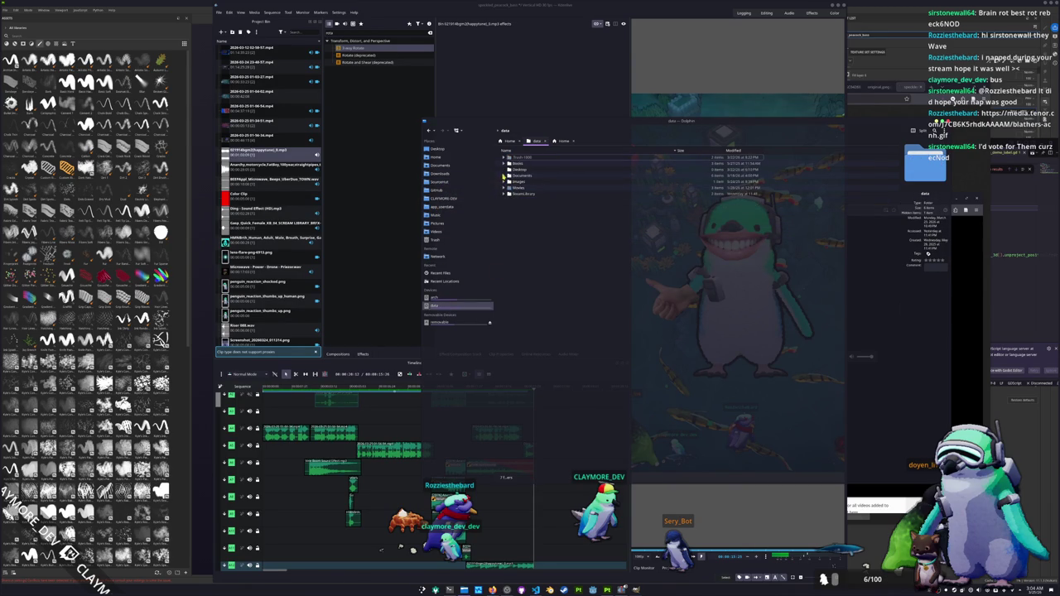
double_click(515, 175)
double_click(538, 211)
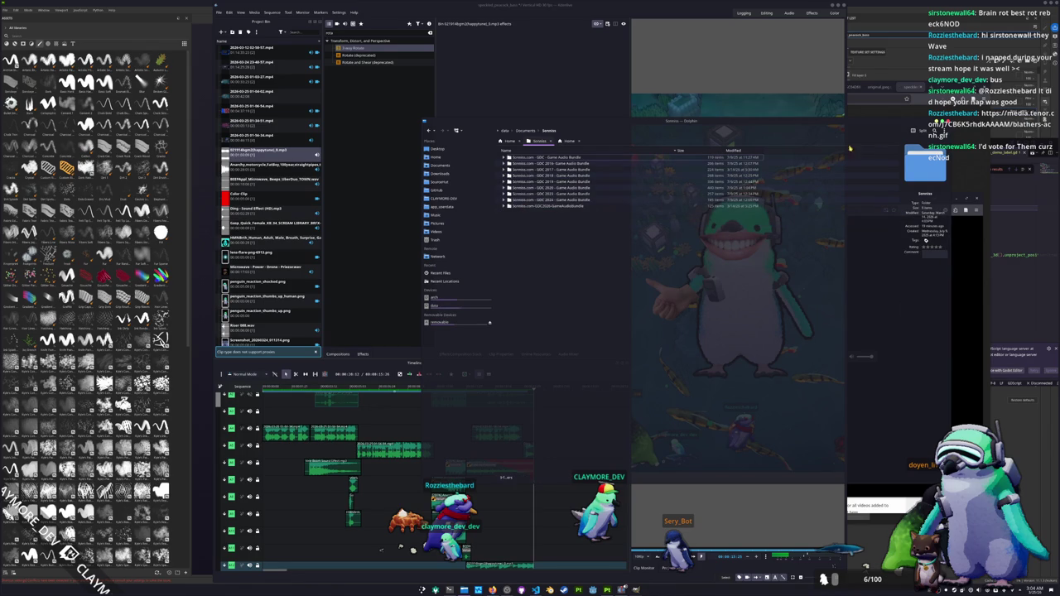
key("ctrl+f")
type("horror")
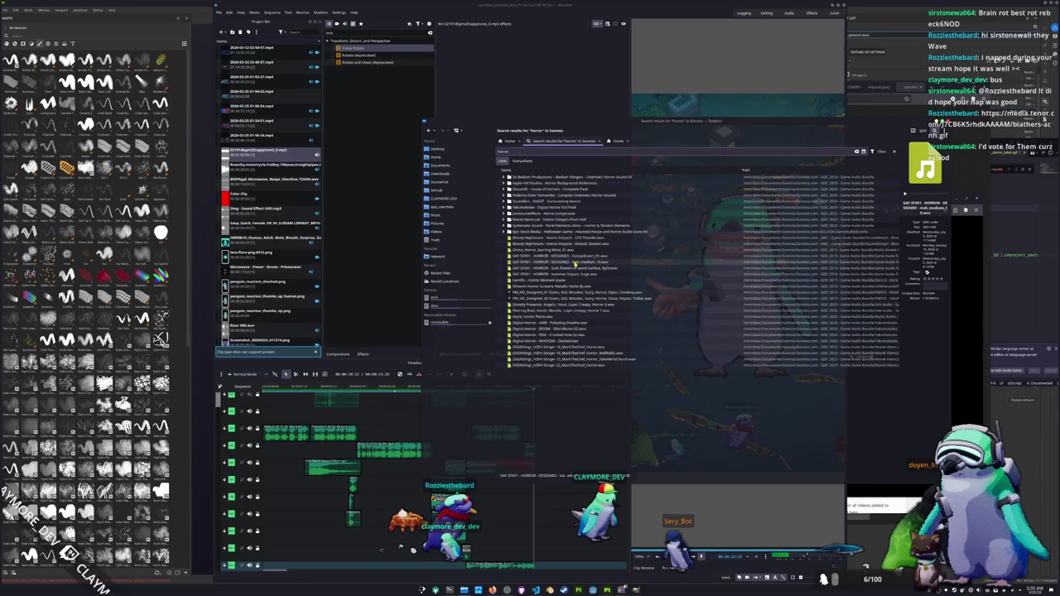
left_click_drag(575, 265, 464, 467)
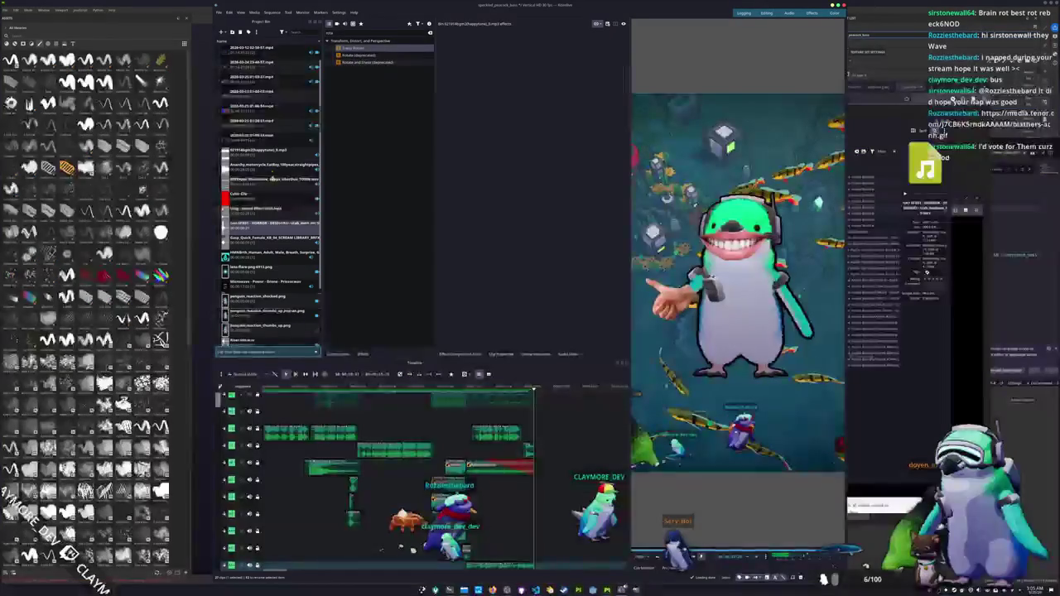
Add 'Digital-Horror - RISE - Crushed time 02.wav' from Dolphin to the timeline.
left_click(299, 487)
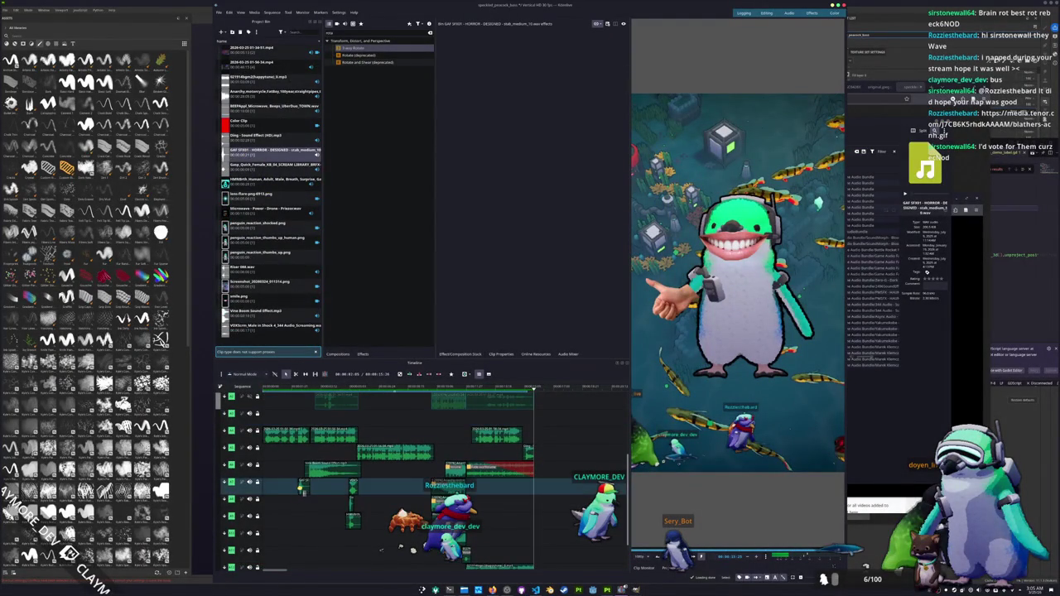
scroll(299, 487, "up", 1)
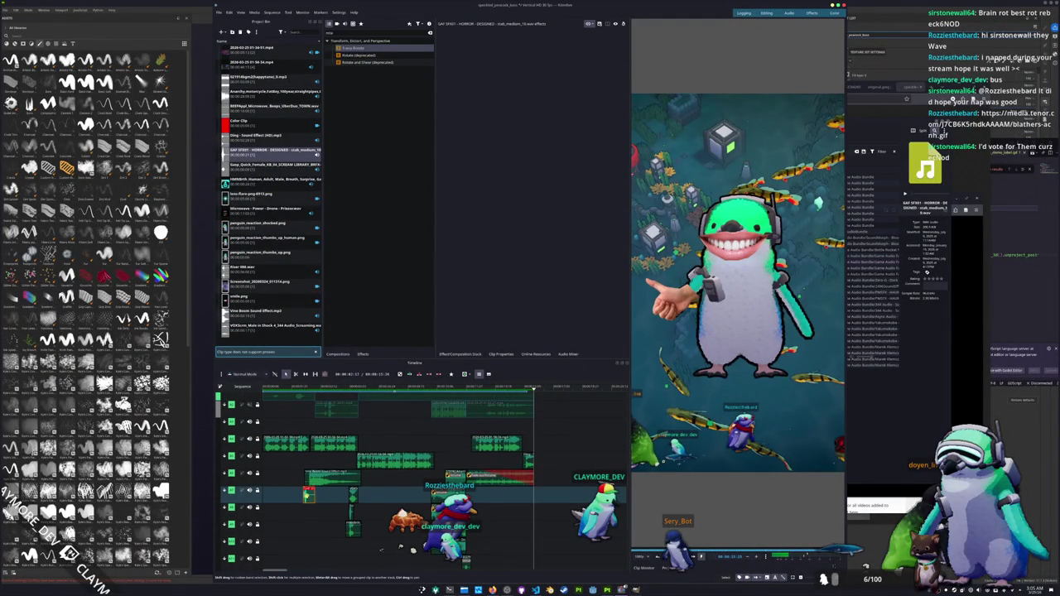
left_click(305, 386)
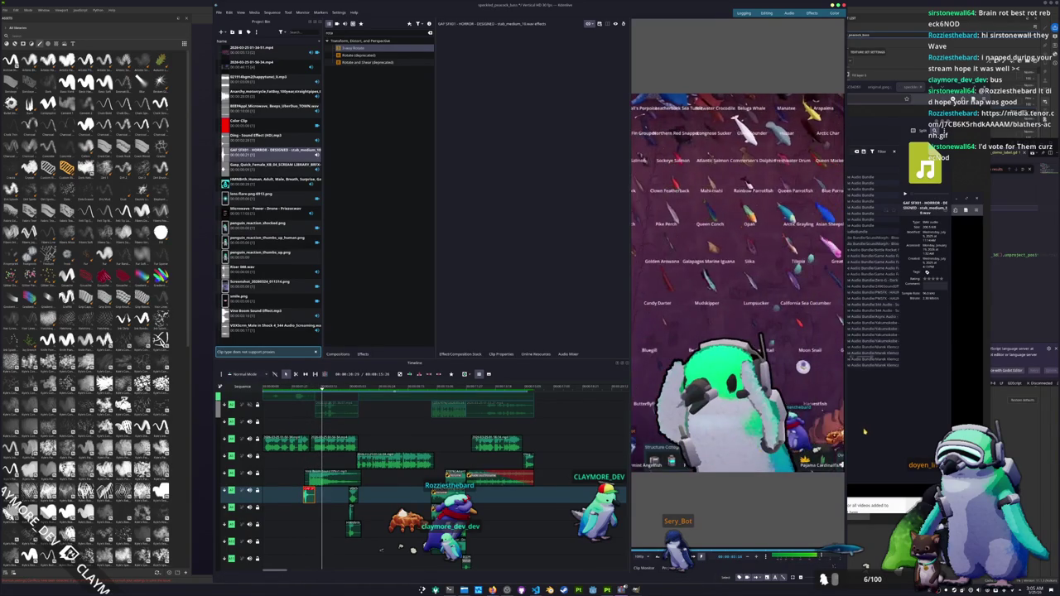
key("alt+Tab")
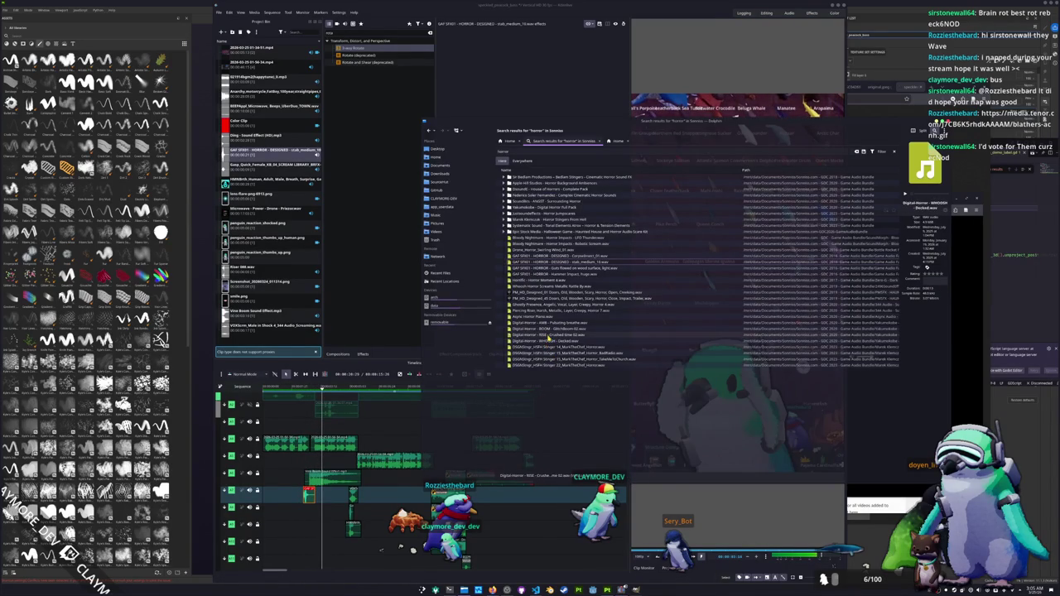
left_click(548, 337)
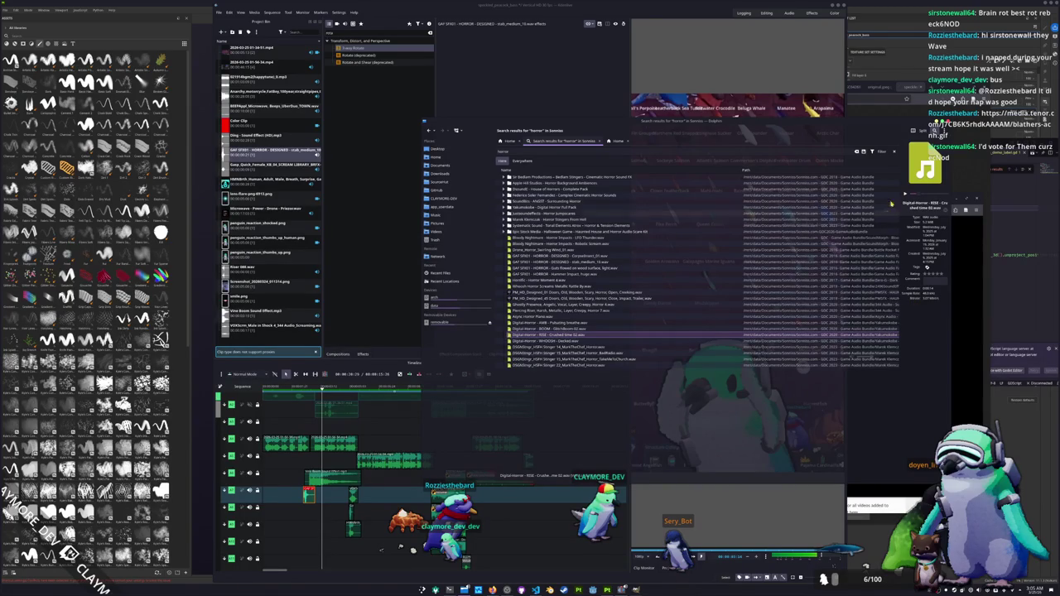
left_click_drag(500, 476, 448, 478)
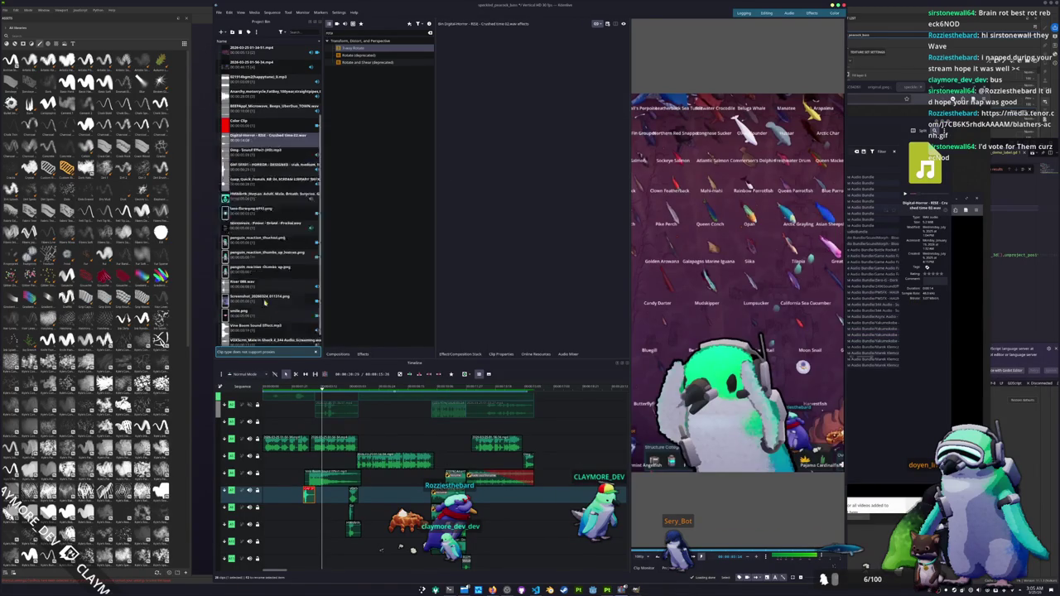
Move the riser clip to the very start of the timeline on a lower track.
left_click_drag(303, 556, 359, 557)
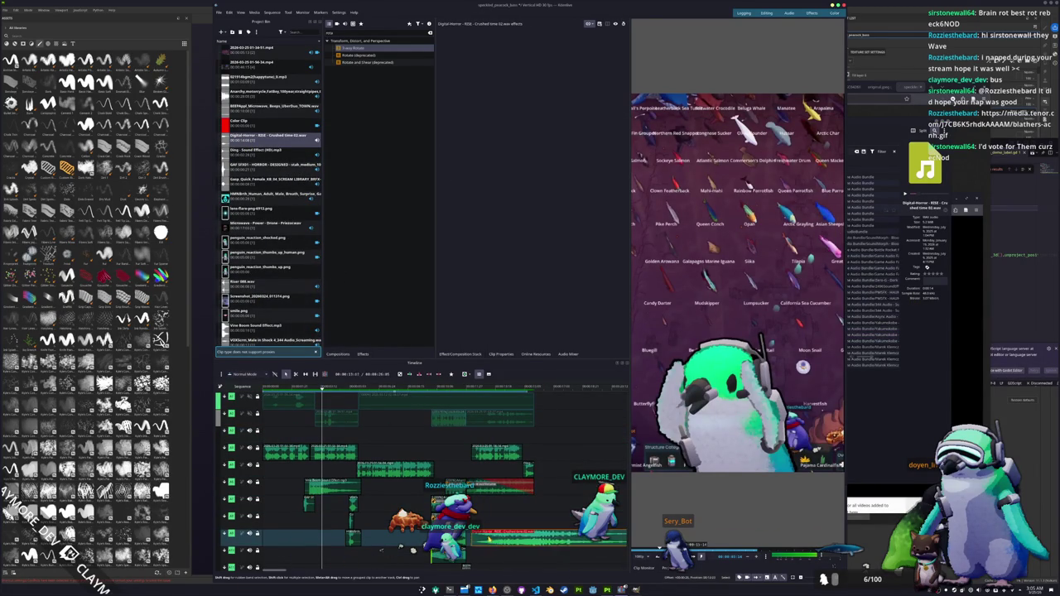
scroll(493, 537, "down", 3)
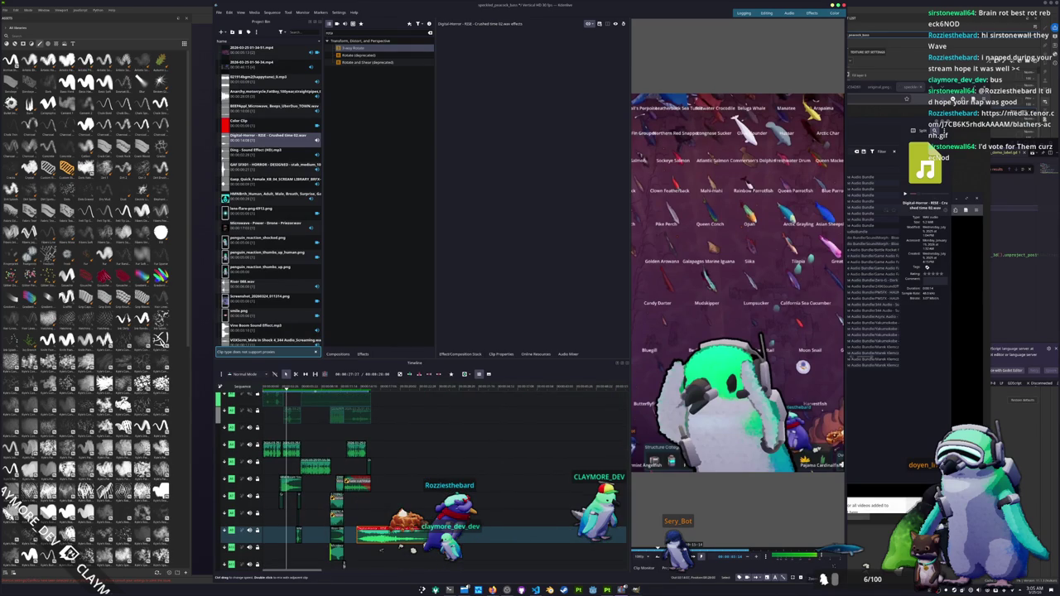
left_click_drag(389, 534, 245, 550)
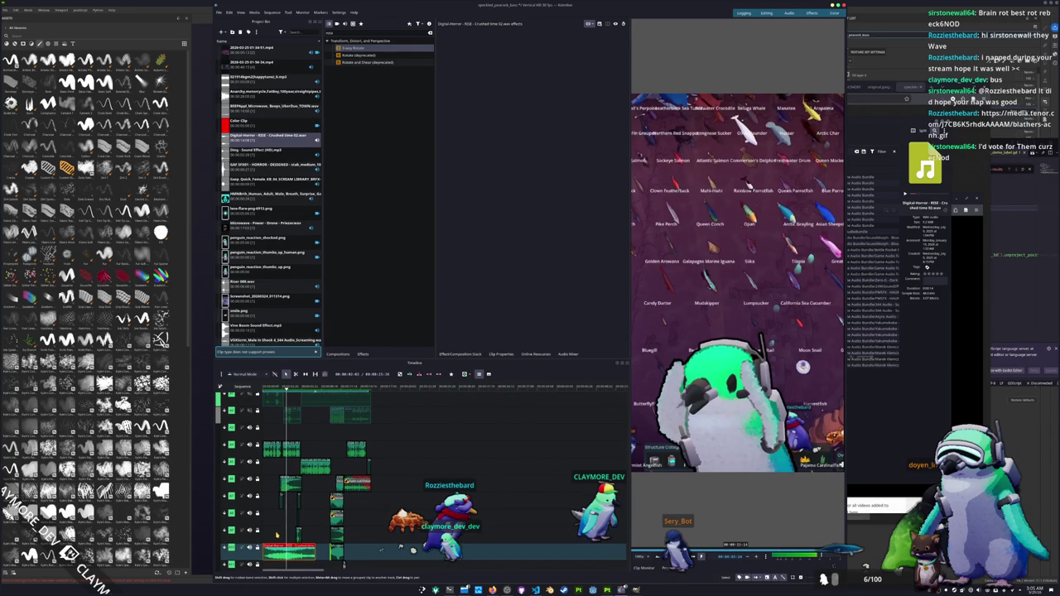
scroll(244, 549, "down", 3)
scroll(282, 493, "up", 3)
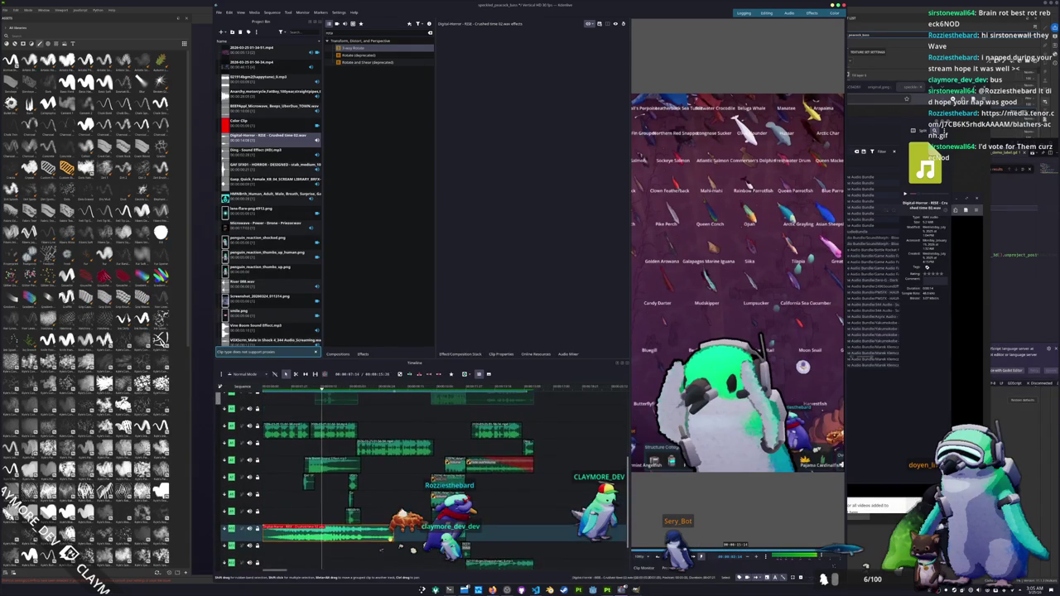
mouse_move(281, 492)
left_mouse_down()
mouse_move(280, 449)
mouse_move(304, 500)
left_mouse_up()
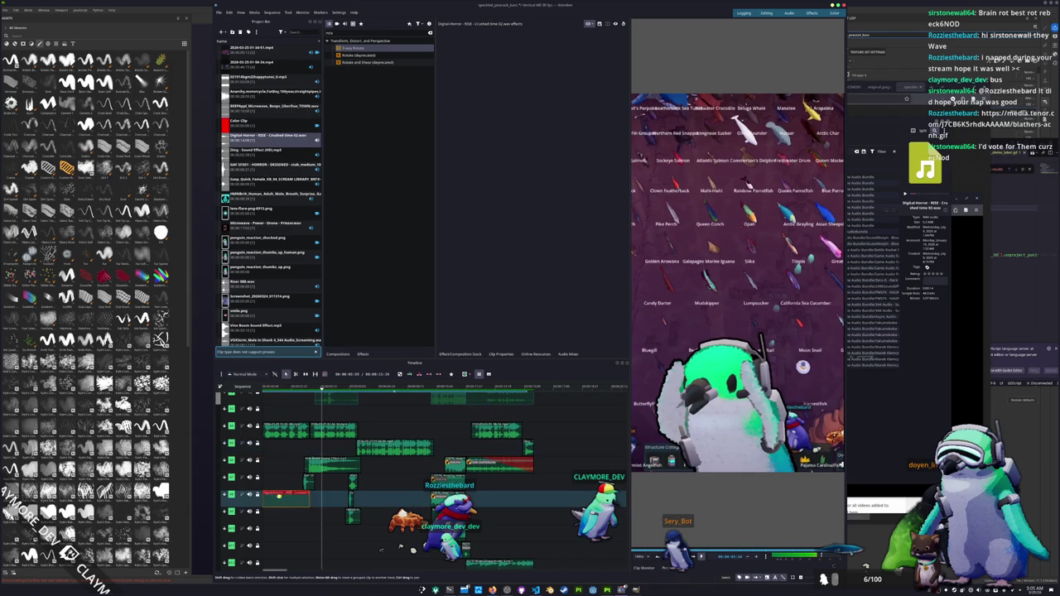
Play the edit back from the beginning of the timeline.
key("Home")
key("space")
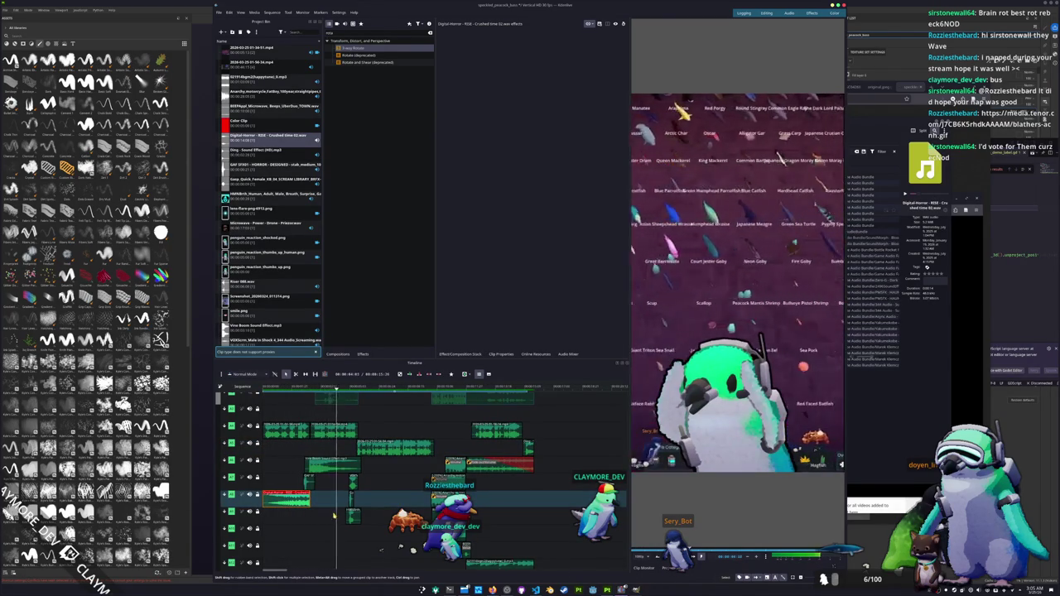
scroll(315, 526, "down", 2)
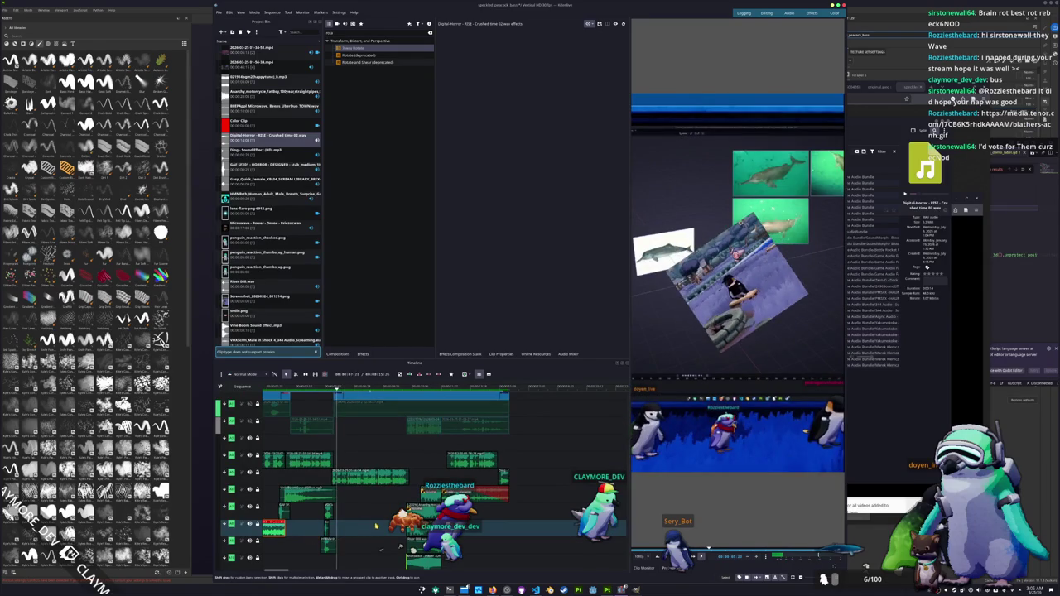
scroll(400, 546, "down", 2)
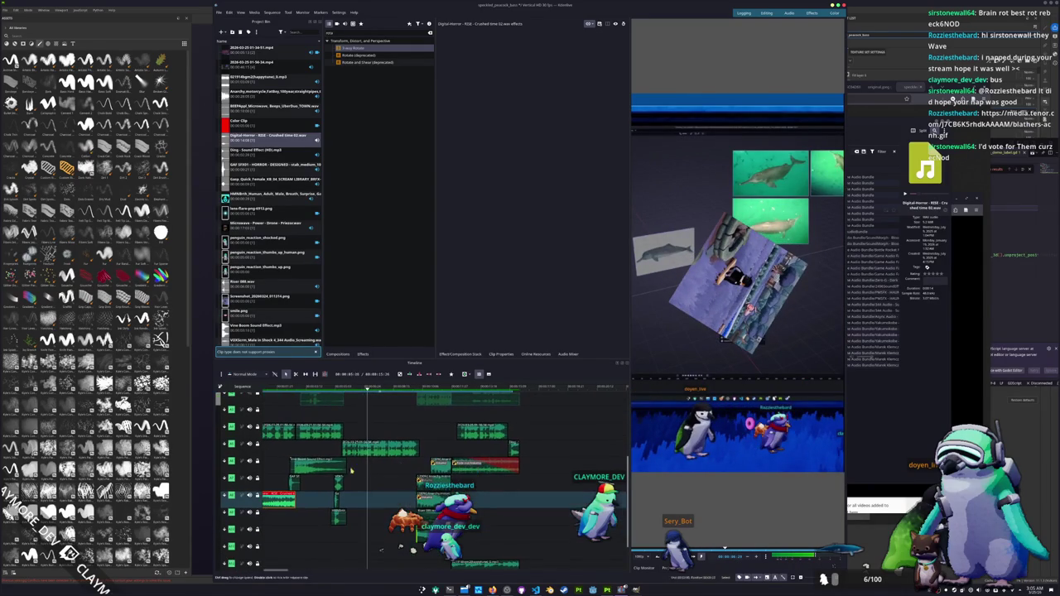
Glance at the brainrot notes in nano, then cycle through Kdenlive and Dolphin to the OpenGameArt browser.
left_click(448, 589)
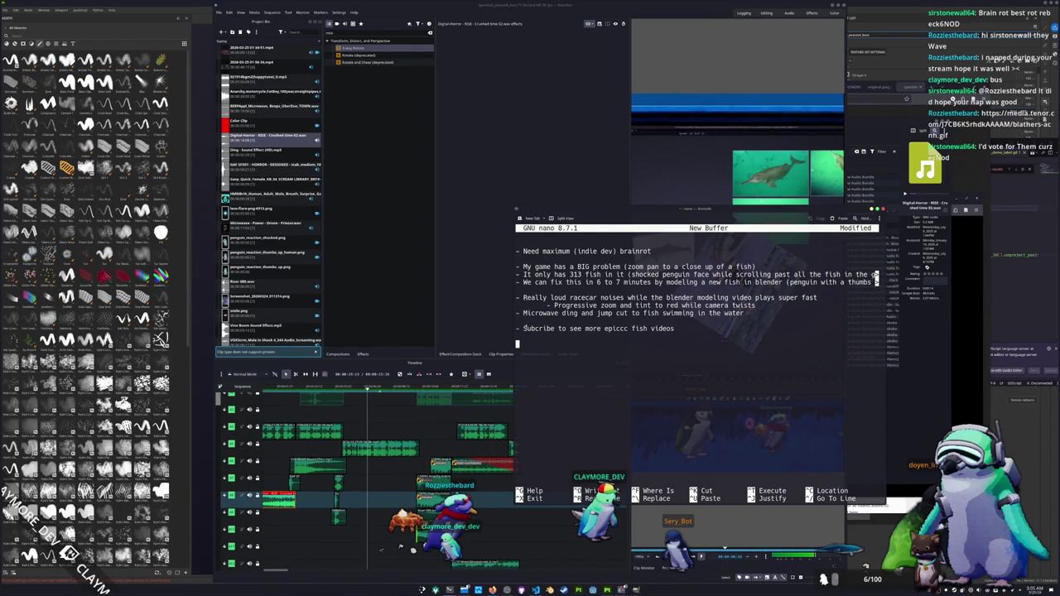
left_click(367, 484)
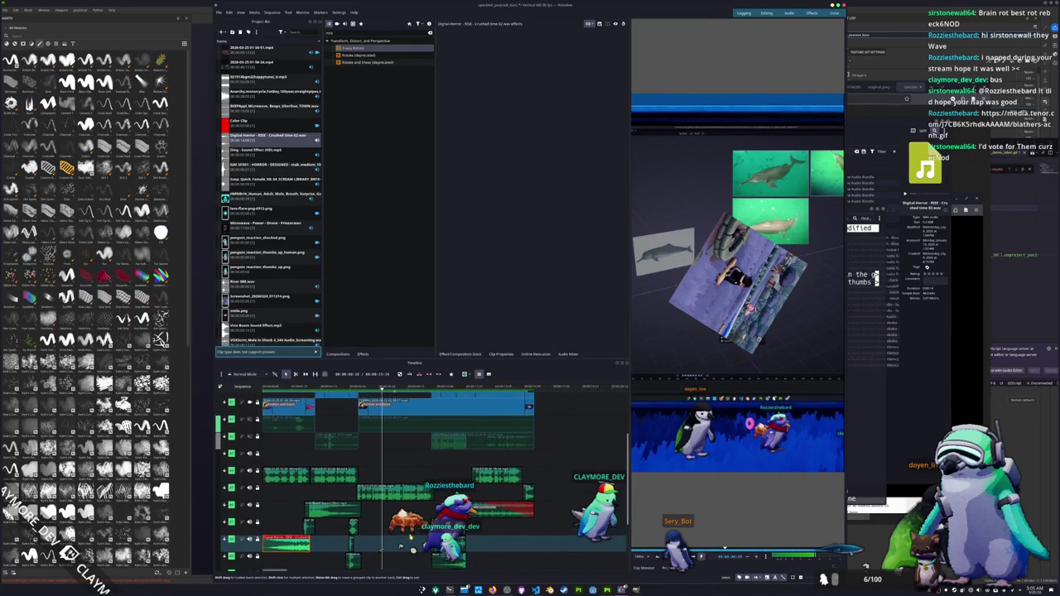
key("alt+Tab")
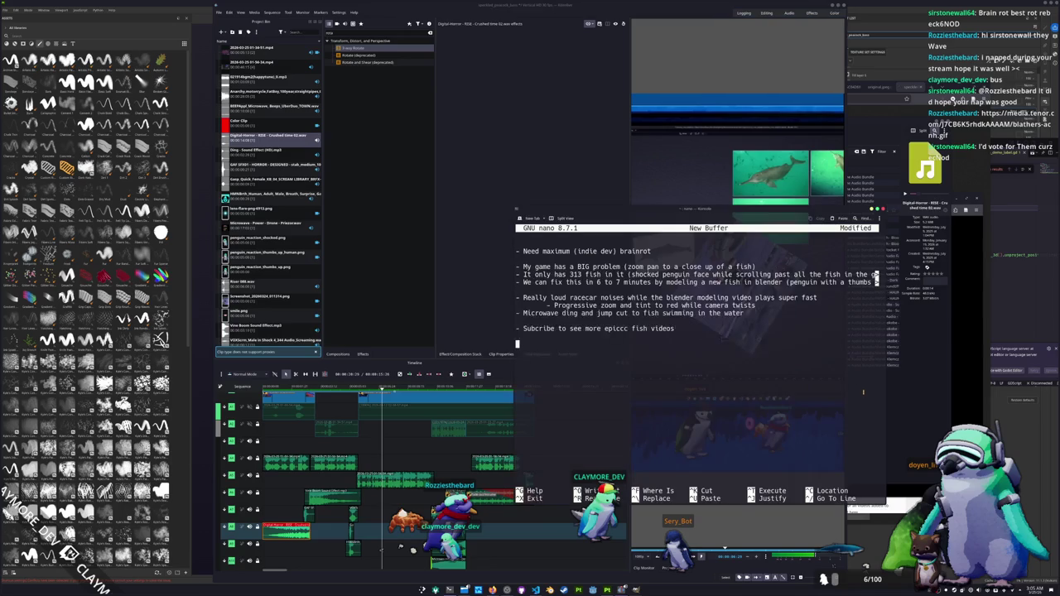
key("alt+Tab")
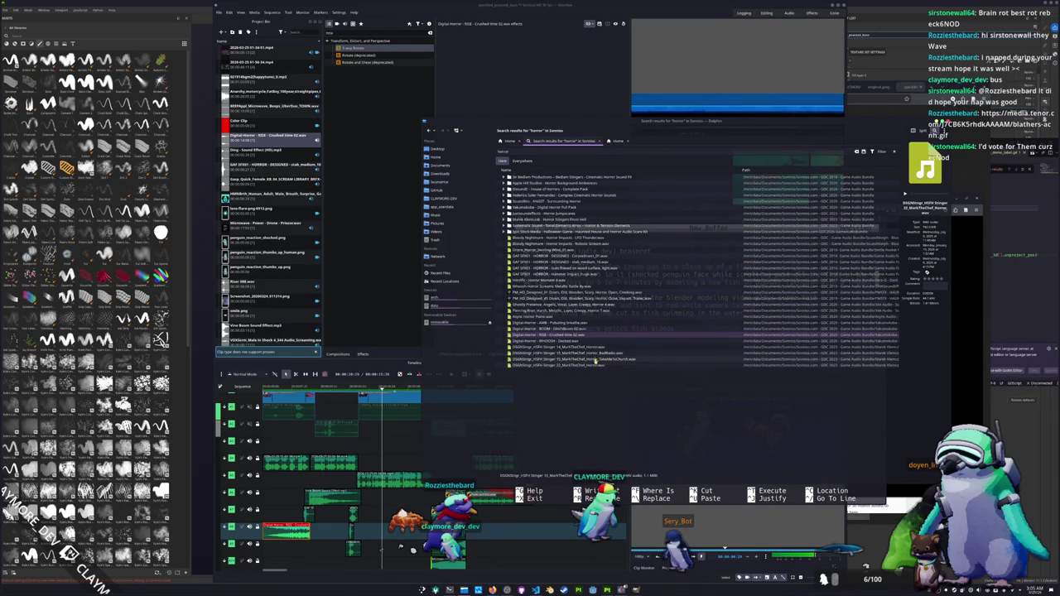
left_click(507, 590)
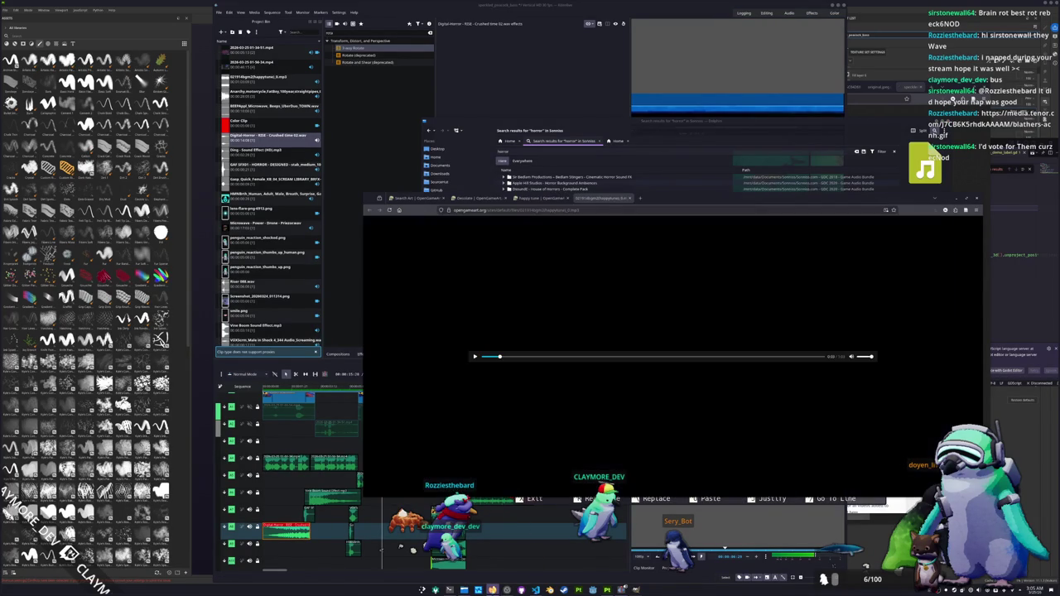
Open the happy tune track page and web-search its author's name.
left_click(478, 202)
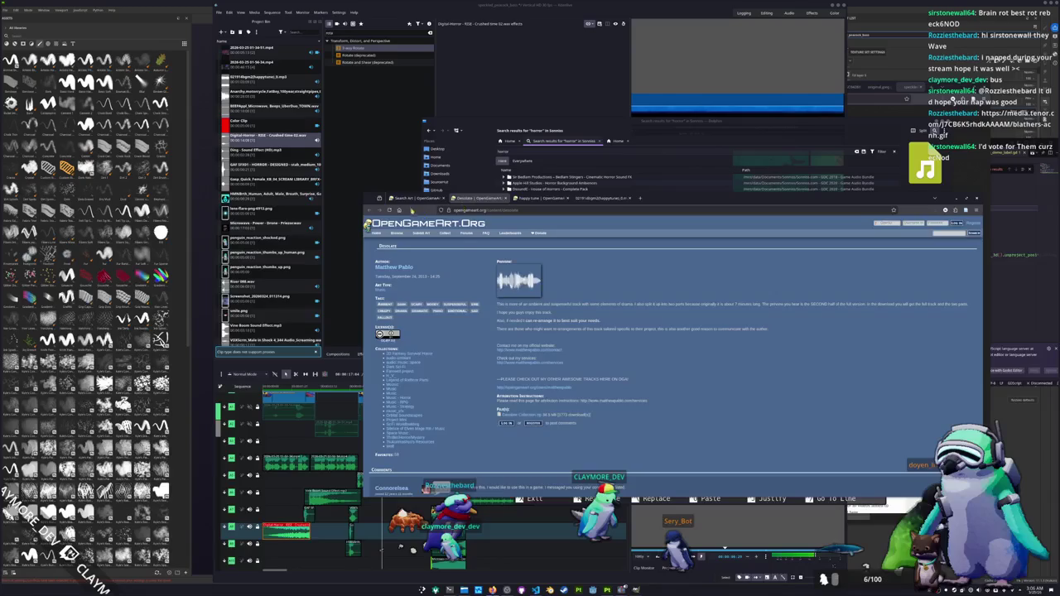
left_click(410, 198)
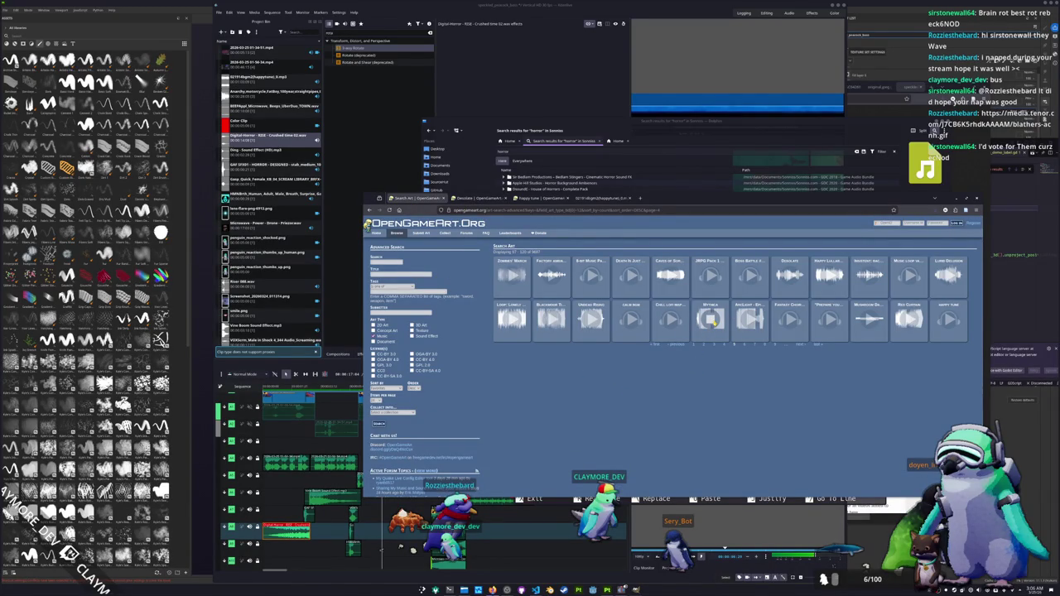
left_click(609, 354)
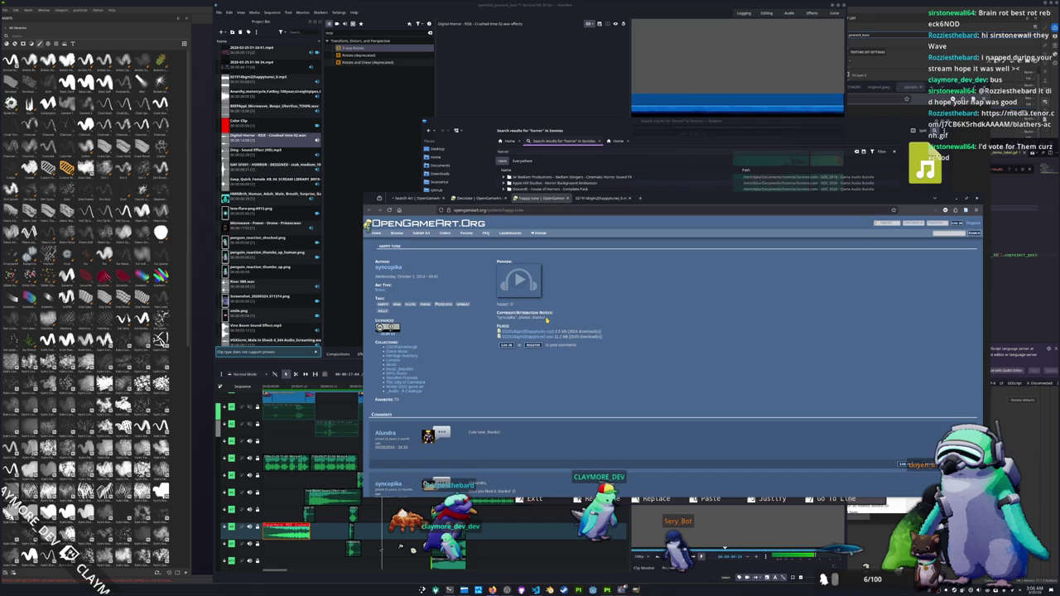
double_click(507, 317)
right_click(508, 318)
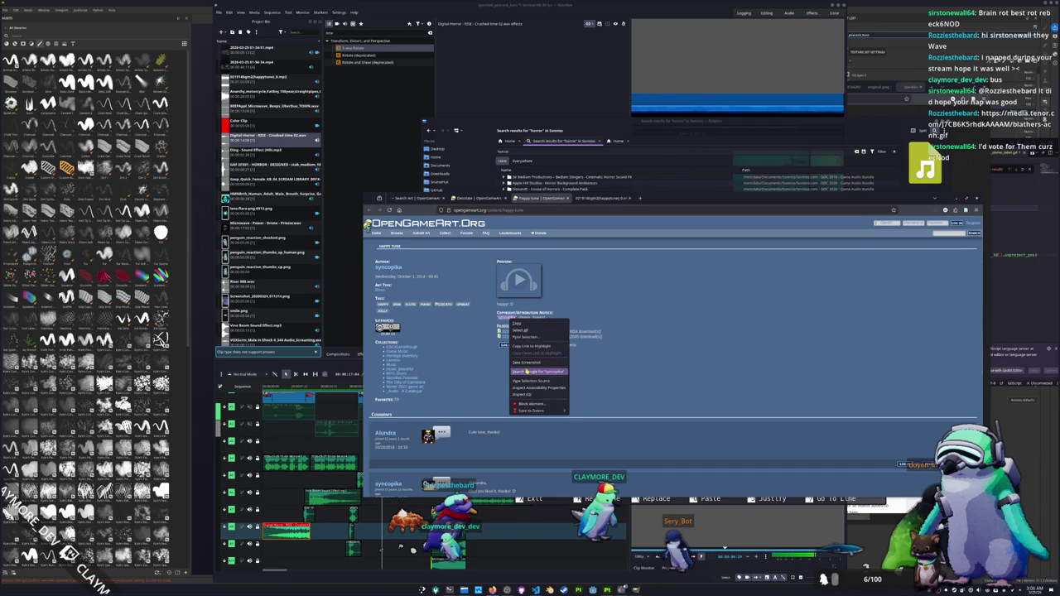
left_click(527, 372)
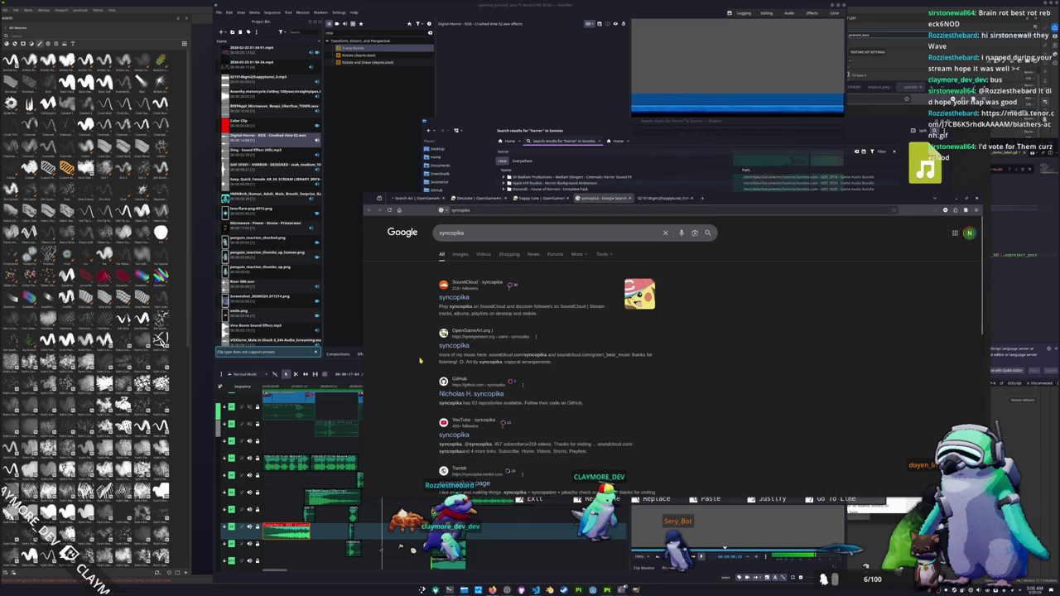
middle_click(599, 202)
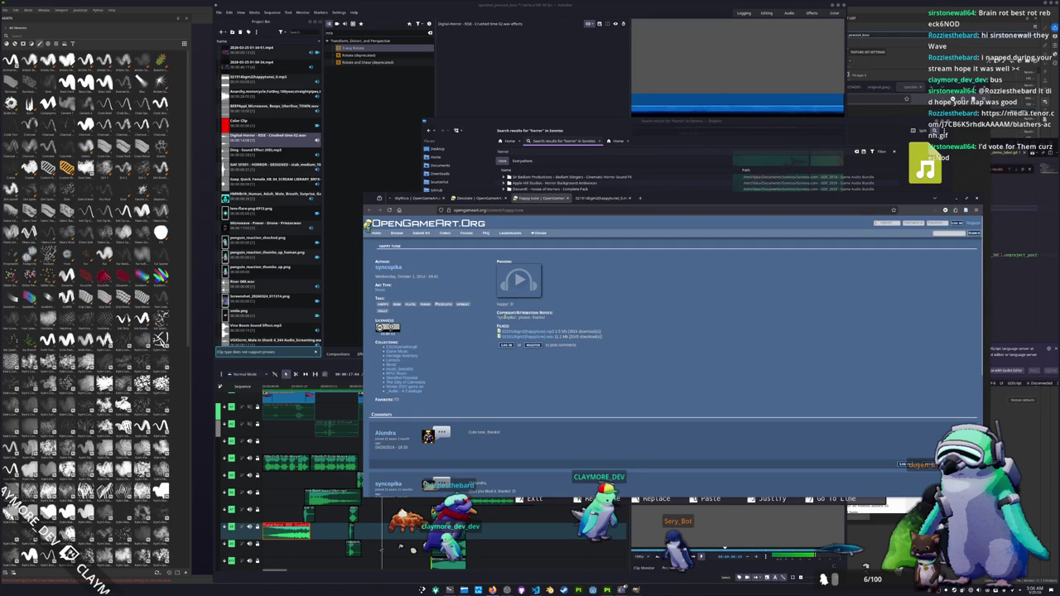
Download mythica.mp3 from the Mythica page and drag it into the Kdenlive project.
right_click(503, 316)
left_click(481, 334)
key("ctrl+shift+Tab")
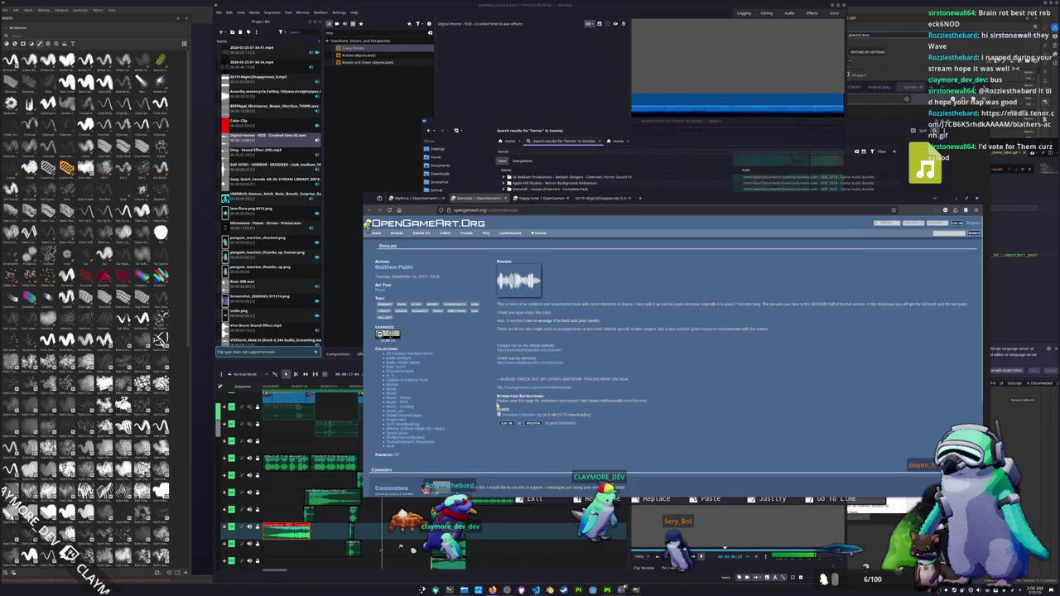
key("ctrl+shift+Tab")
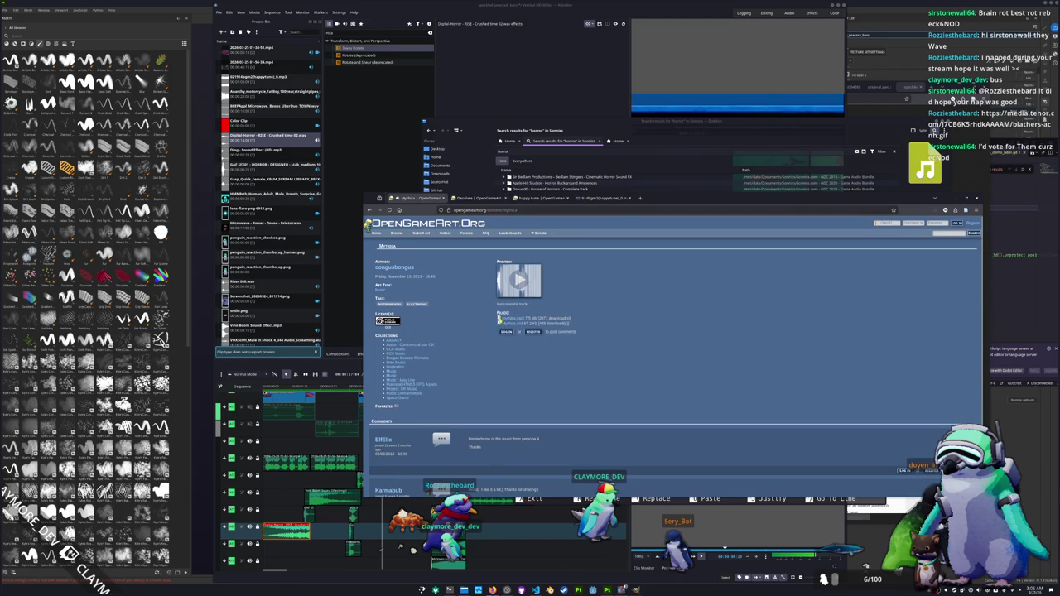
left_click(511, 319)
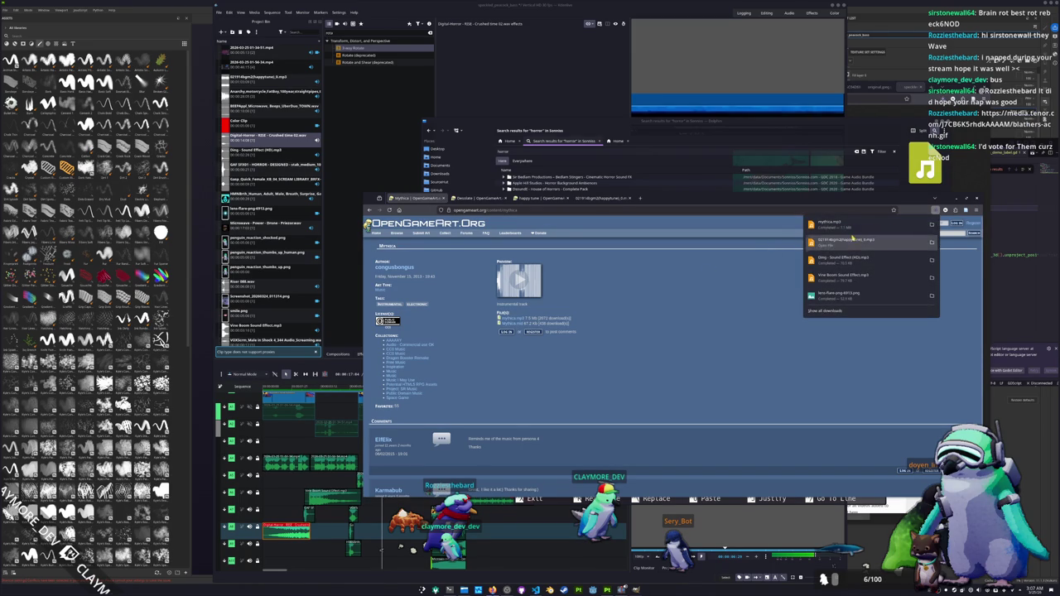
left_click_drag(836, 223, 311, 317)
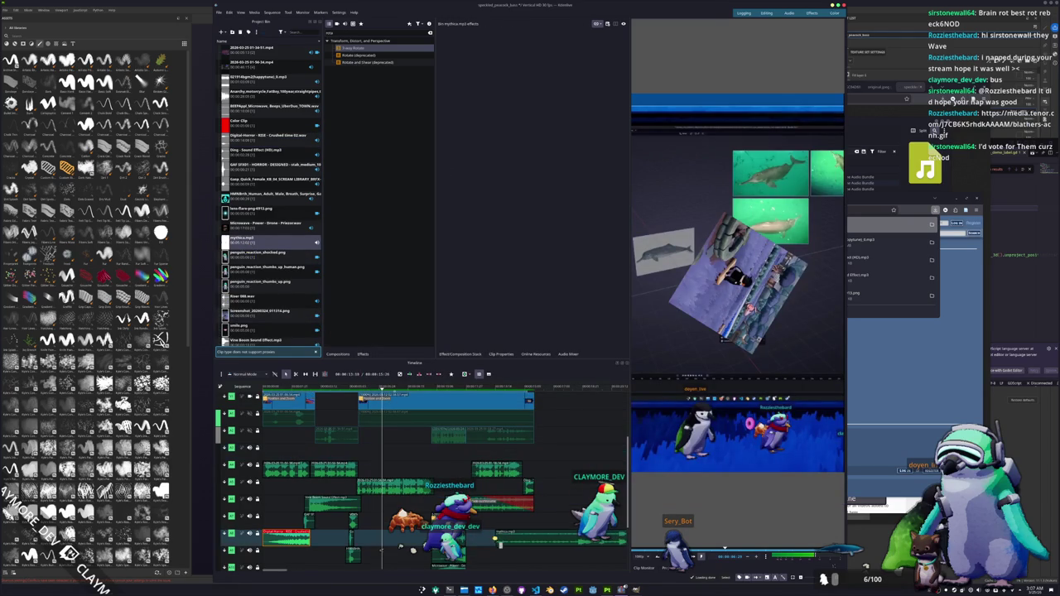
Place mythica.mp3 on the bottom audio track and give it a fade-in.
mouse_move(328, 327)
left_mouse_down()
mouse_move(432, 451)
mouse_move(531, 456)
mouse_move(324, 540)
left_mouse_up()
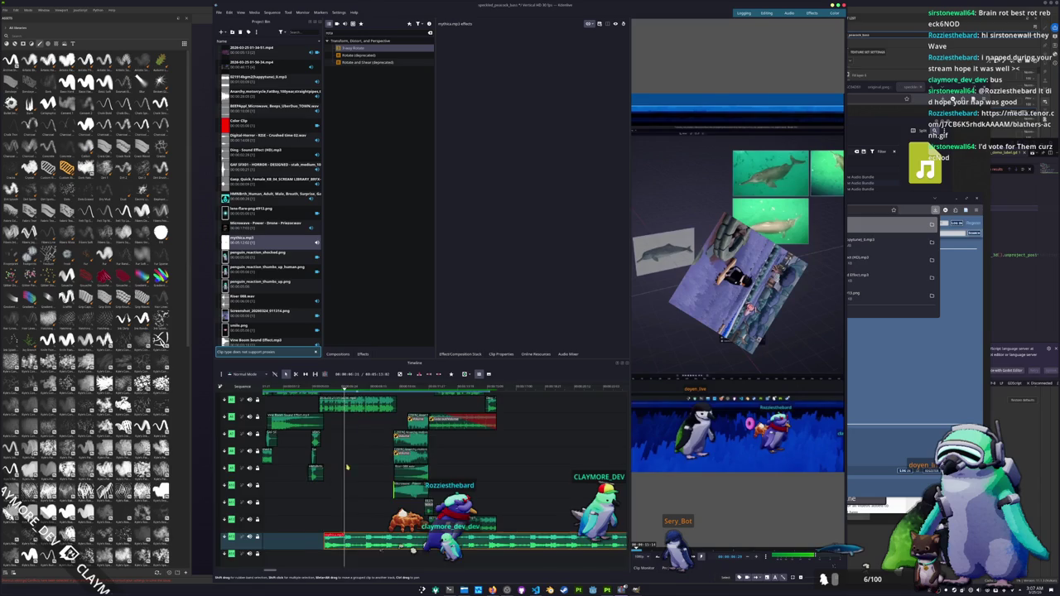
scroll(414, 481, "down", 3)
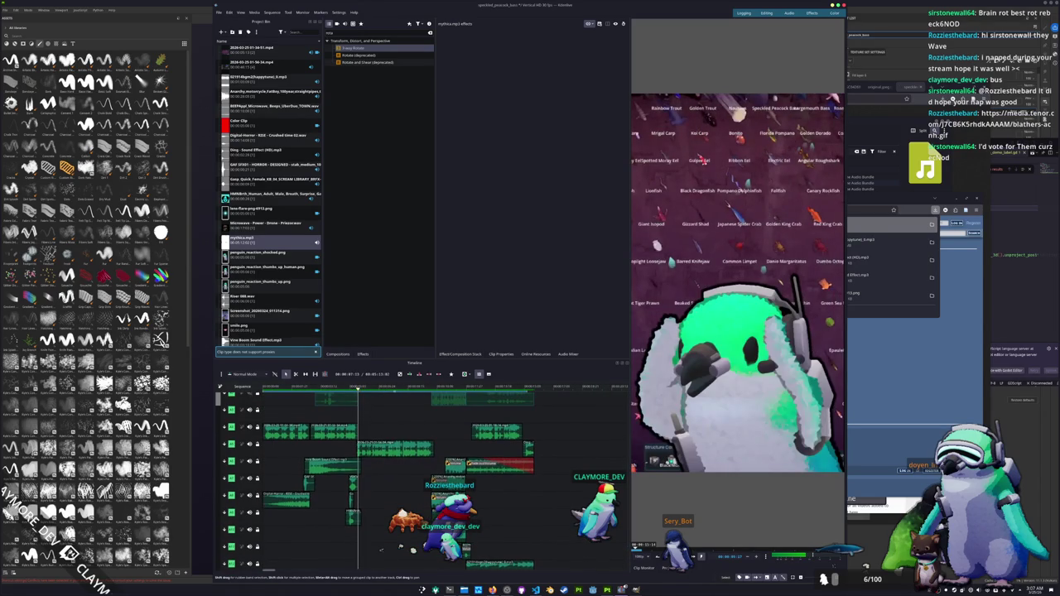
scroll(382, 548, "down", 3)
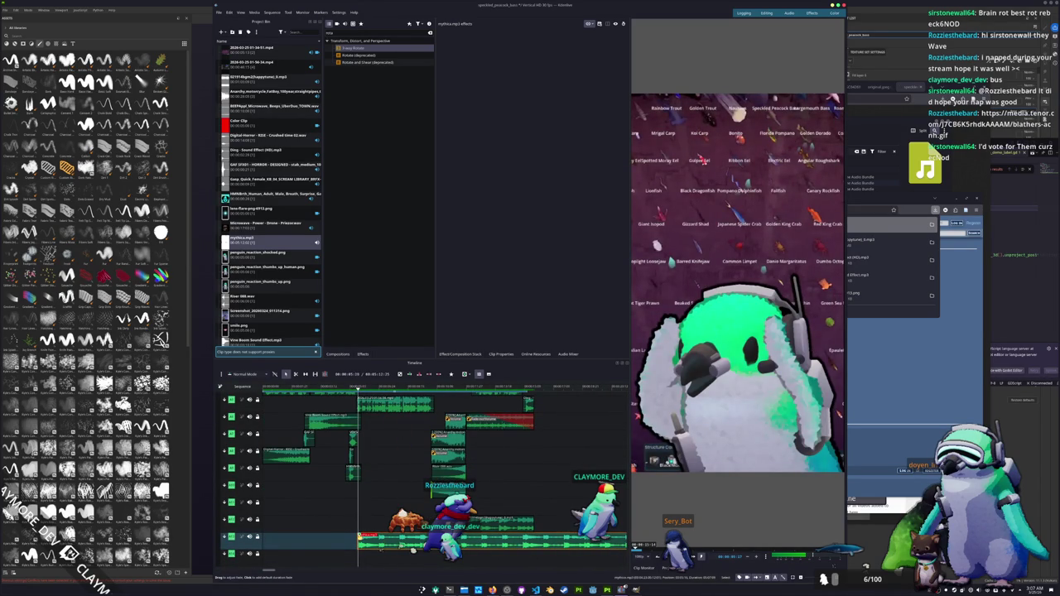
left_click(362, 537)
Trim the end of the Mythica clip shorter.
scroll(413, 550, "down", 2)
scroll(412, 550, "down", 2)
scroll(412, 550, "down", 2)
scroll(413, 549, "right", 3)
scroll(412, 550, "right", 3)
scroll(413, 550, "right", 5)
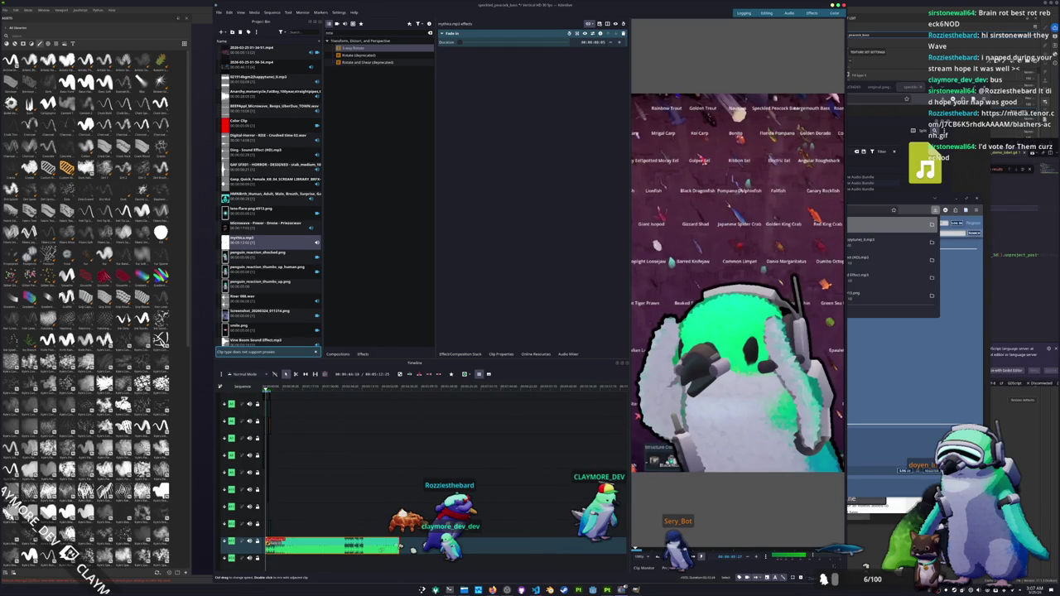
scroll(381, 549, "down", 3)
scroll(381, 549, "up", 2)
scroll(381, 549, "up", 2)
scroll(380, 549, "up", 2)
scroll(549, 517, "up", 2)
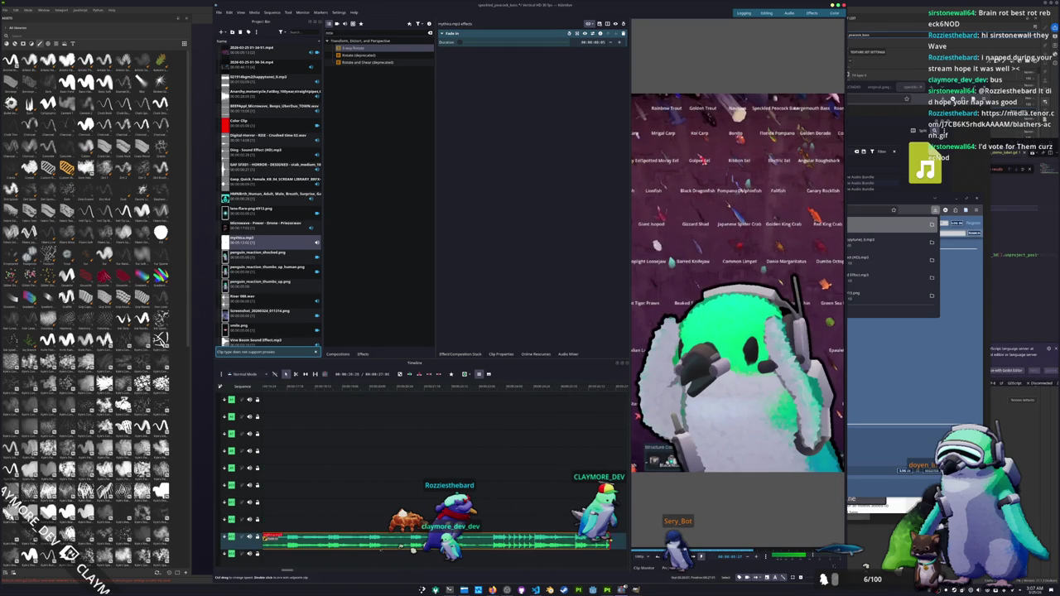
left_click(608, 544)
scroll(406, 549, "down", 1)
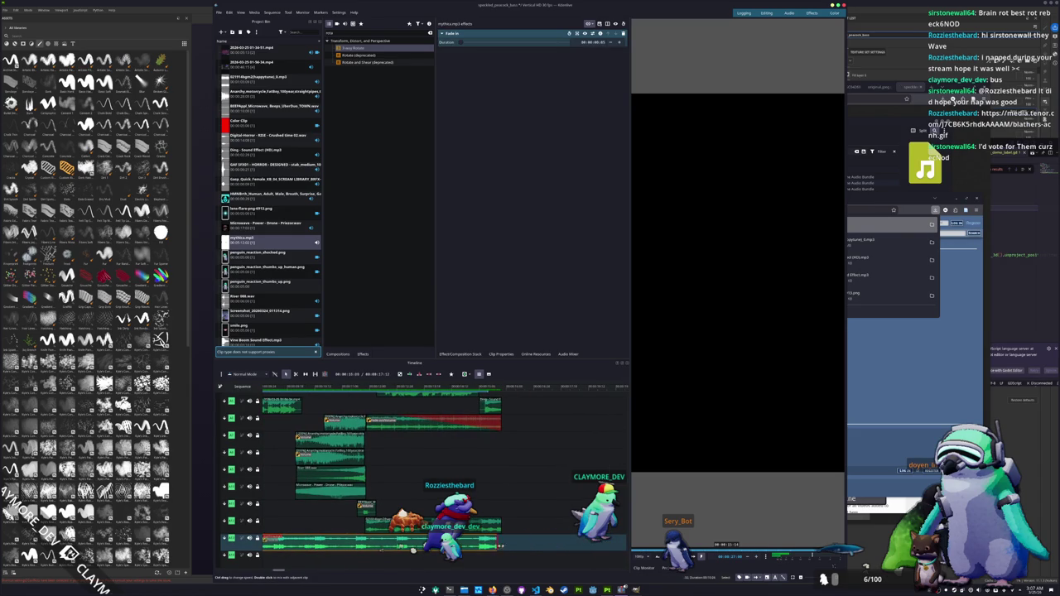
left_click_drag(556, 544, 356, 547)
scroll(361, 554, "left", 3)
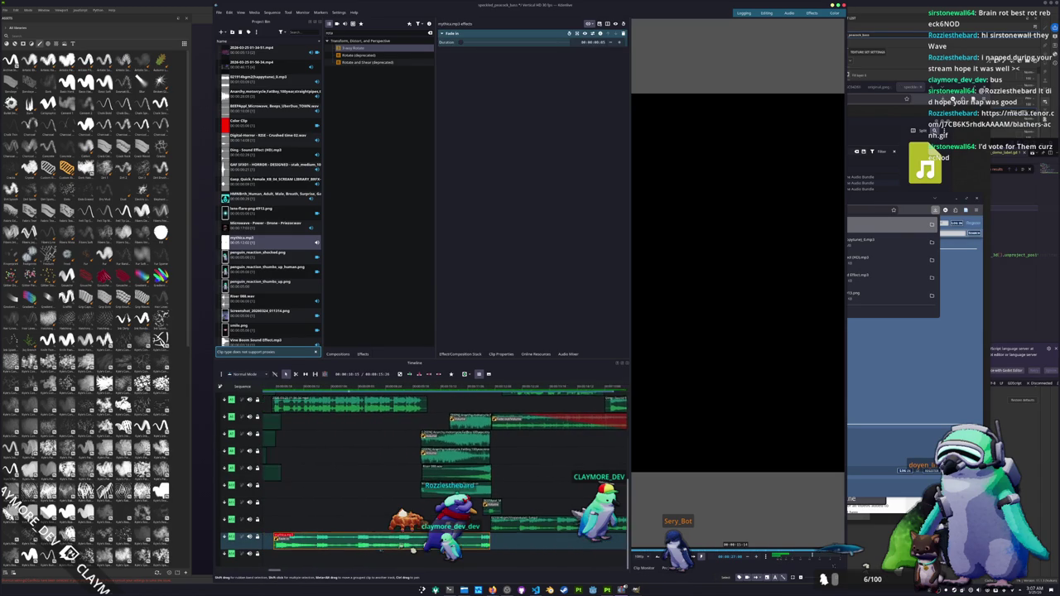
scroll(397, 549, "down", 1)
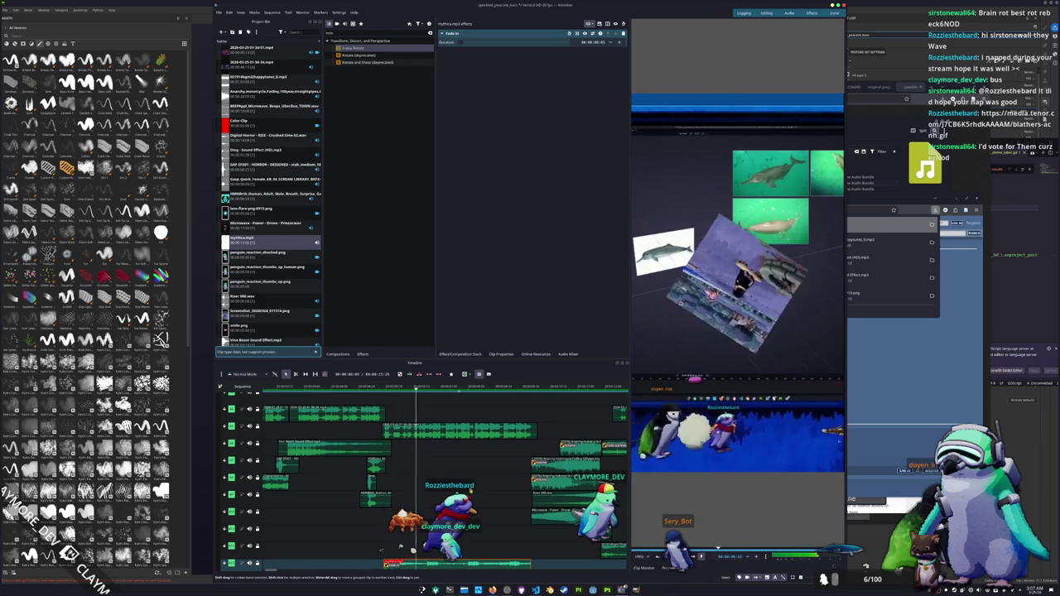
scroll(427, 458, "down", 1)
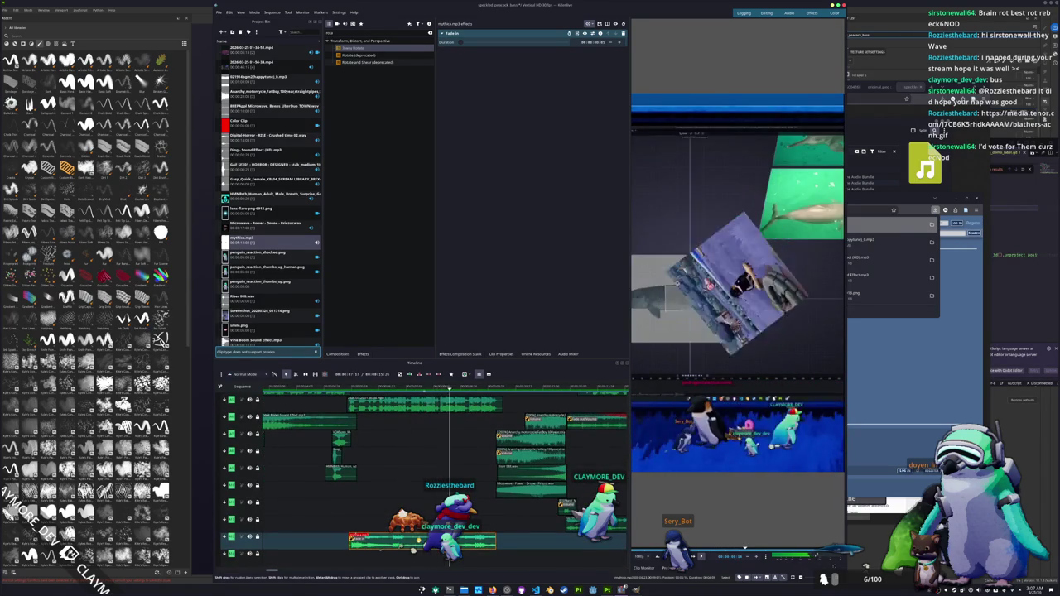
Apply the Volume effect, found by searching 'volume', to the mythica clip and play it.
left_click(365, 34)
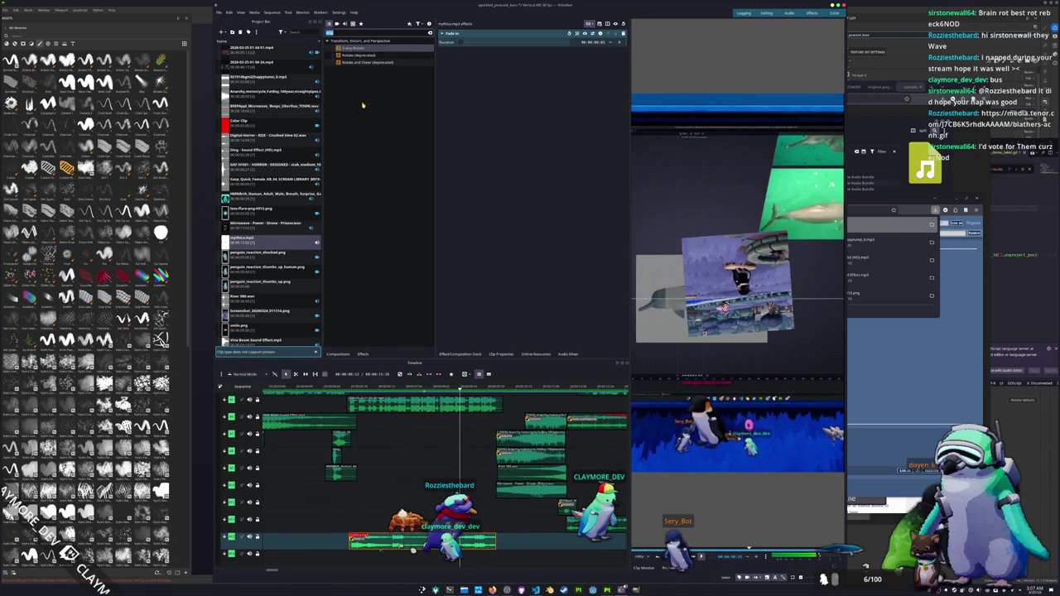
key("BackSpace")
key("BackSpace")
key("BackSpace")
type("volume")
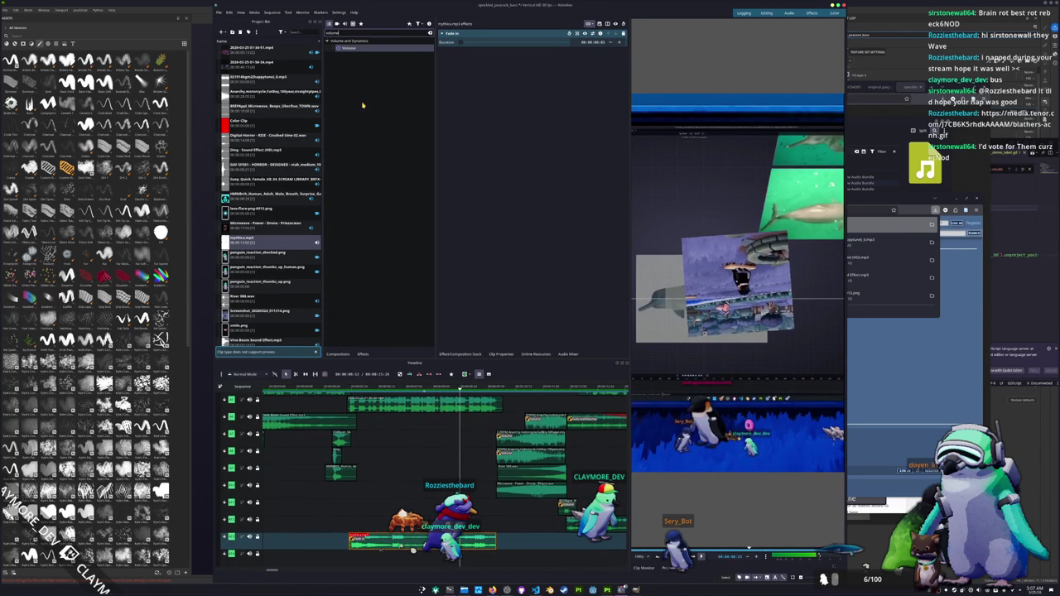
left_click_drag(352, 48, 391, 542)
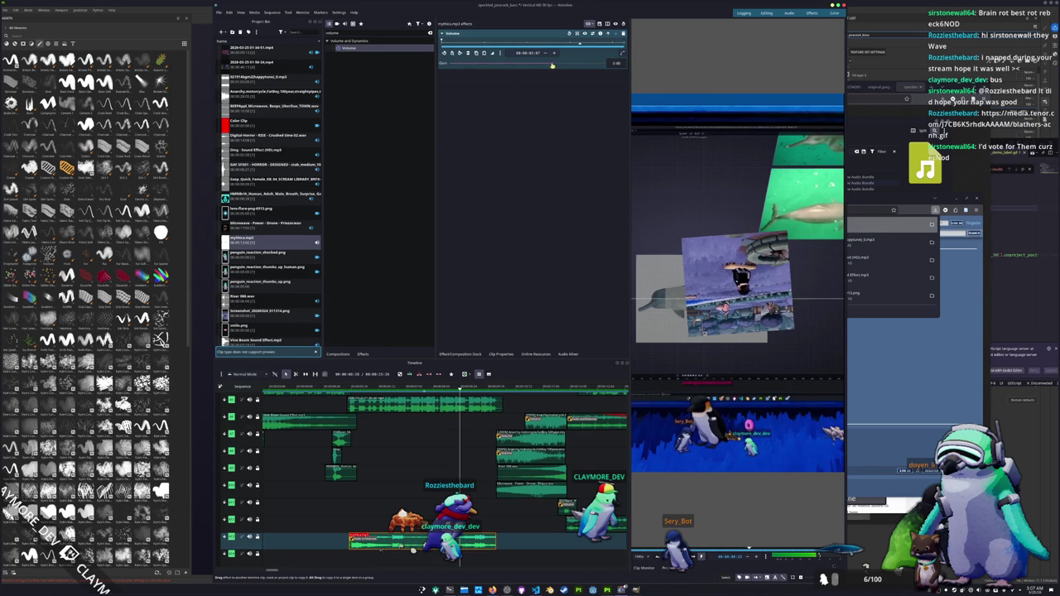
key("space")
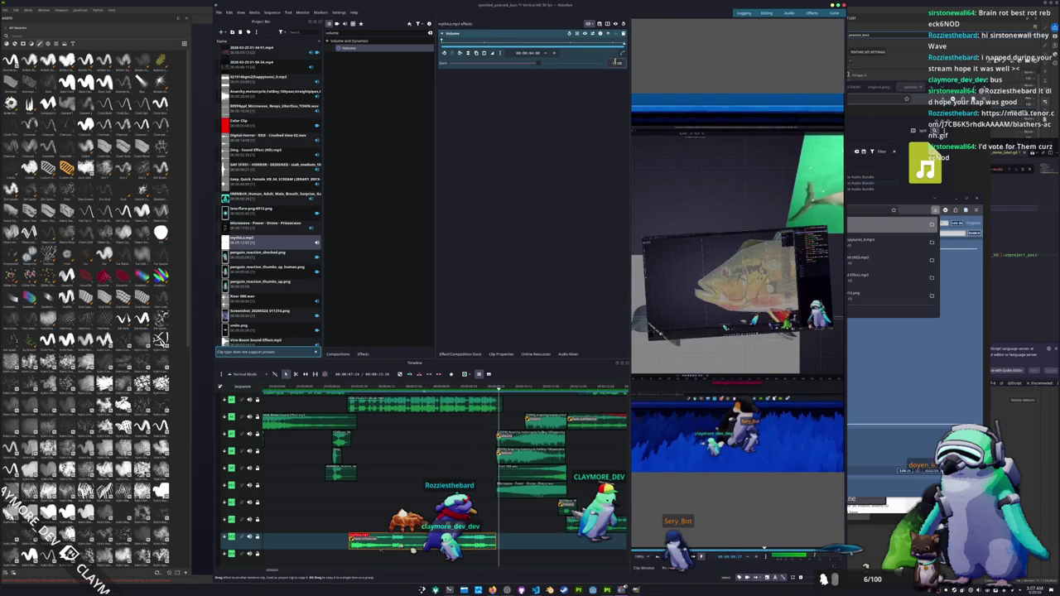
Set the Volume gain to -12 dB and replay the clip to check the level.
type("-12")
key("Return")
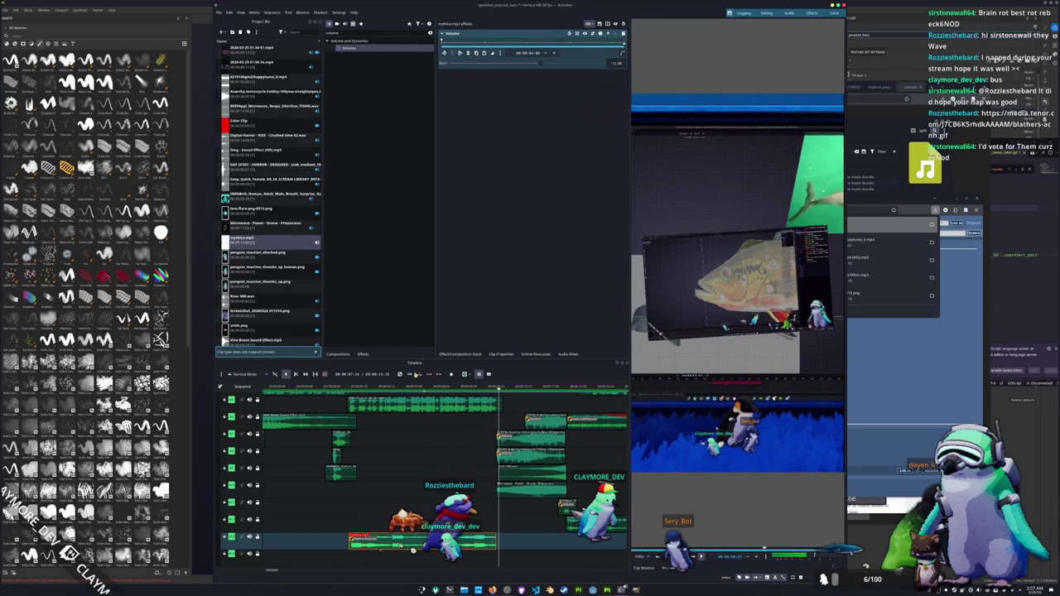
key("ctrl+space")
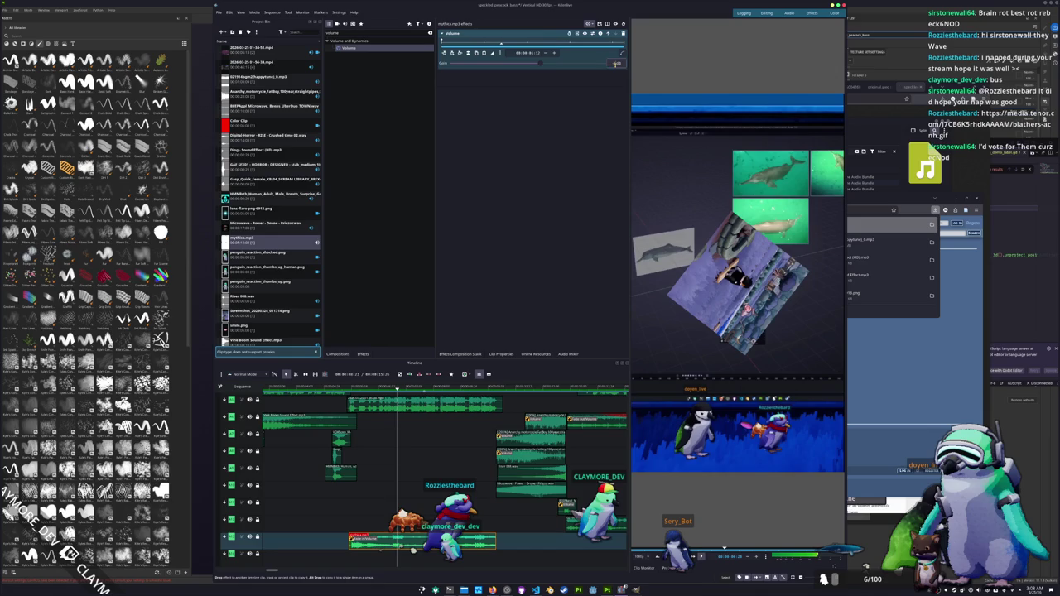
key("ctrl+space")
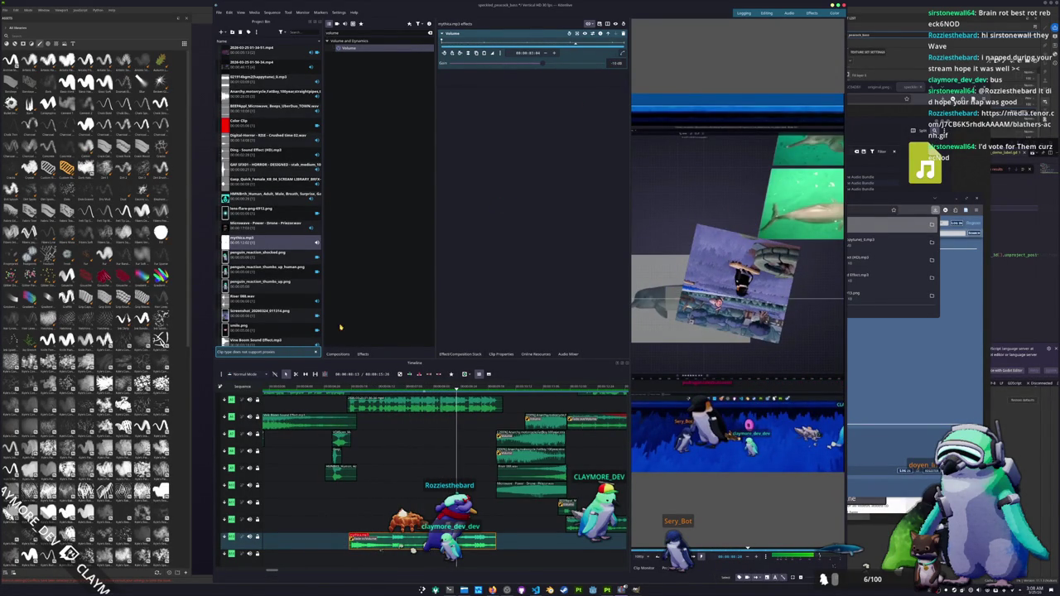
left_click(360, 387)
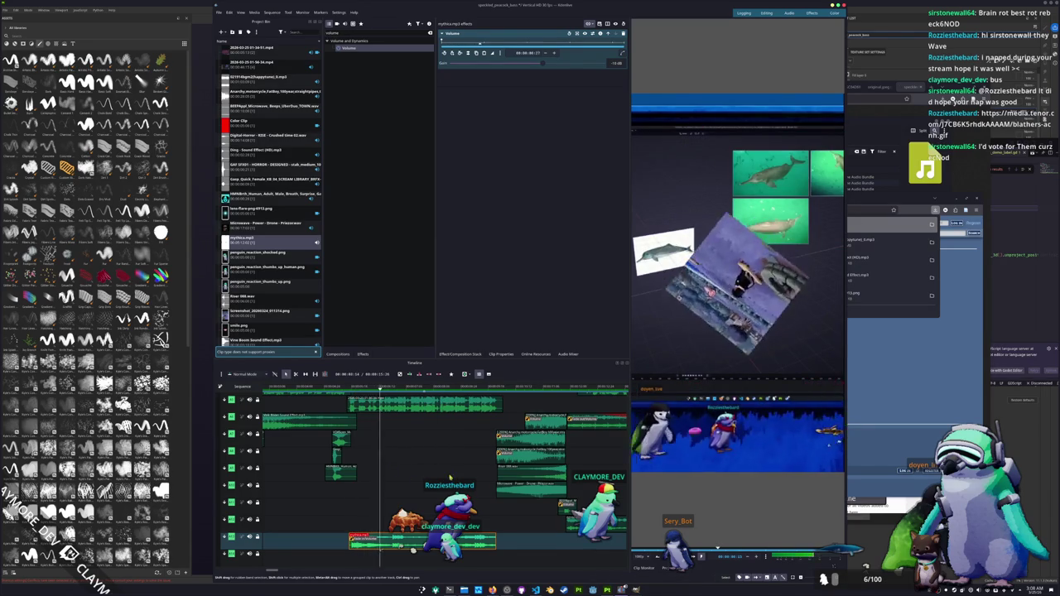
scroll(416, 499, "up", 1)
scroll(417, 499, "down", 1)
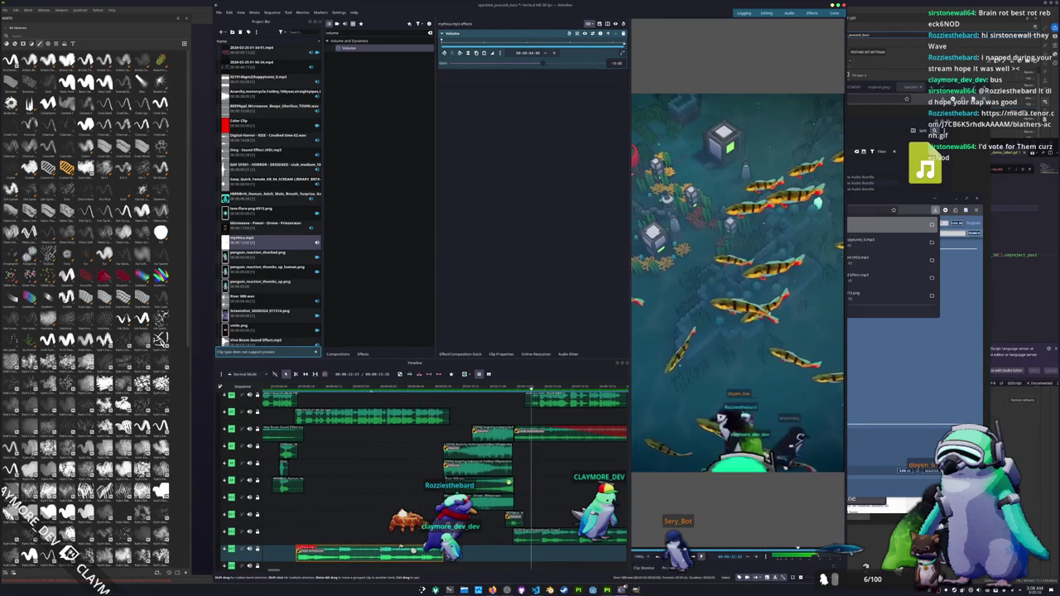
scroll(501, 499, "down", 2)
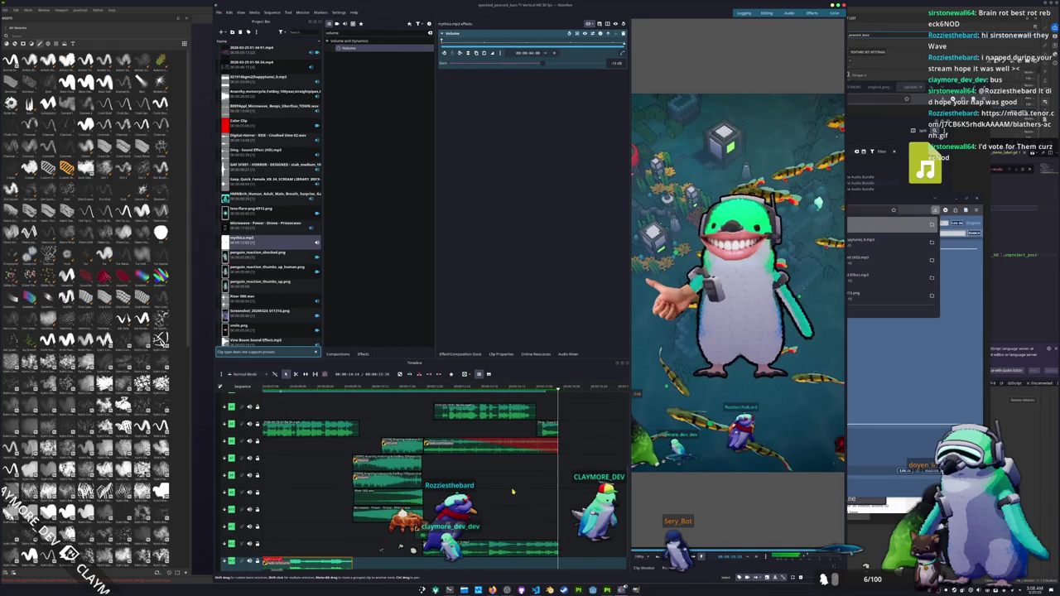
scroll(489, 485, "down", 3)
scroll(464, 488, "down", 3)
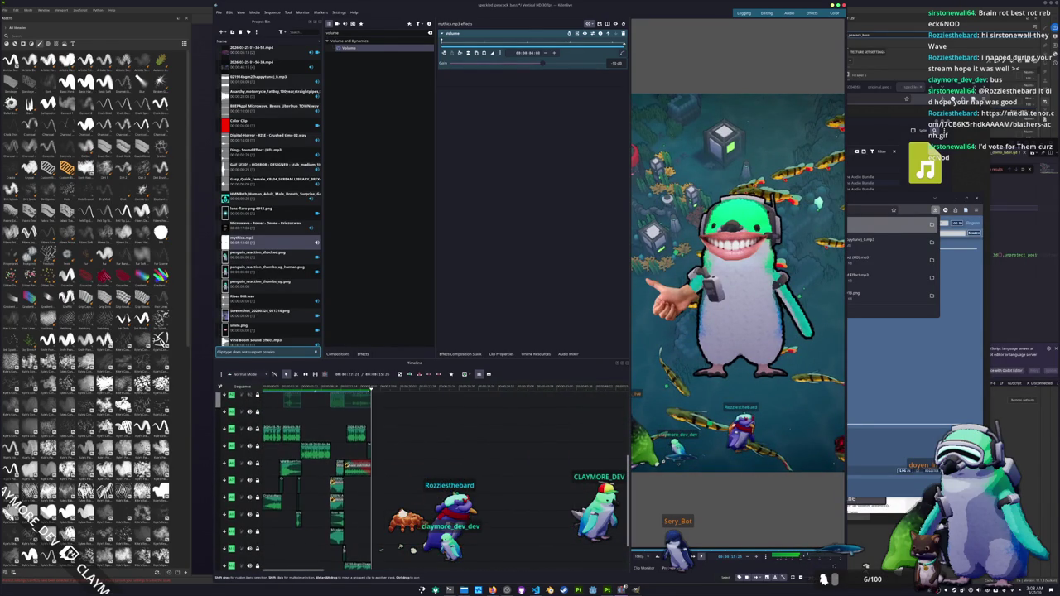
scroll(423, 493, "down", 2)
scroll(426, 493, "up", 2)
scroll(480, 497, "up", 3)
scroll(534, 501, "up", 2)
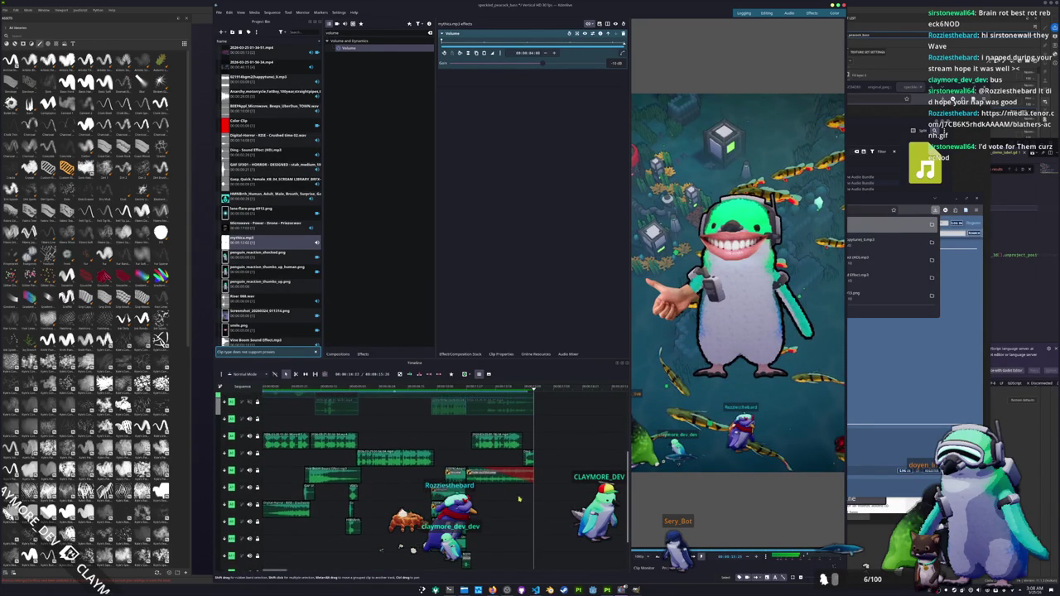
scroll(398, 437, "up", 2)
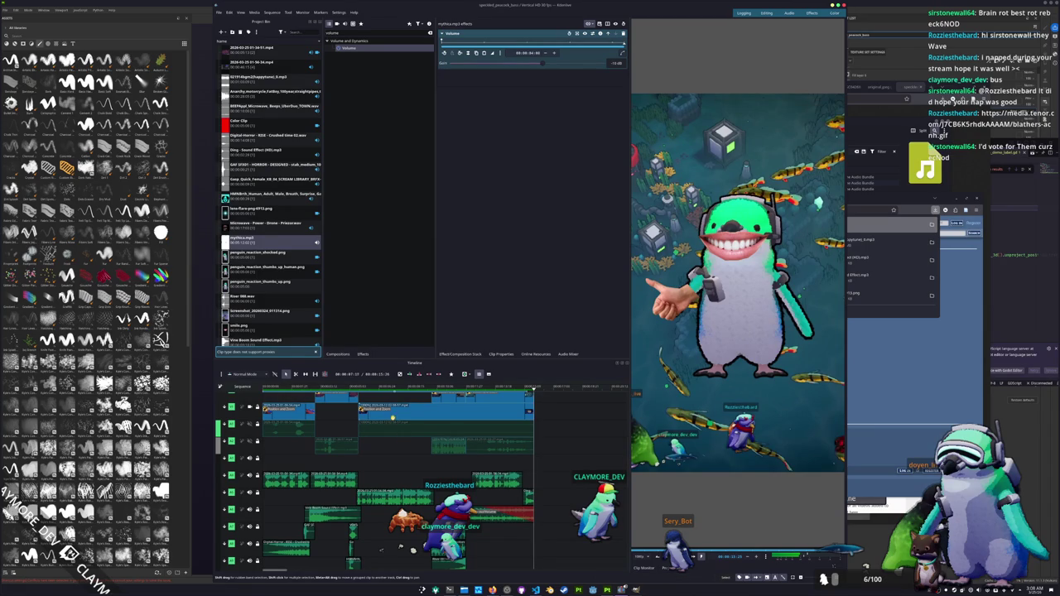
Render the project to speckled_peacock_bass.mp4 and move the render dialog aside.
left_click(239, 13)
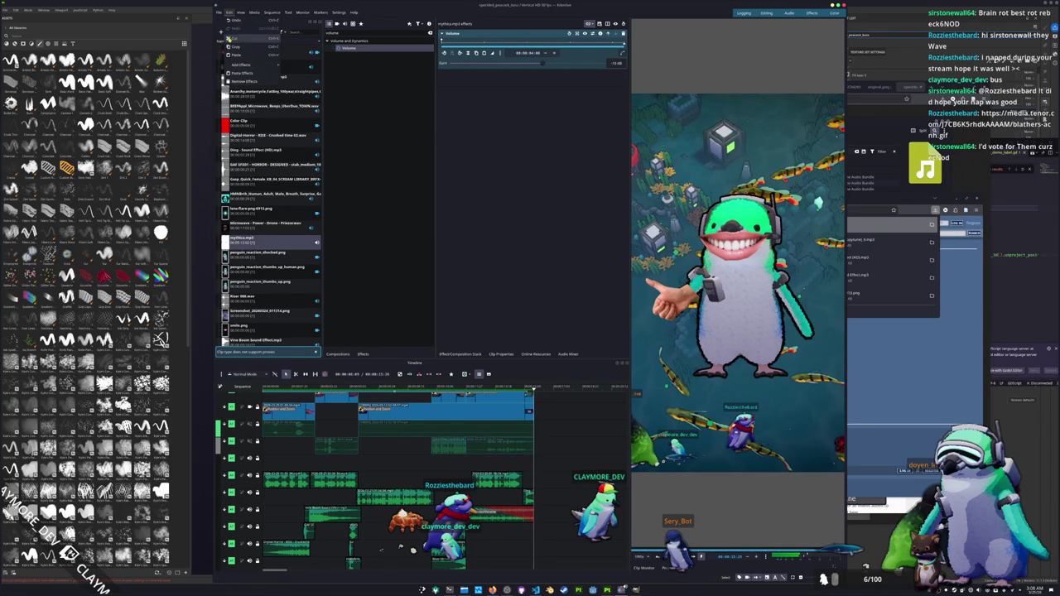
key("ctrl+Return")
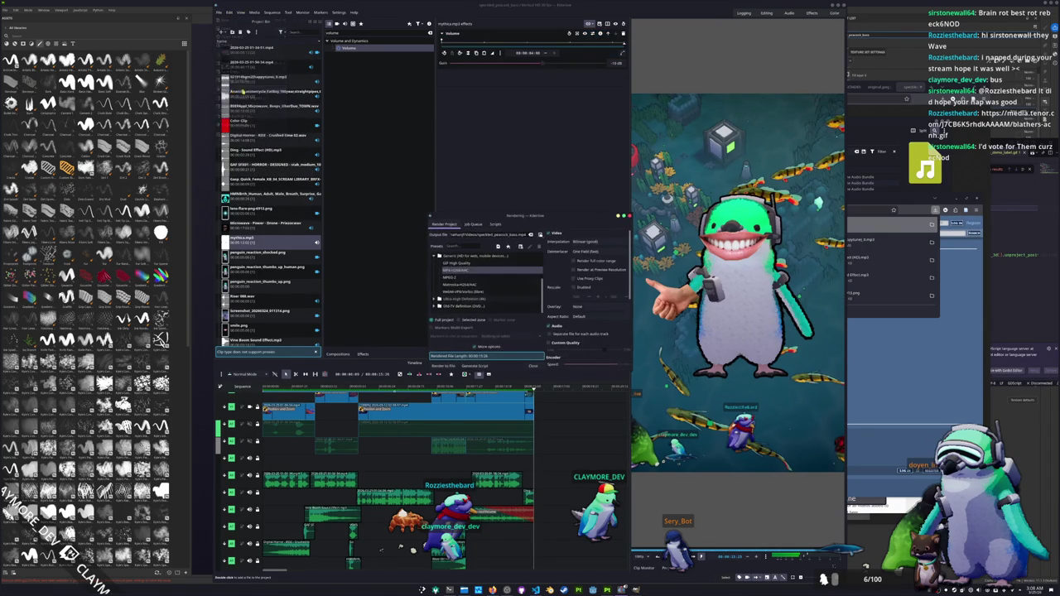
left_click(479, 235)
key("ctrl+a")
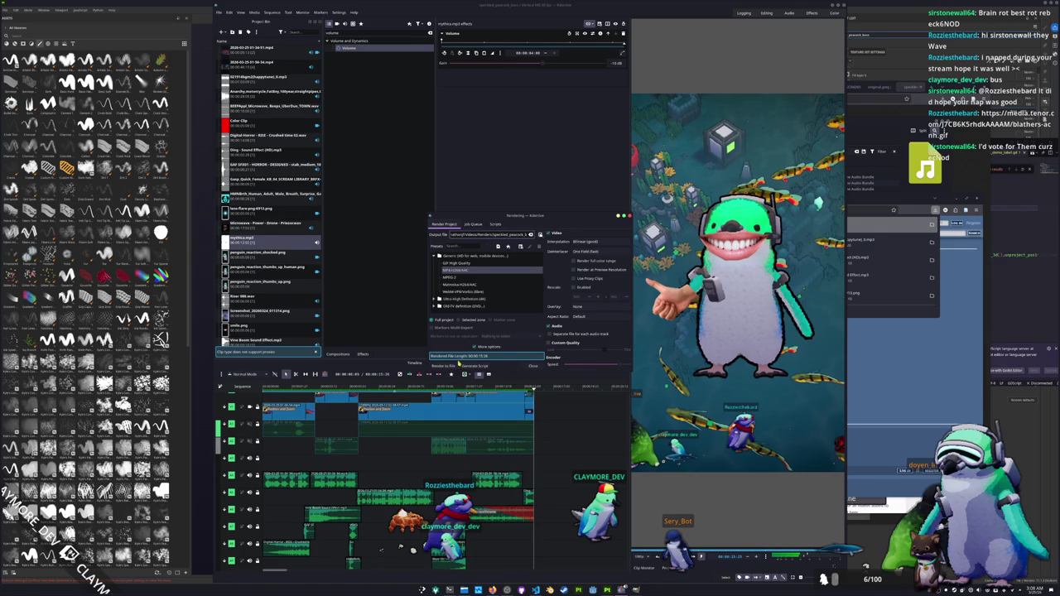
left_click(445, 365)
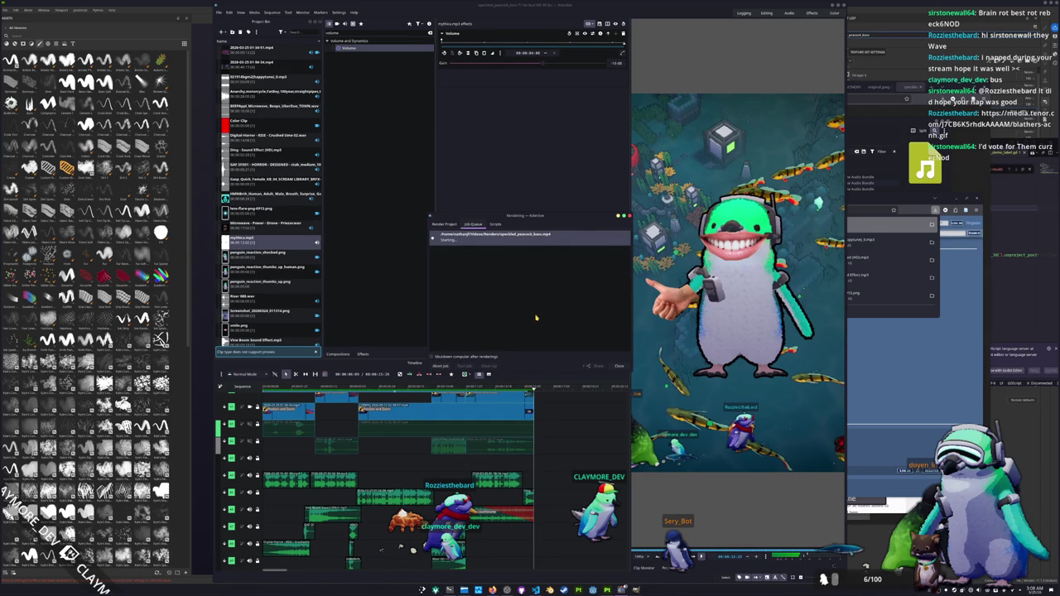
left_click_drag(536, 216, 484, 193)
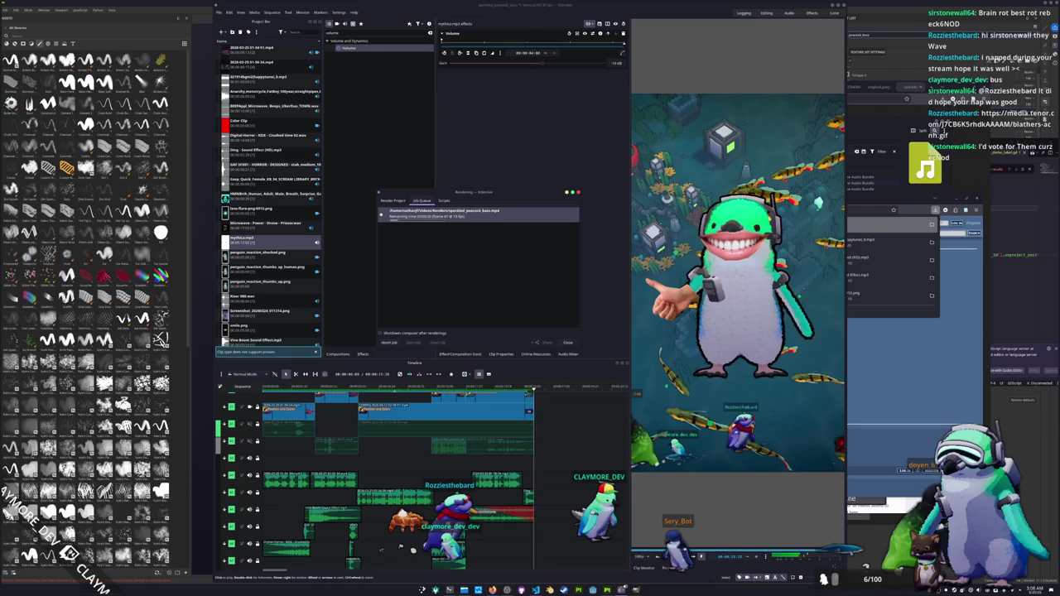
left_click(898, 217)
Open syncopika's profile from the happy tune page in a new tab, then view the Green Bear Music Bandcamp page.
left_click_drag(899, 203, 912, 225)
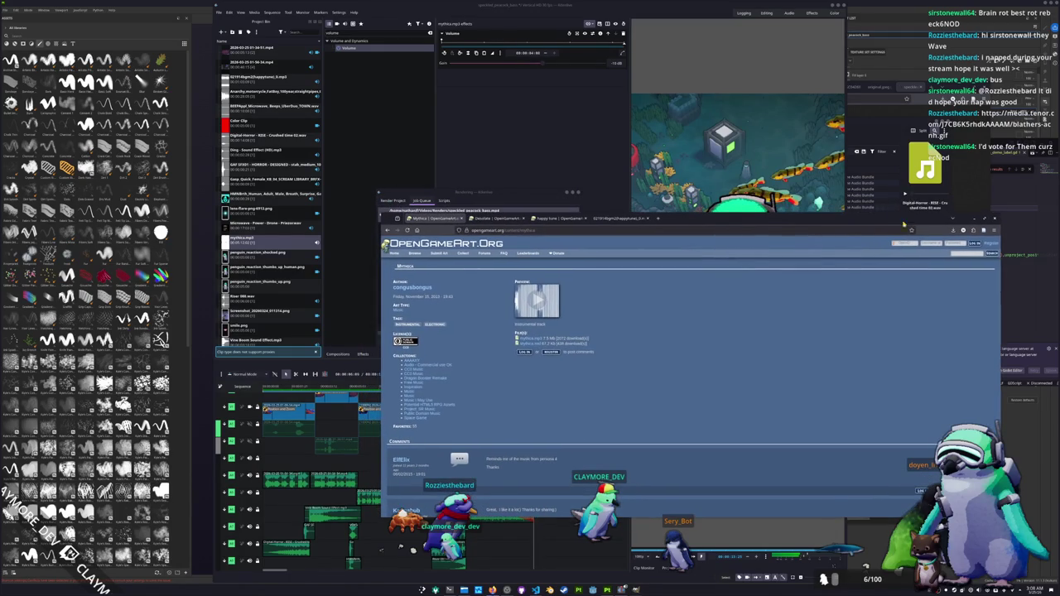
left_click(558, 218)
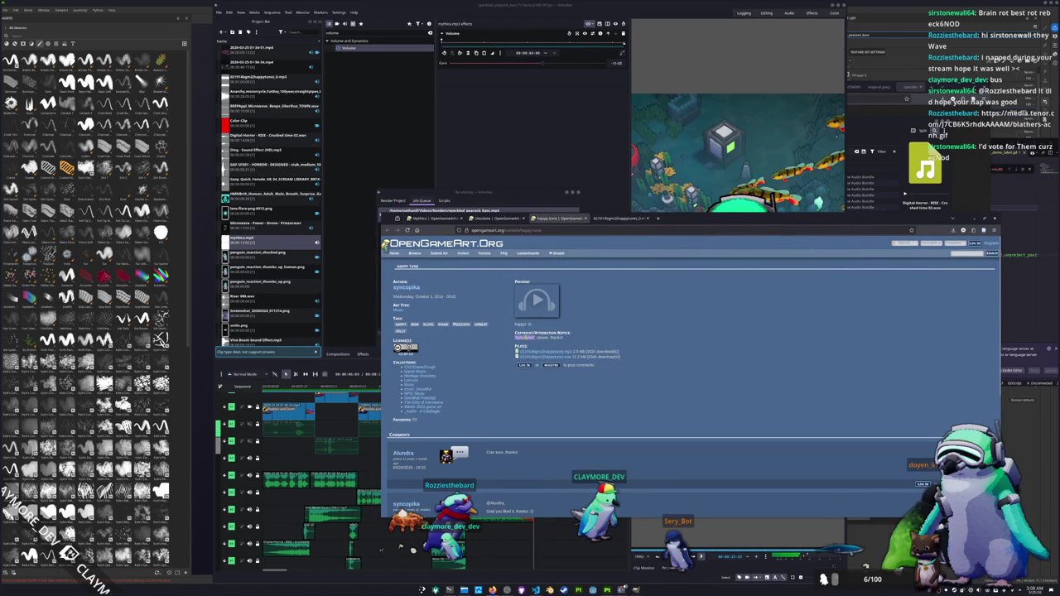
right_click(525, 337)
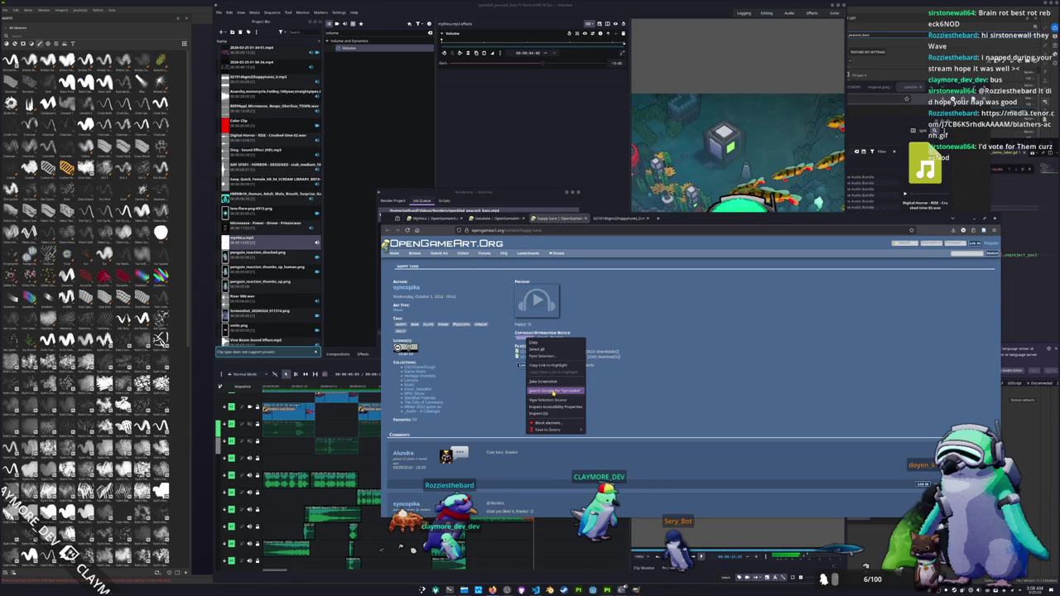
left_click(405, 288)
middle_click(406, 287)
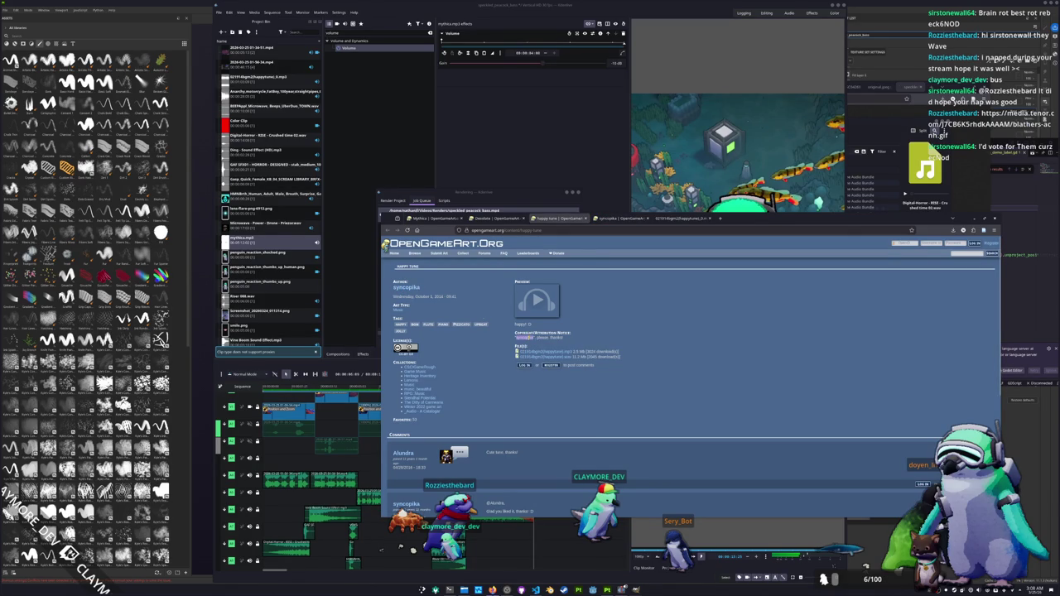
right_click(527, 334)
left_click(619, 219)
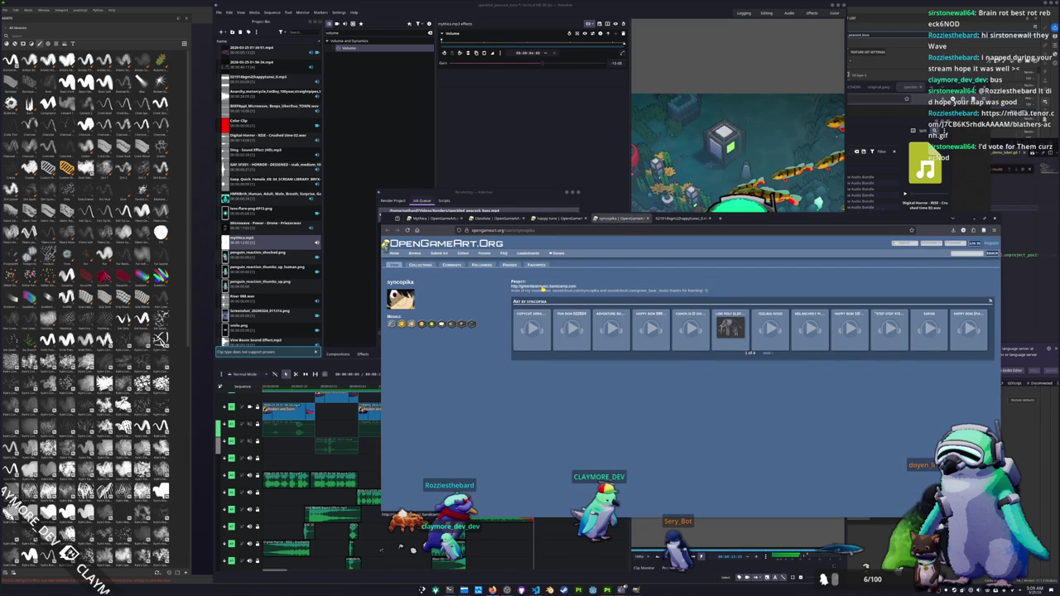
left_click(563, 288)
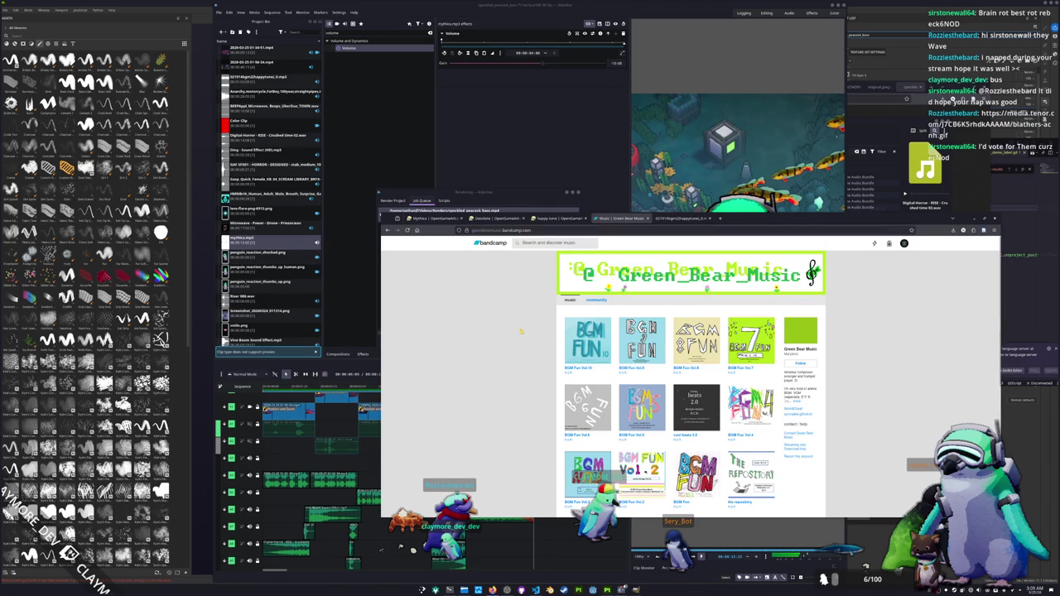
left_click_drag(721, 219, 747, 374)
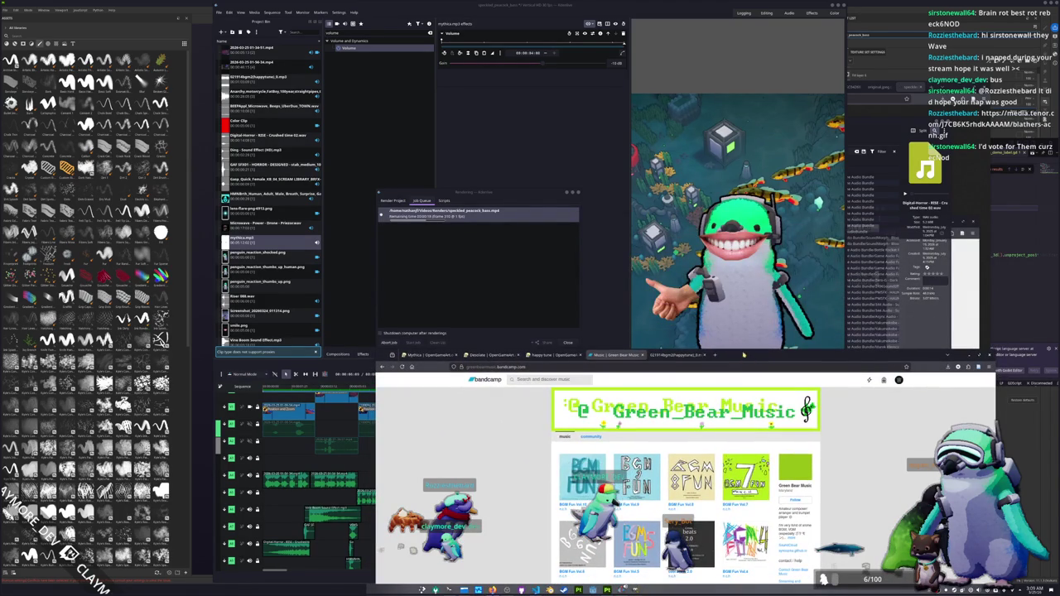
Check the render queue, then close the Mythica, Desolate and happy tune tabs.
left_click(484, 271)
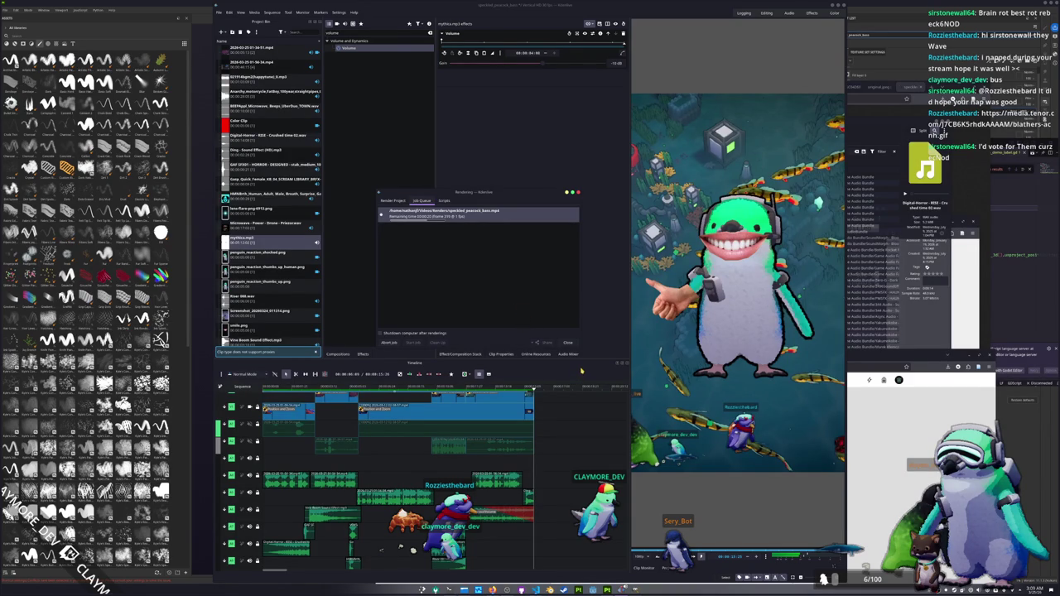
left_click_drag(477, 194, 536, 204)
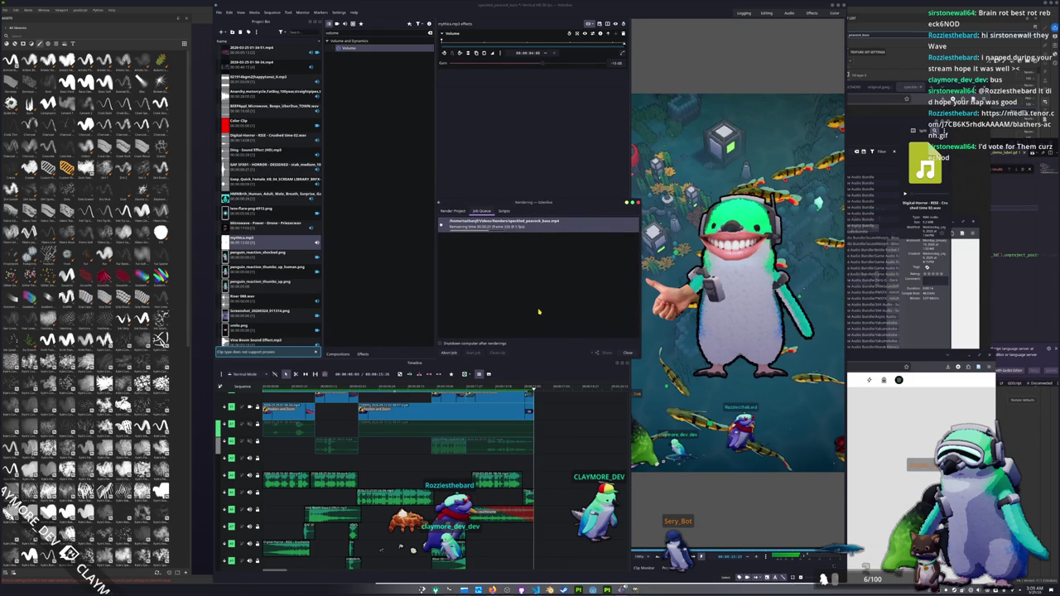
left_click(925, 358)
left_click(428, 354)
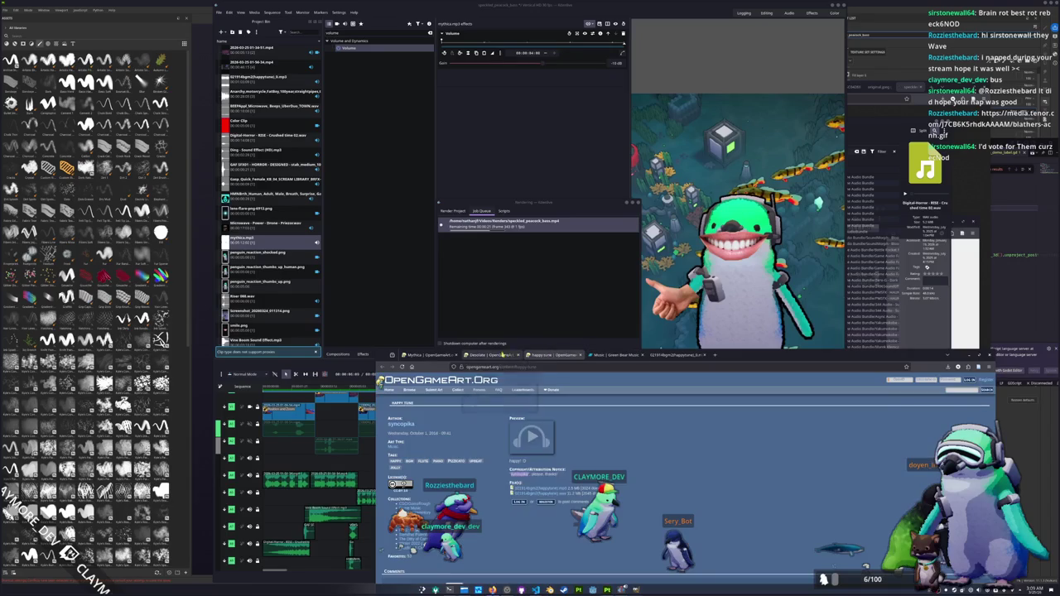
middle_click(428, 355)
middle_click(428, 355)
middle_click(429, 354)
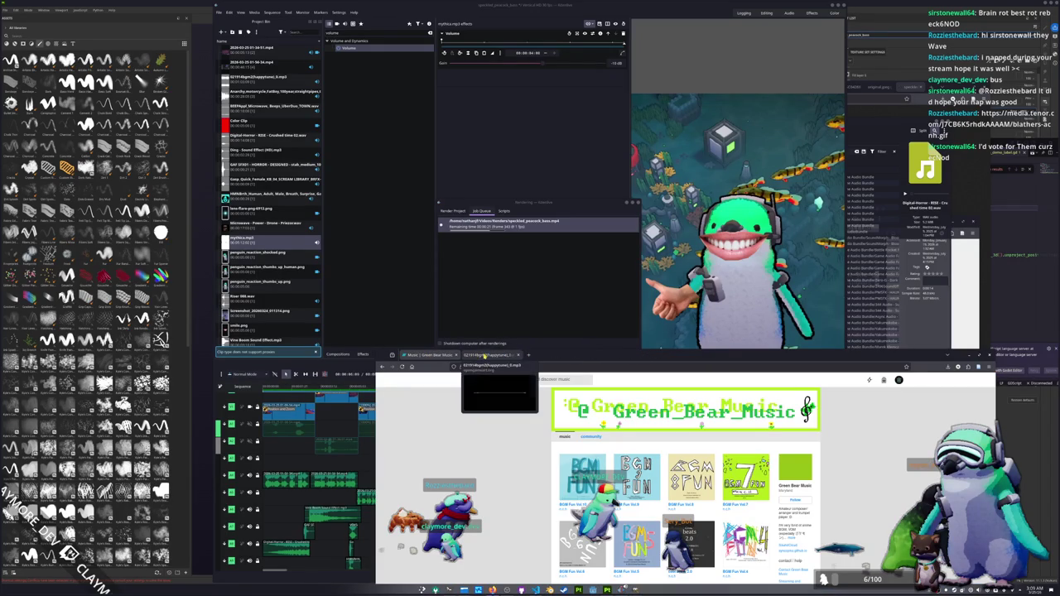
Make the Bandcamp window narrower and reposition it up and to the right.
left_click(599, 367)
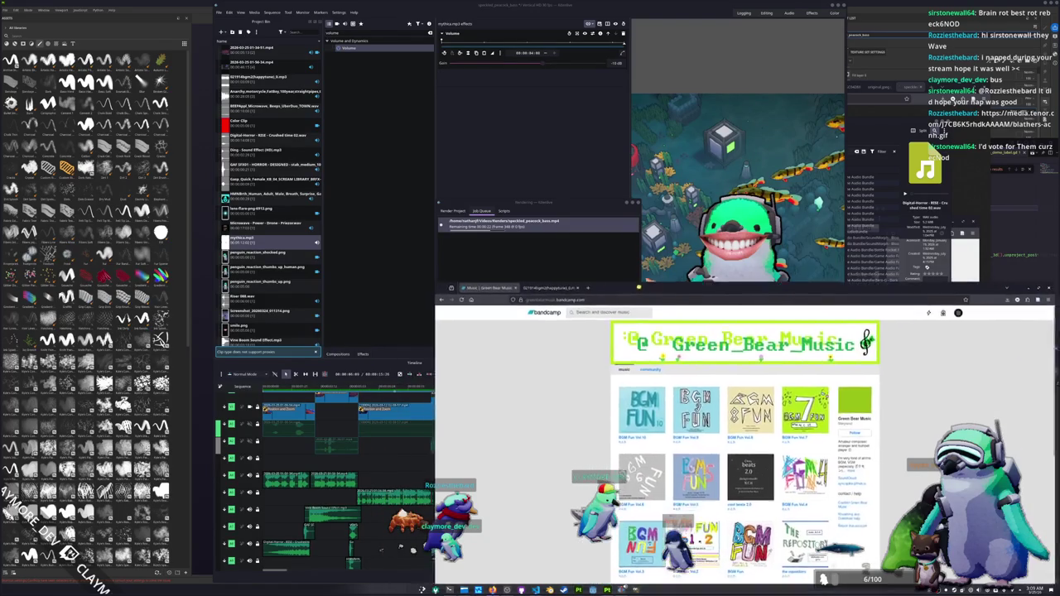
left_click_drag(579, 359, 636, 245)
left_click_drag(428, 318, 729, 319)
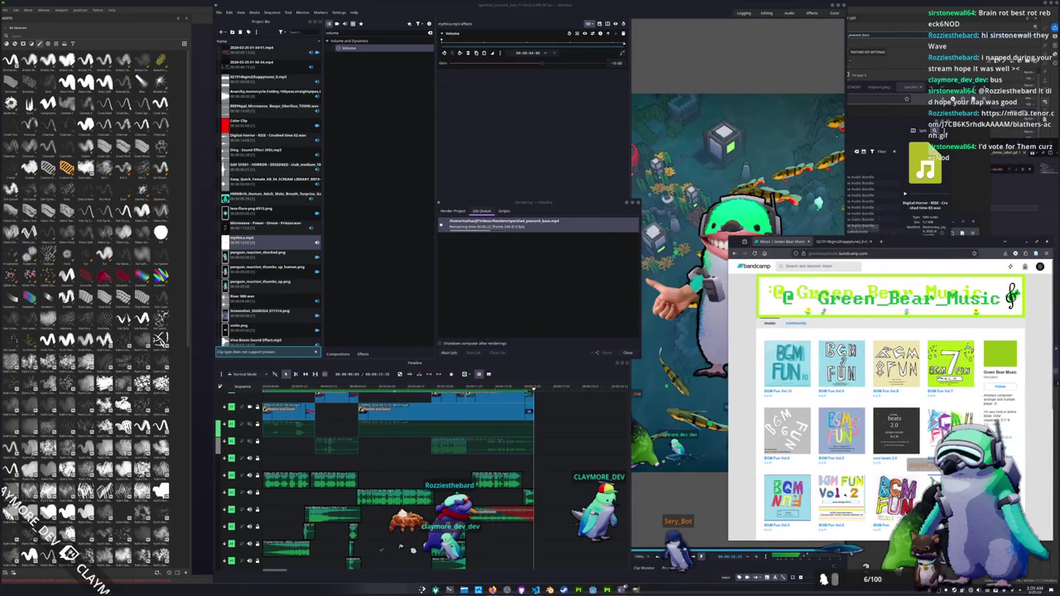
left_click_drag(900, 246, 898, 277)
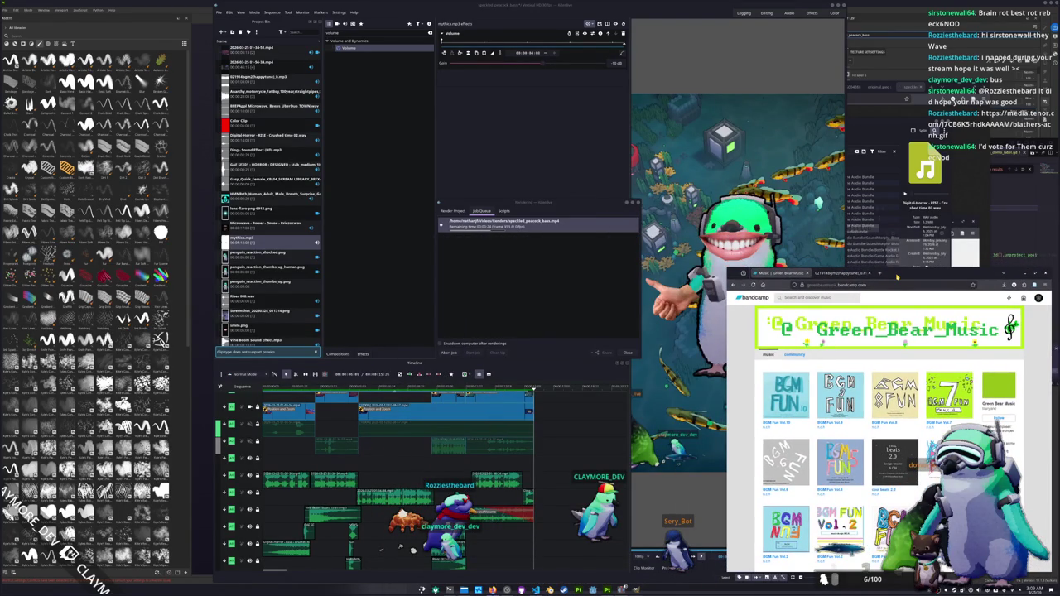
On the fish reference workspace, close the leftover fish tabs down to the peacock bass photo.
key("ctrl+F2")
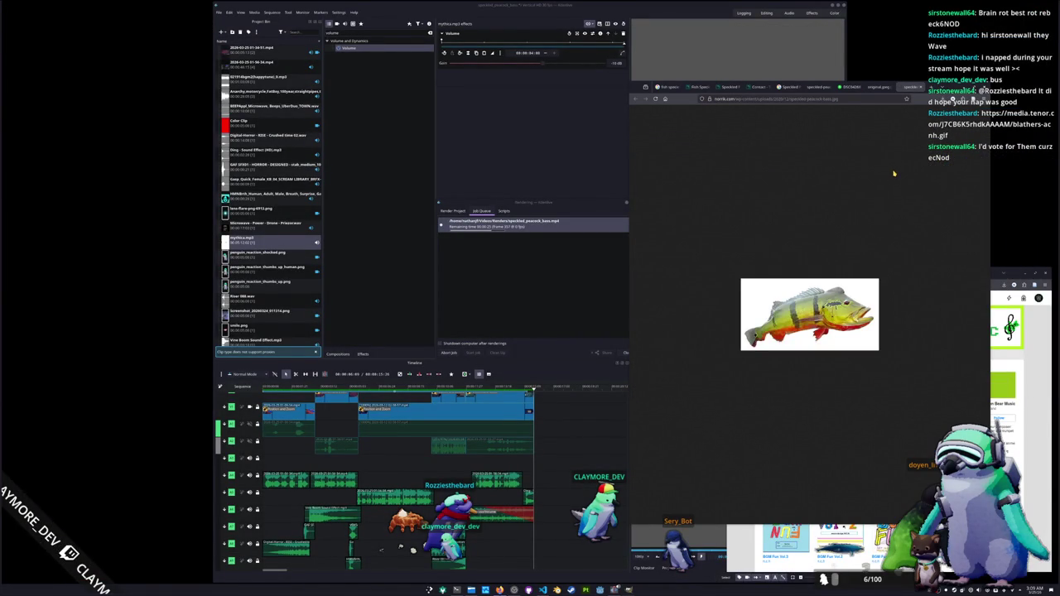
left_click(700, 87)
left_click(669, 88)
left_click(671, 88)
left_click(671, 88)
left_click(670, 88)
left_click(671, 88)
left_click(670, 88)
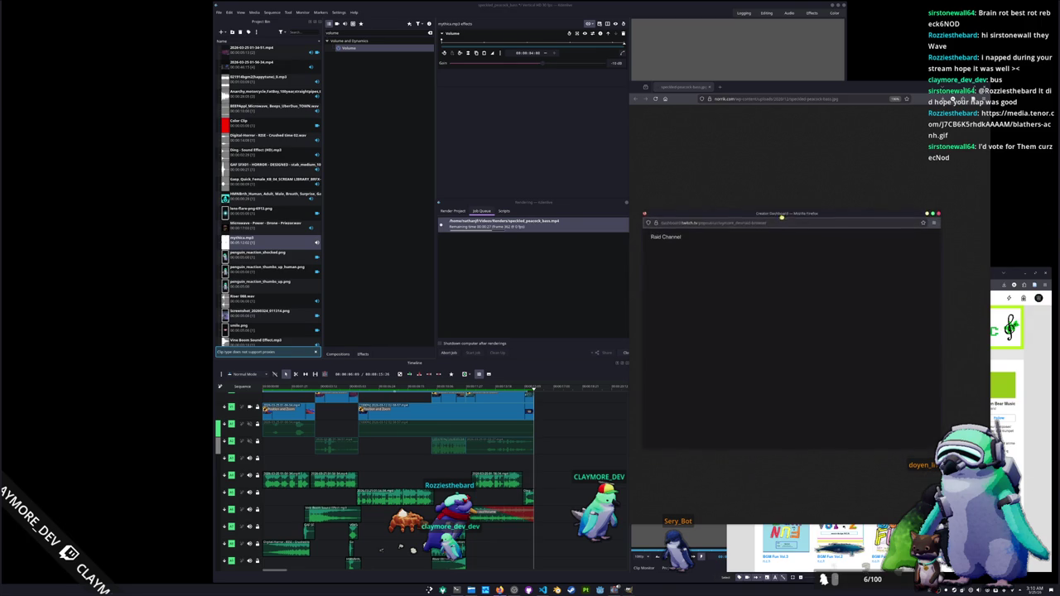
Position the Raid Channel window beside the fish image, up and to the right.
left_click_drag(759, 237, 629, 228)
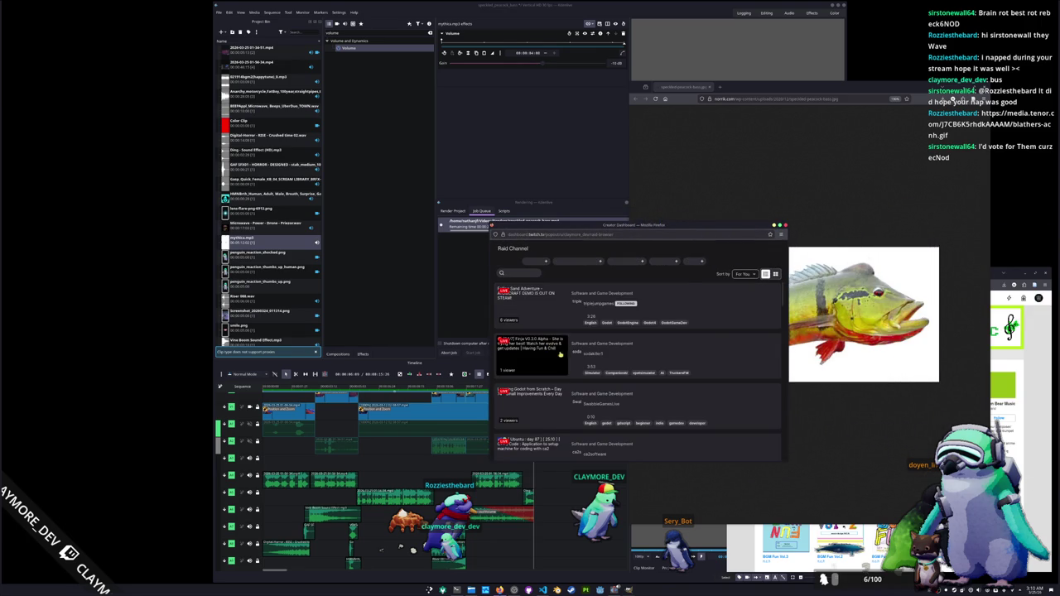
scroll(637, 344, "down", 3)
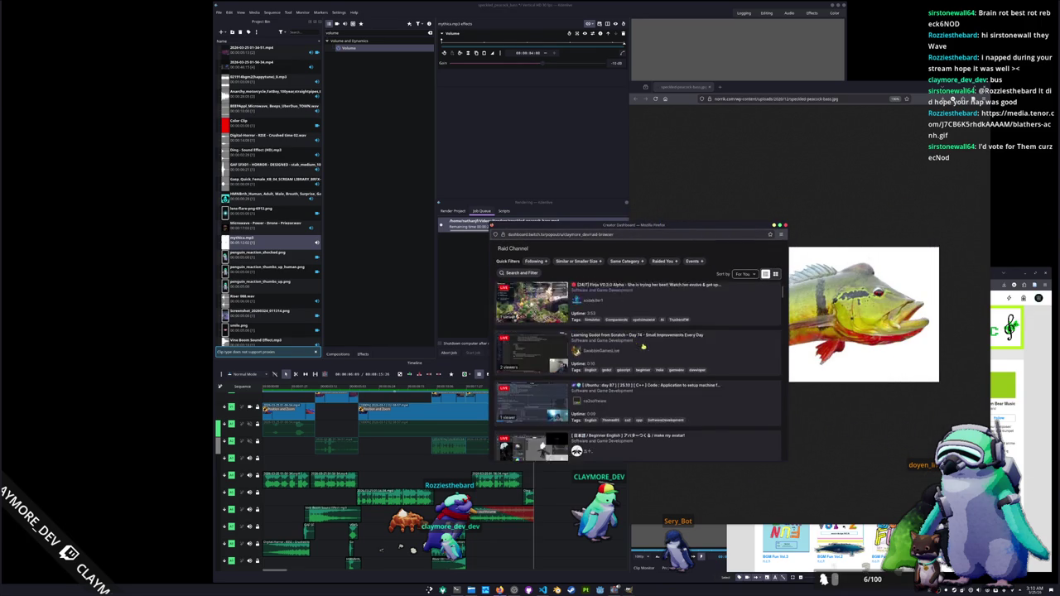
scroll(653, 353, "down", 2)
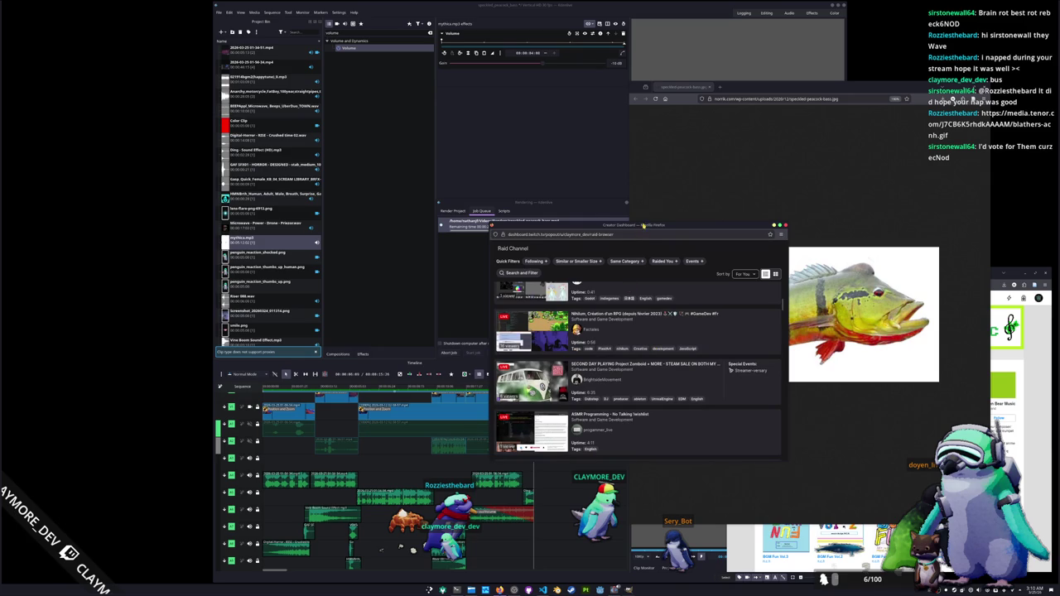
mouse_move(645, 225)
left_mouse_down()
mouse_move(654, 92)
mouse_move(695, 130)
left_mouse_up()
Filter the raid list to Following channels and preview one live stream.
left_click(599, 166)
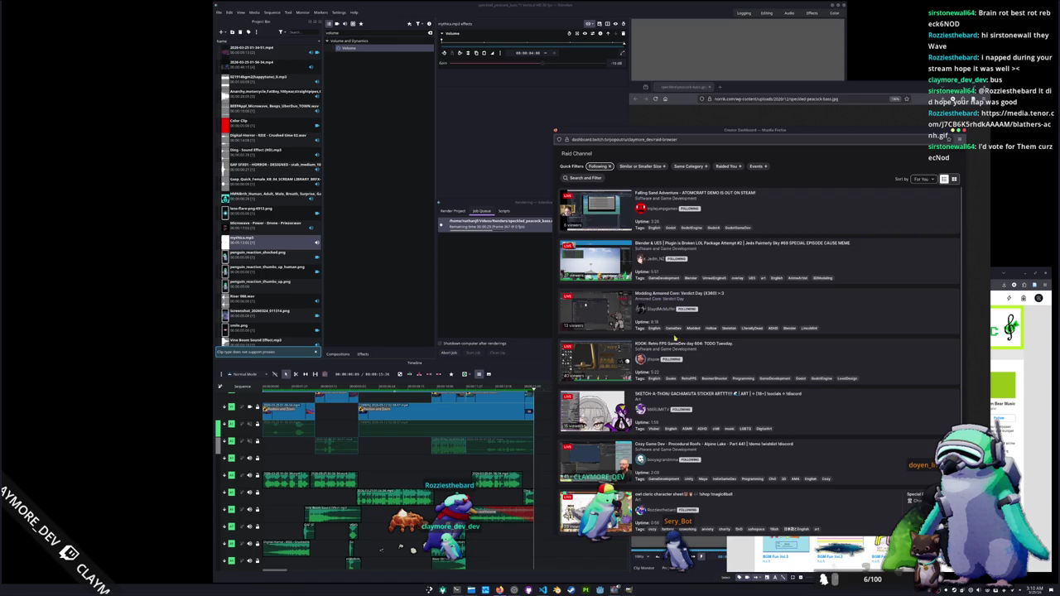
scroll(684, 337, "down", 1)
scroll(721, 337, "up", 1)
scroll(625, 249, "down", 2)
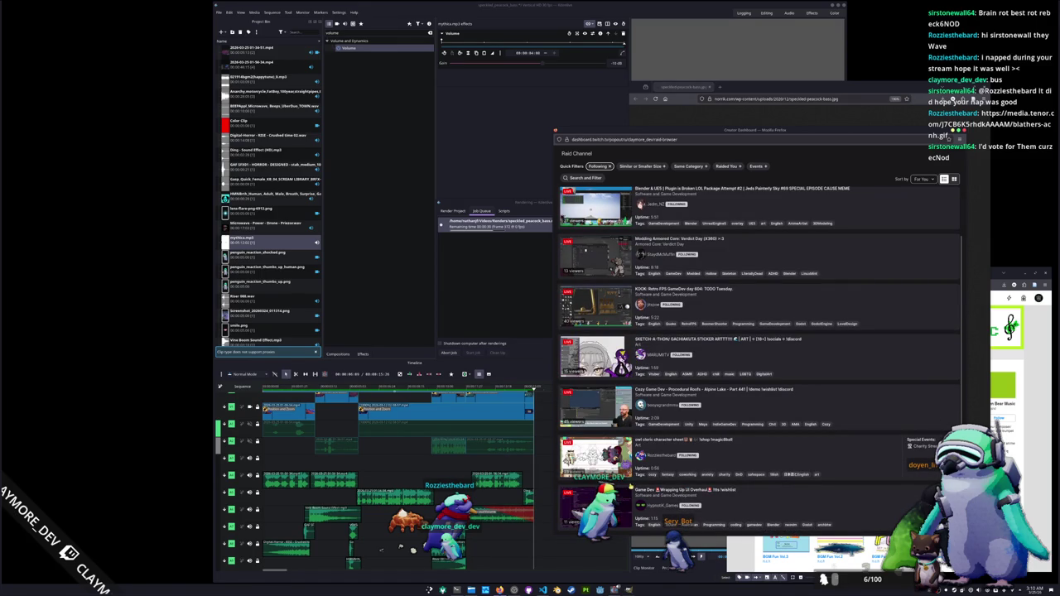
scroll(636, 447, "up", 1)
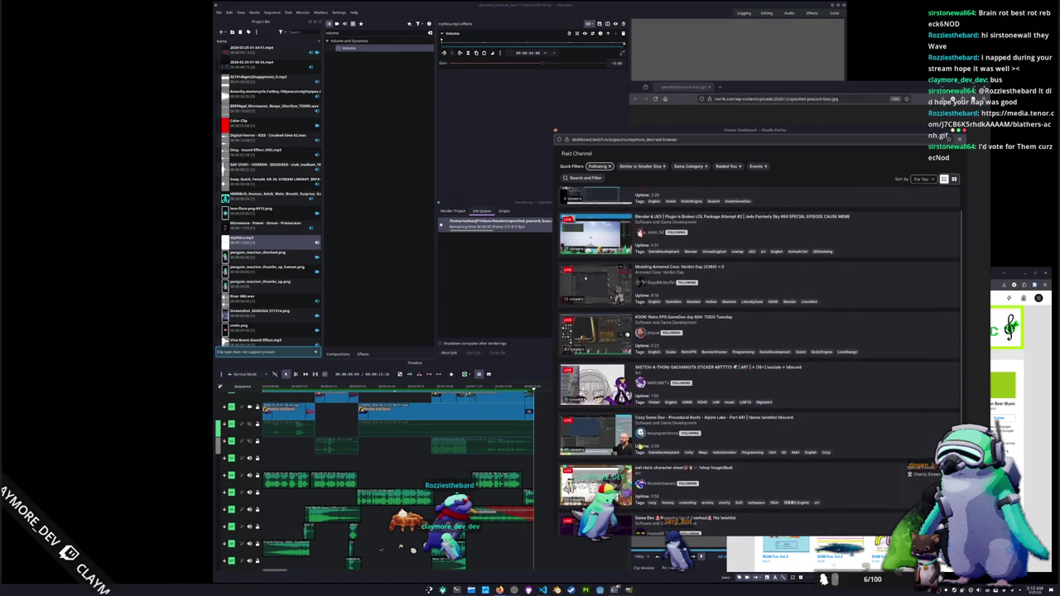
scroll(634, 443, "up", 1)
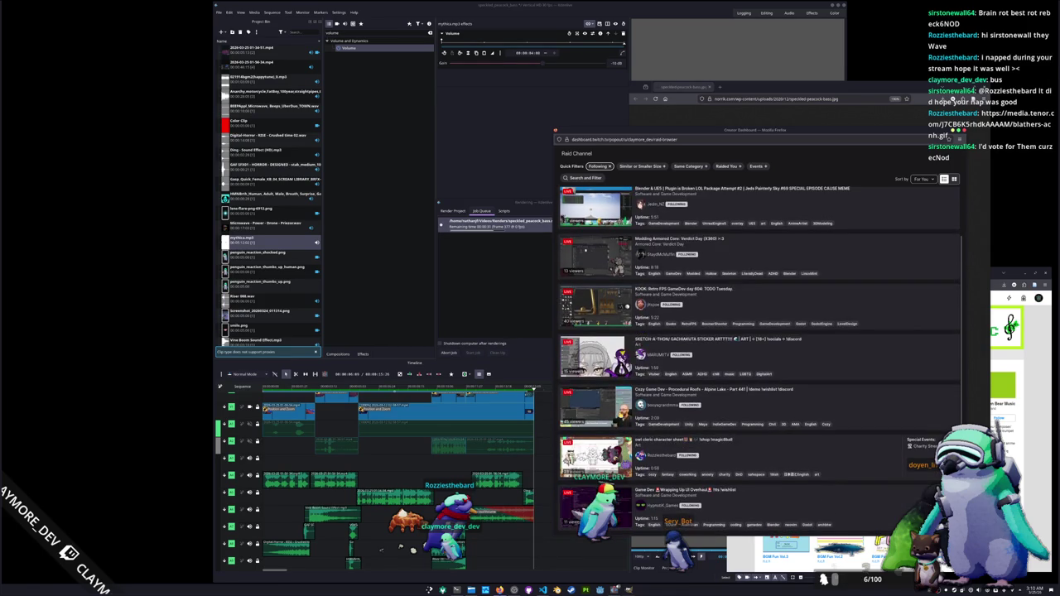
left_click(623, 415)
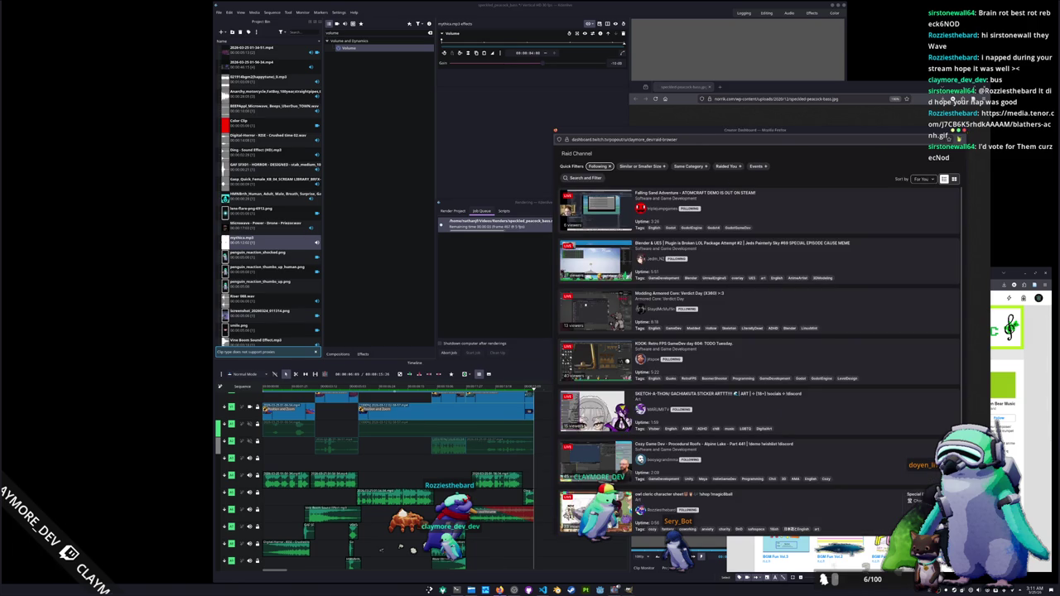
Close the peacock bass image window and the finished Rendering dialog.
left_click(708, 87)
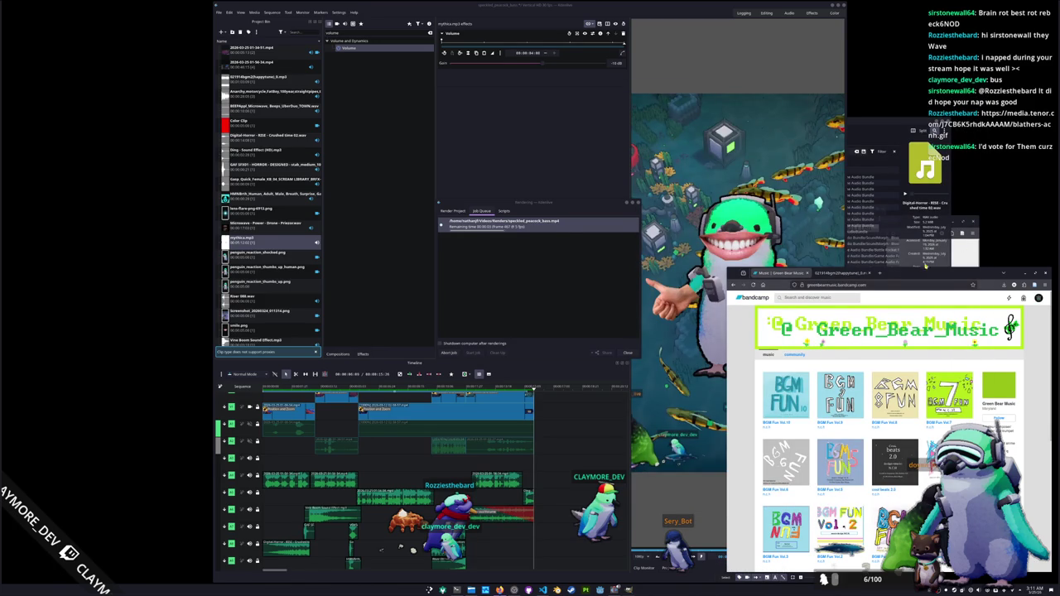
left_click_drag(919, 272, 912, 261)
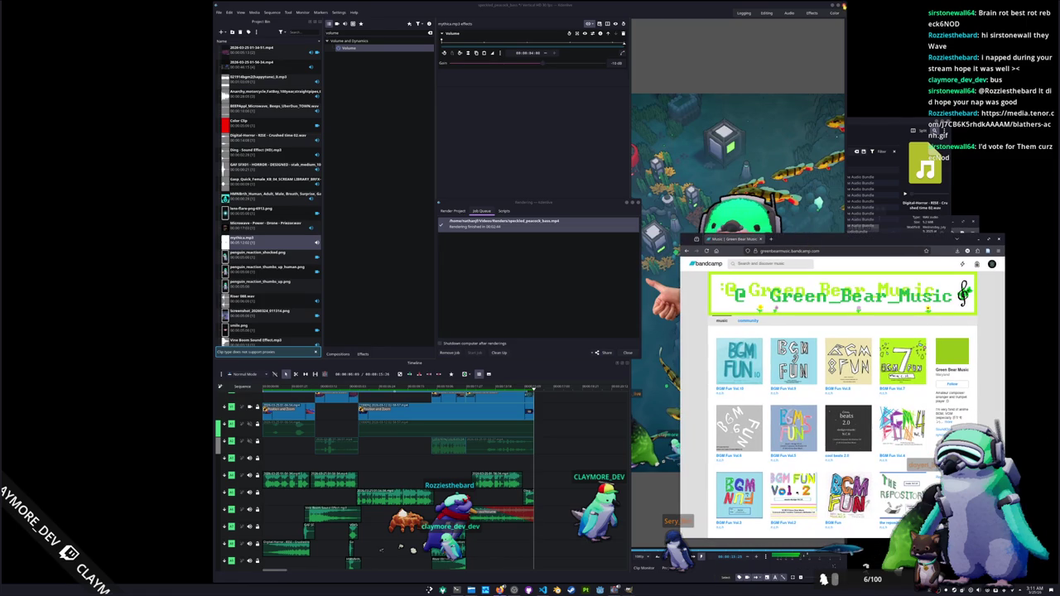
left_click(628, 352)
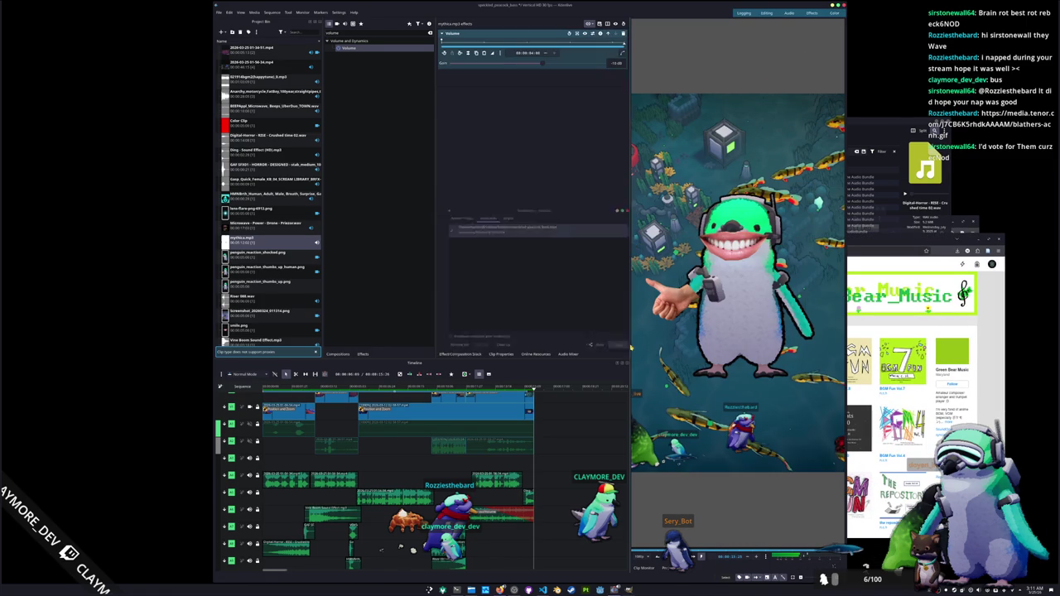
Open youtube.com in a new browser tab.
key("ctrl+t")
type("youtube.com")
key("Return")
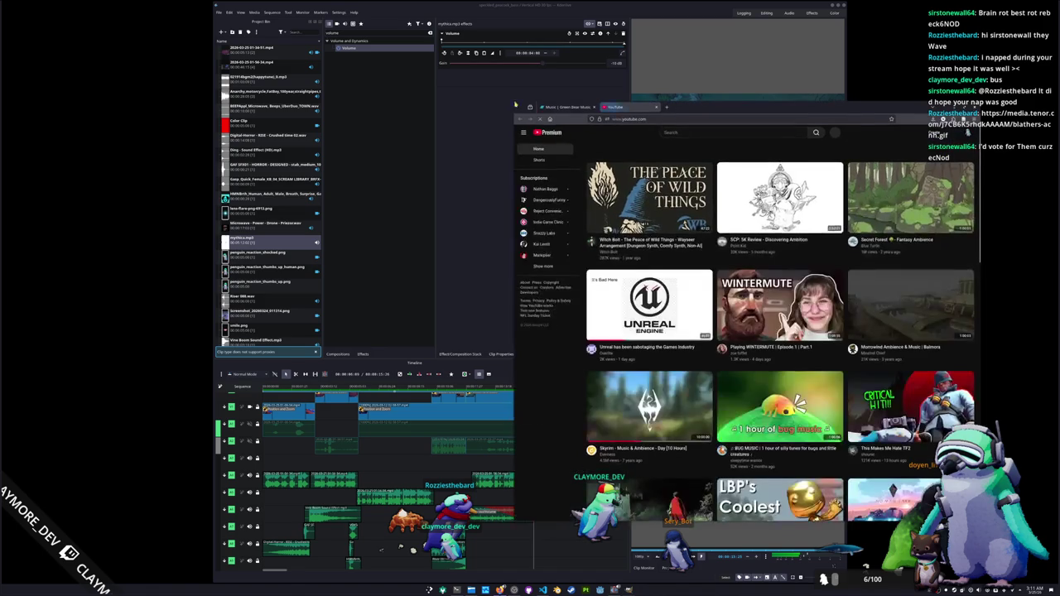
Open the Upload videos dialog from YouTube Studio's Create menu and start choosing a file.
left_click(922, 133)
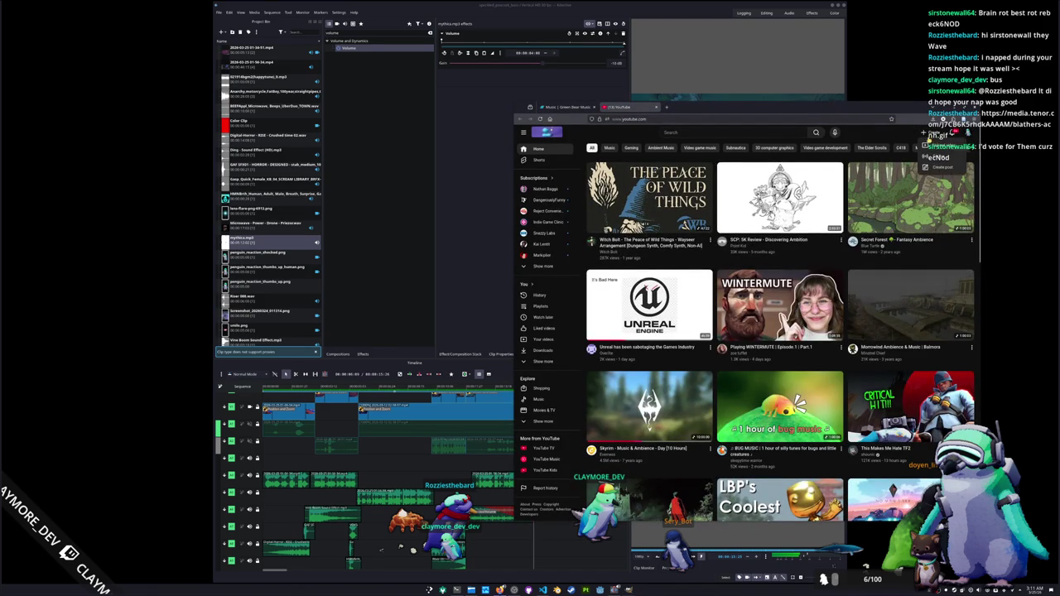
left_click(940, 142)
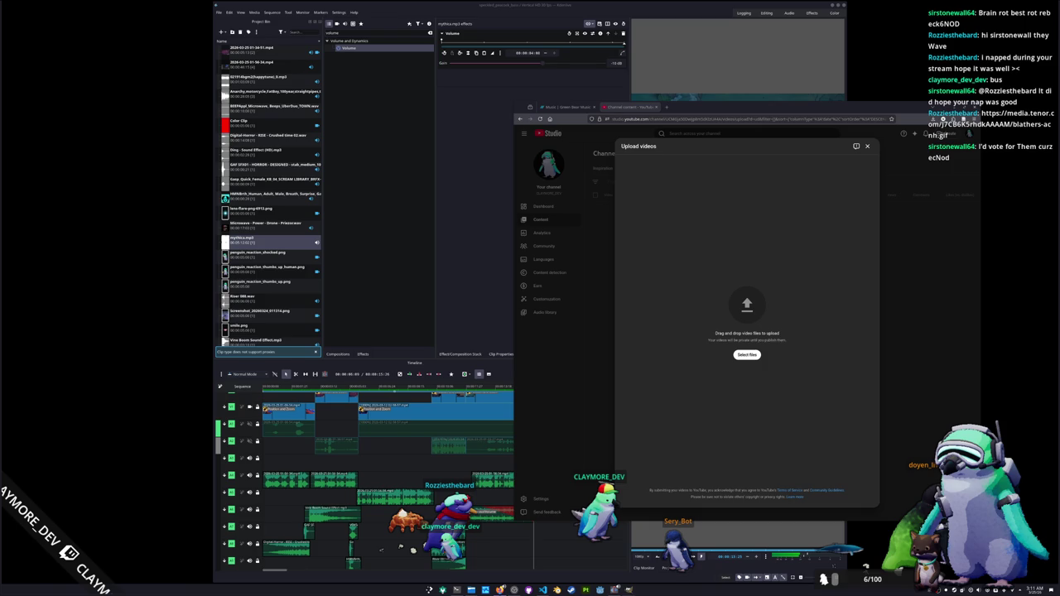
left_click(746, 355)
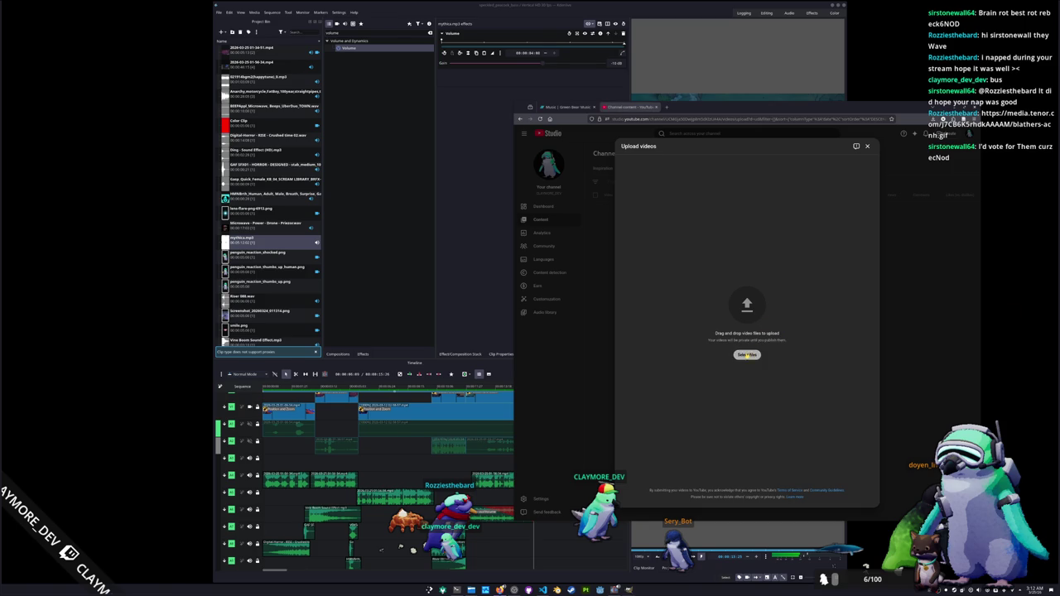
Filter the file list by 'spec' and upload speckled_peacock_bass.mp4.
scroll(688, 264, "down", 5)
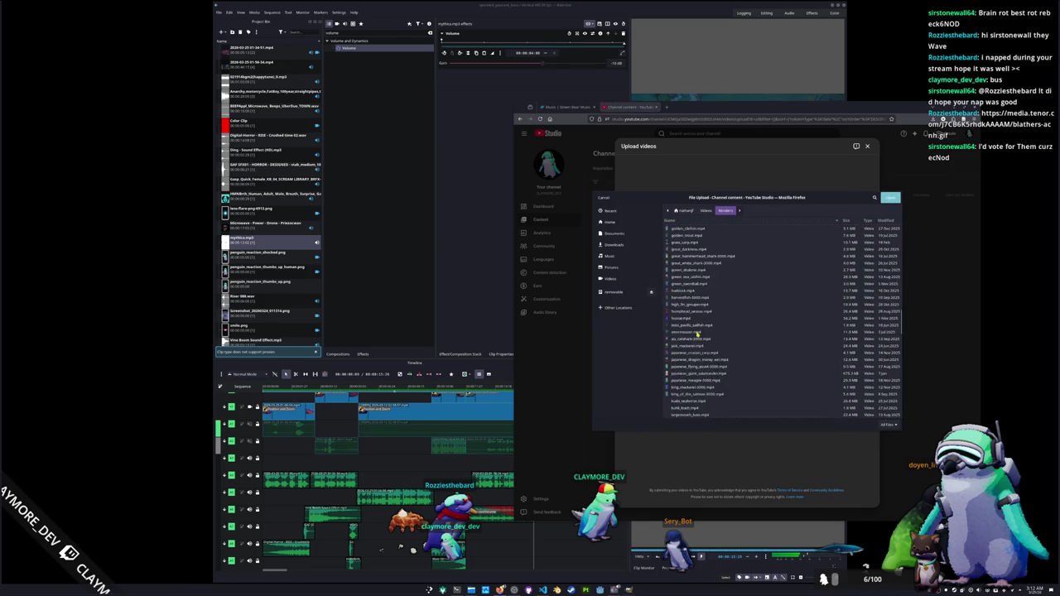
scroll(689, 298, "down", 5)
scroll(693, 344, "down", 5)
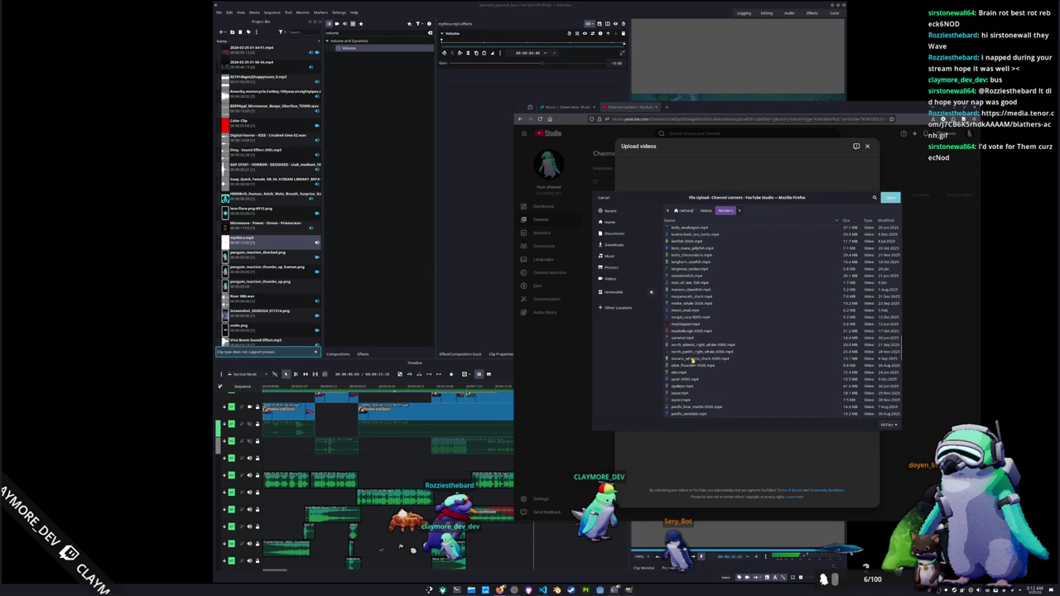
type("spec")
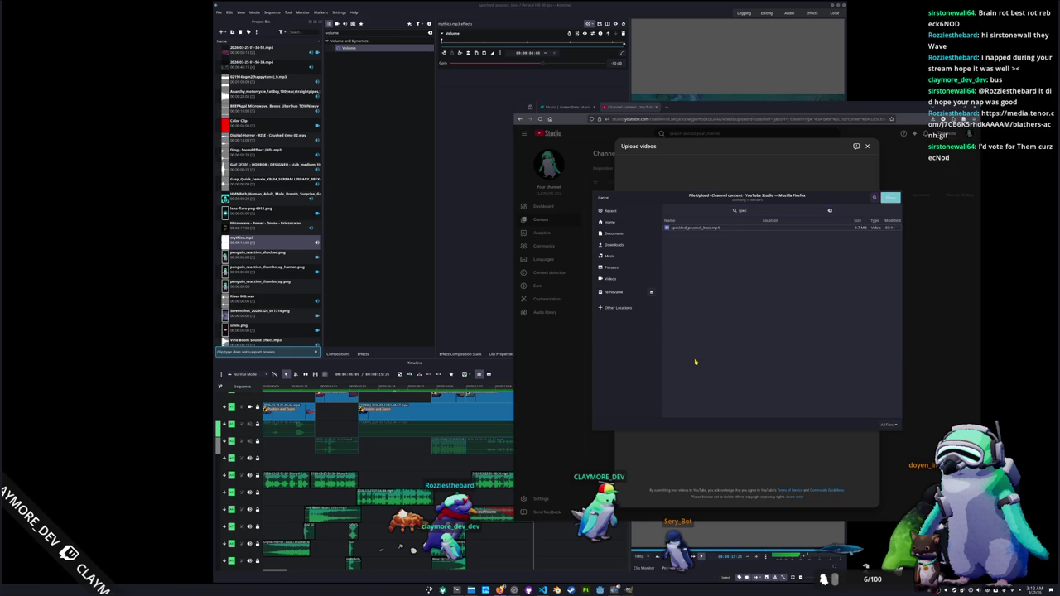
double_click(690, 229)
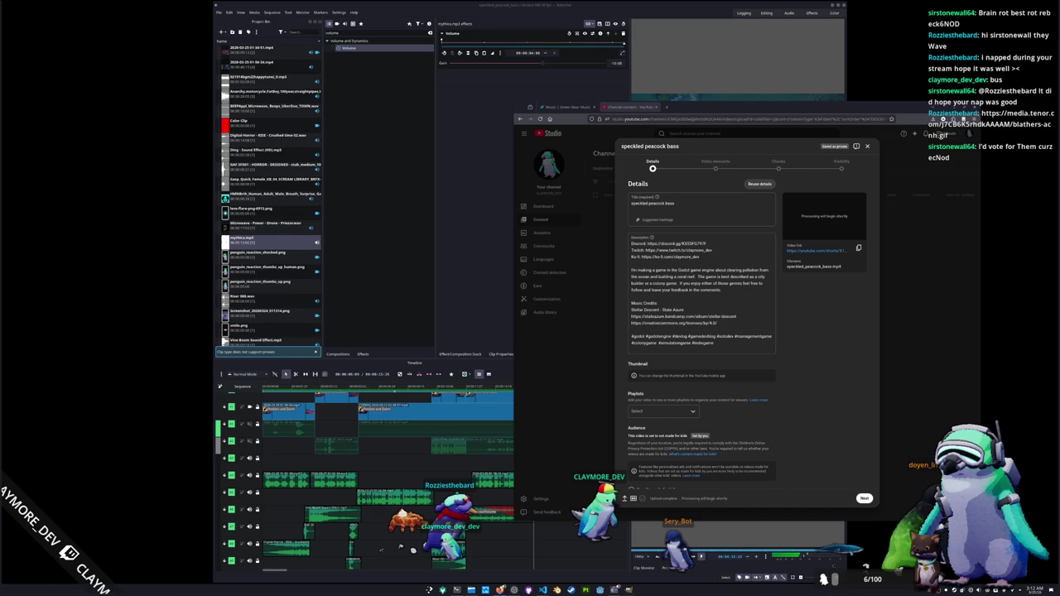
Title the video 'Theres a big problem with my speckled peacock bass...' with #godot #gamedev #blender #substancepainter.
left_click(691, 210)
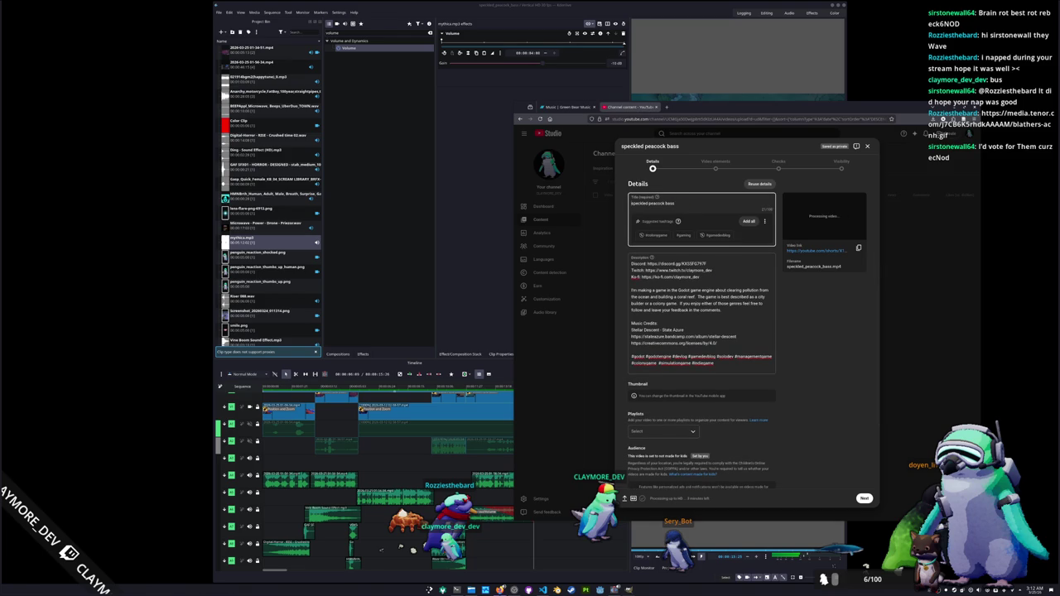
type("Theres a big problem with my")
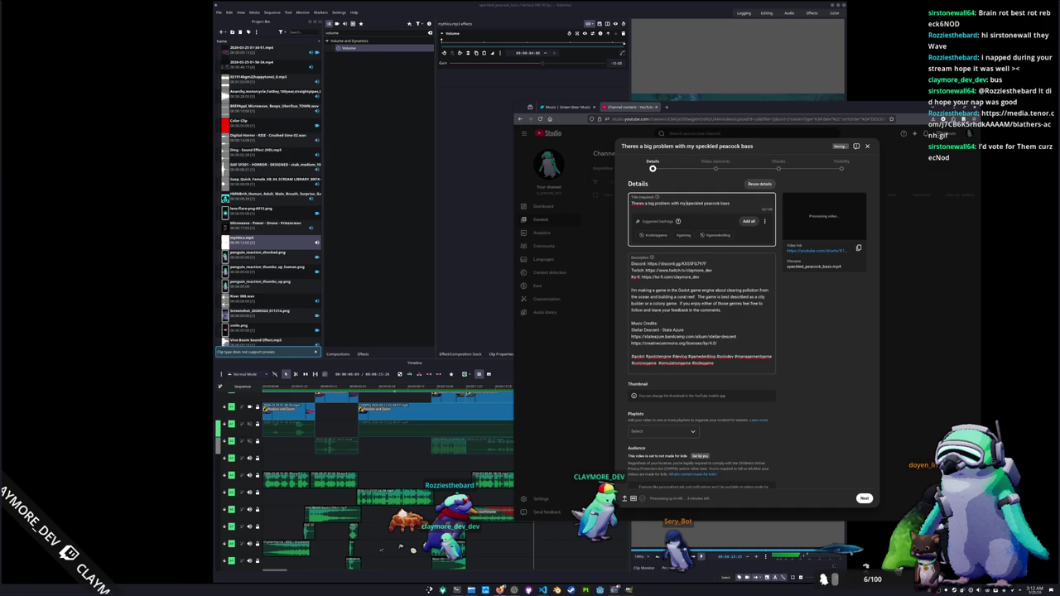
type("th")
type(" my speckled peacock bass... #godot #gamedev")
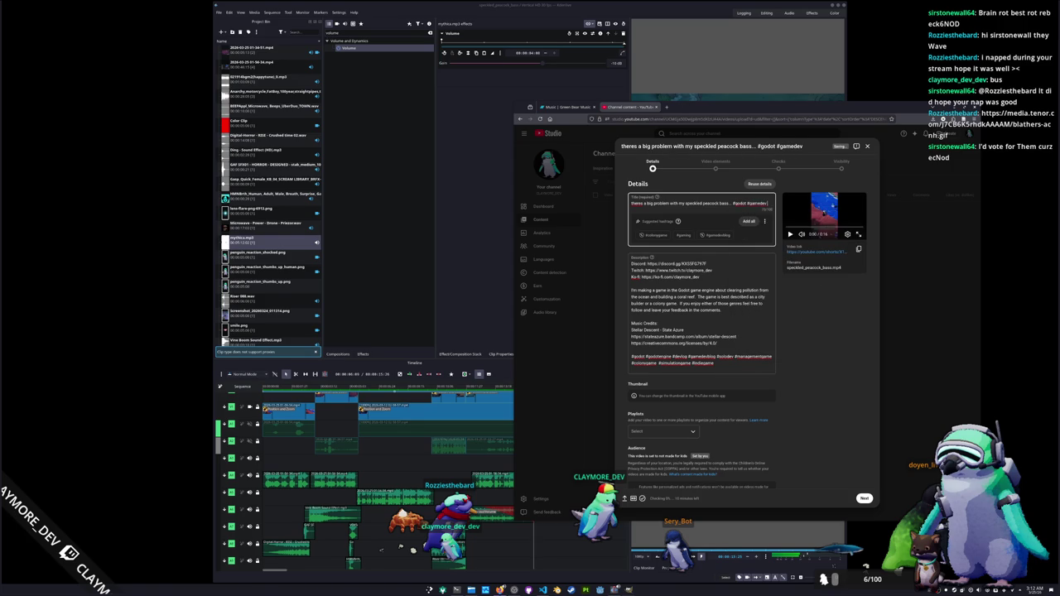
type(" #b")
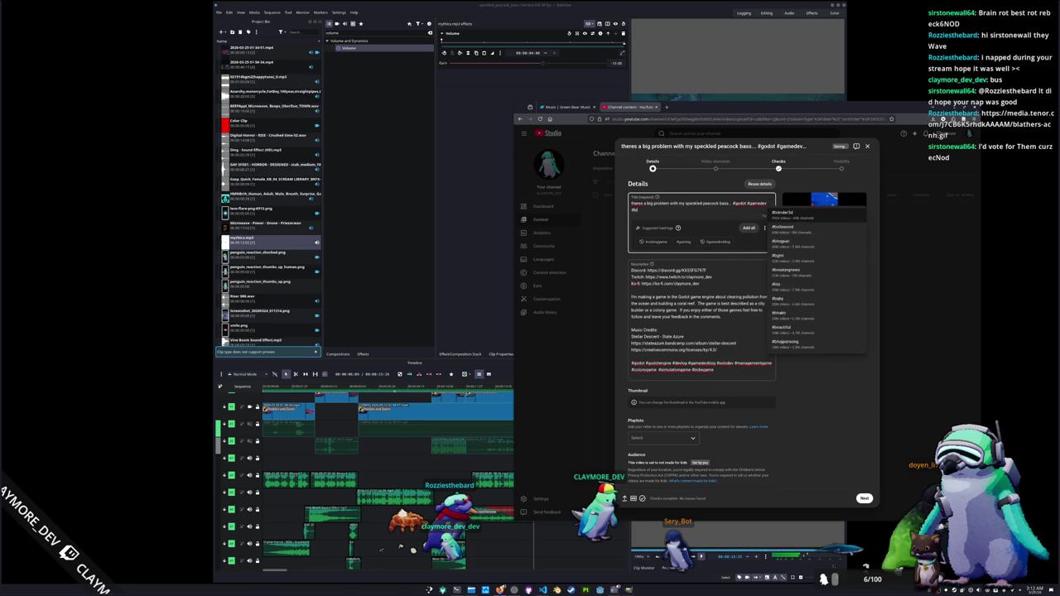
type("lender #subscri")
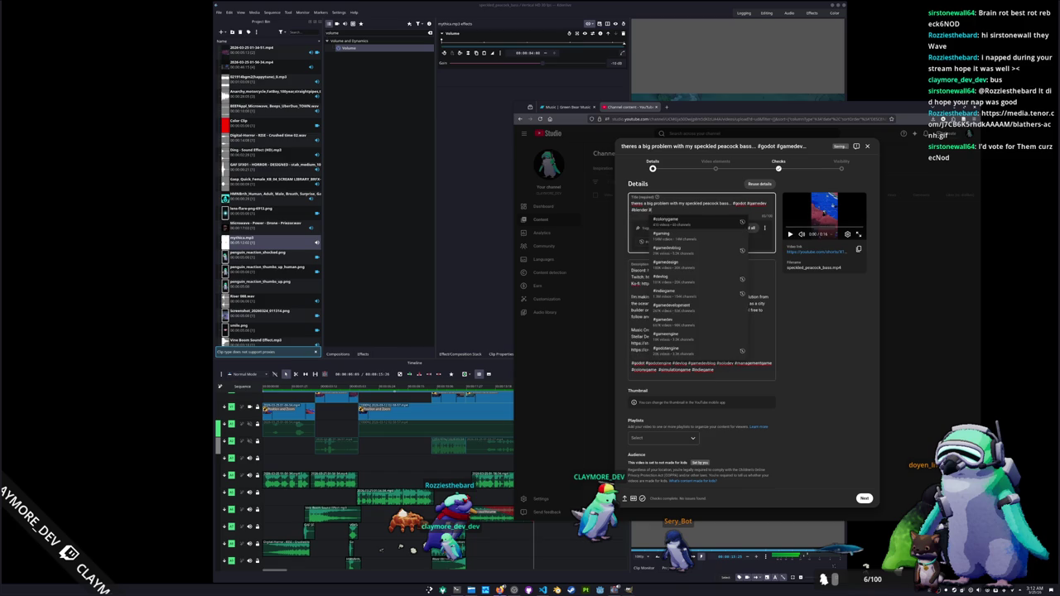
key("BackSpace")
key("BackSpace")
key("BackSpace")
type("tancepainter")
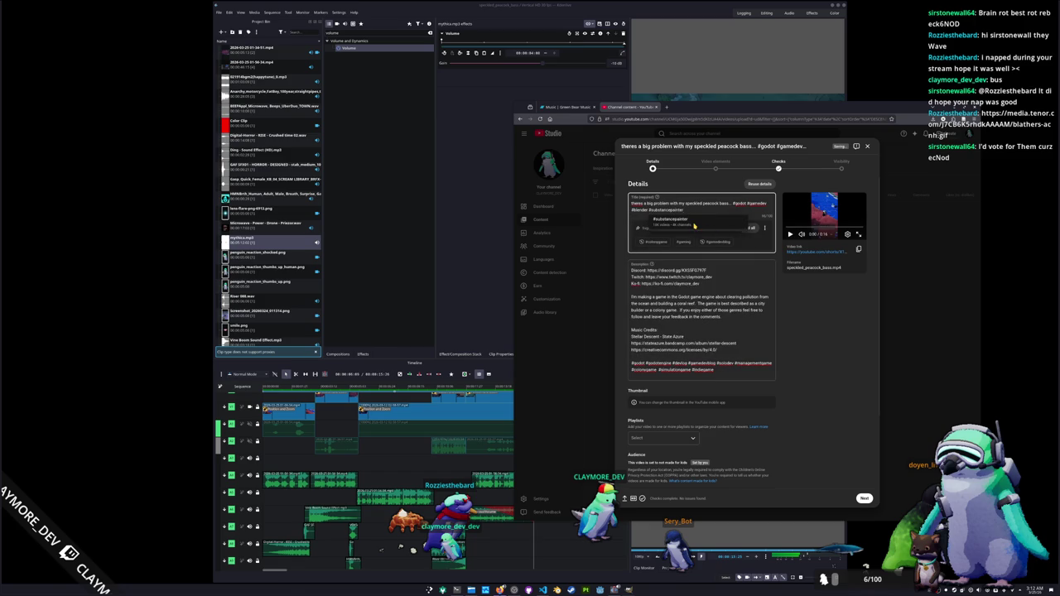
scroll(798, 294, "down", 2)
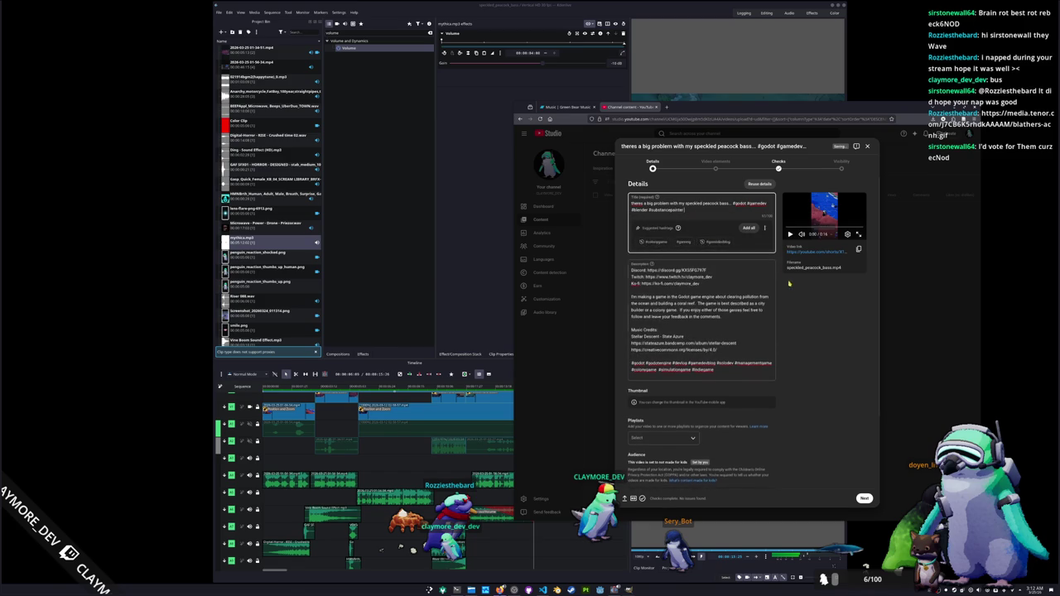
left_click(656, 282)
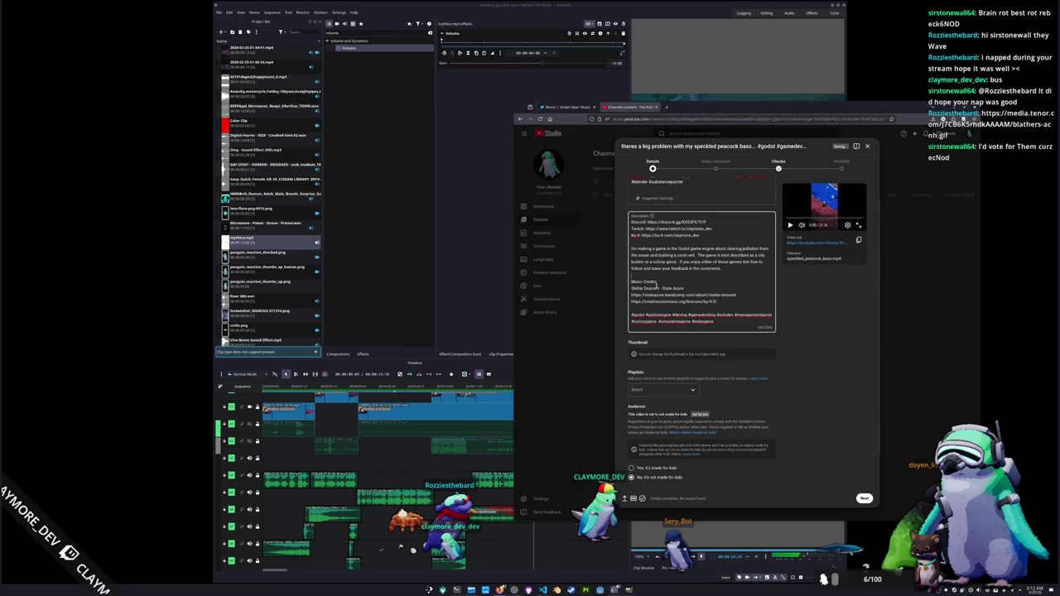
Replace the description's Music Credits lines with the greenbearmusic.bandcamp.com link.
key("shift+Up")
key("shift+Up")
key("shift+Up")
type("https://greenbearmusic.bandcamp.com/")
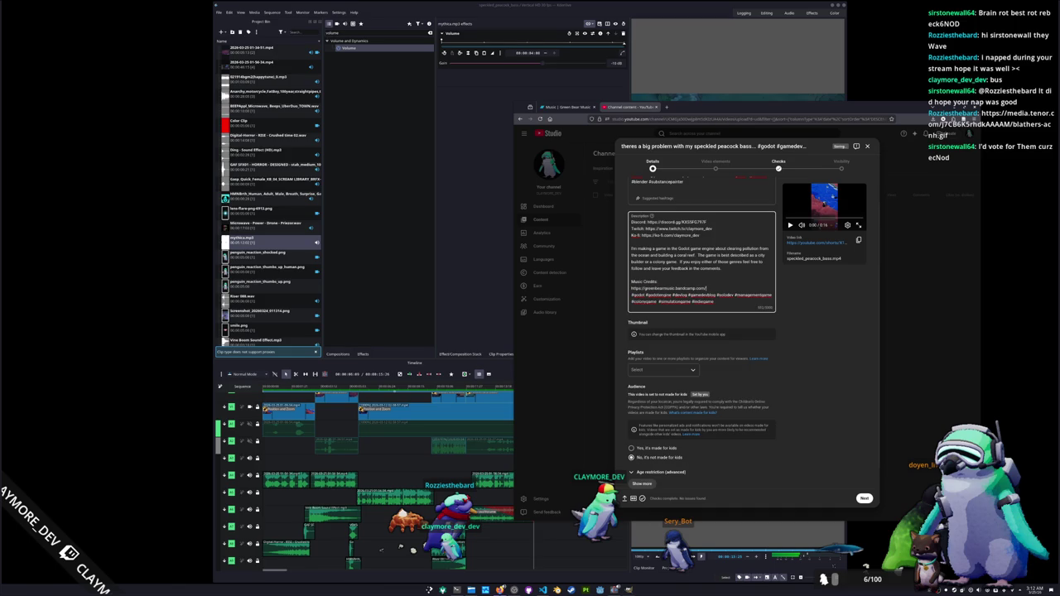
key("Down")
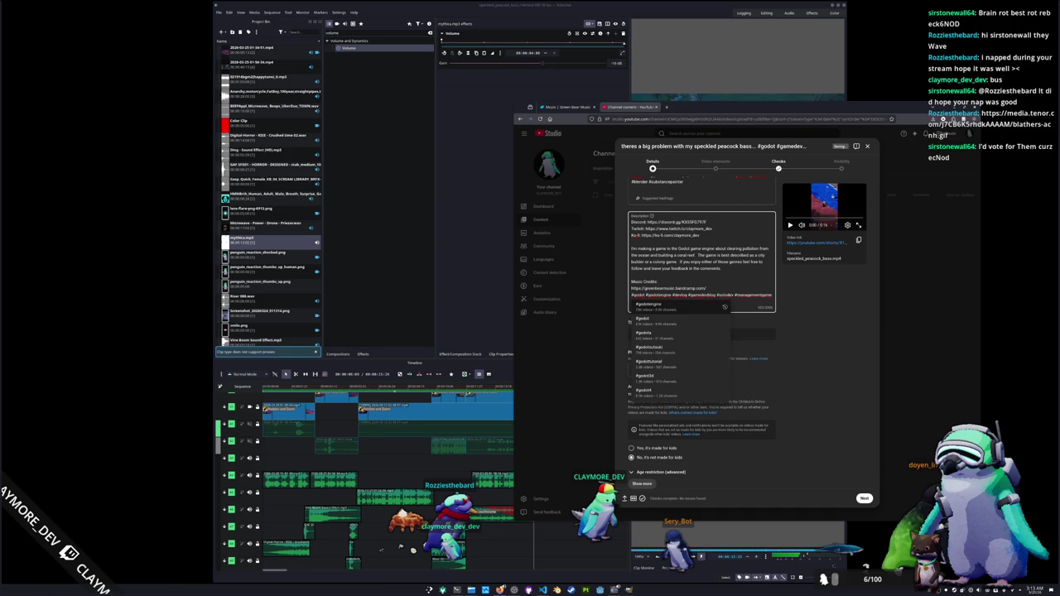
key("Return")
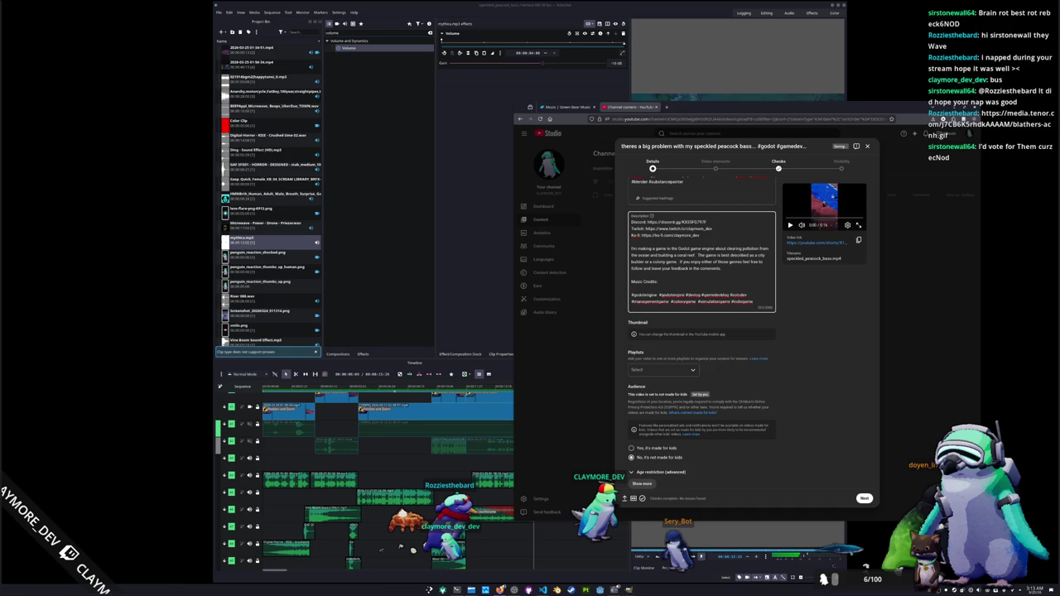
type("https://greenbearmusic.bandcamp.com/")
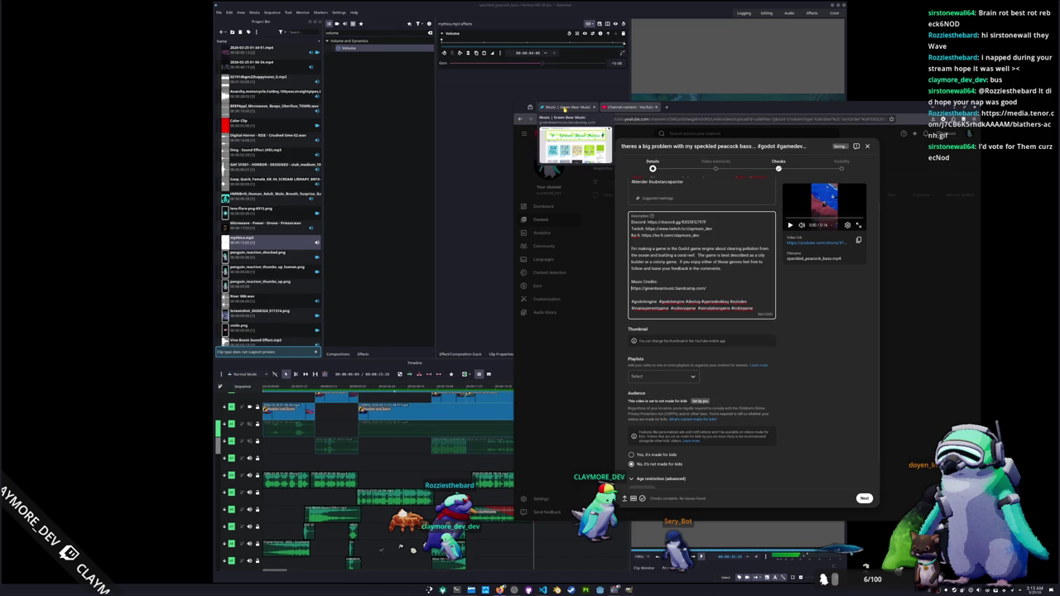
Add the video to the HADALYTH Shorts playlist and continue to Video elements.
left_click(662, 376)
left_click(637, 377)
left_click(725, 470)
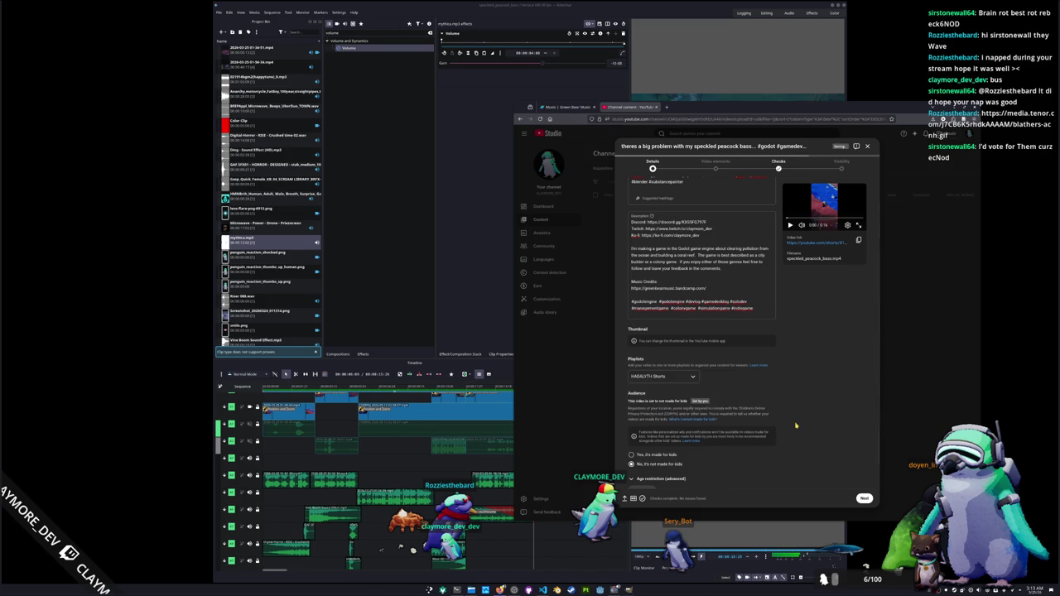
left_click(863, 498)
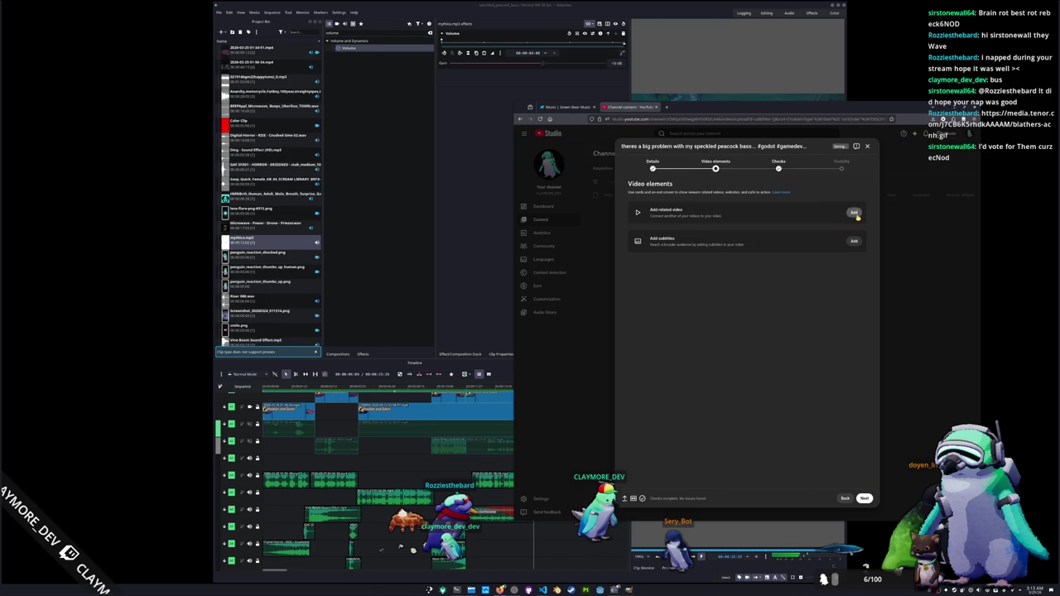
Link the shortfin squid video as a related video.
left_click(853, 212)
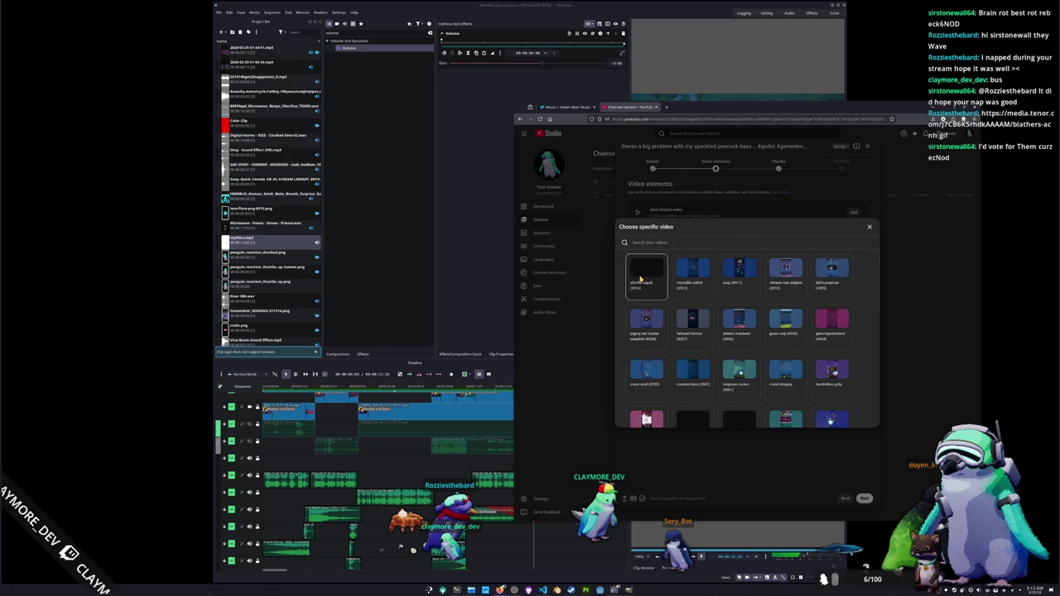
left_click(651, 273)
left_click(843, 497)
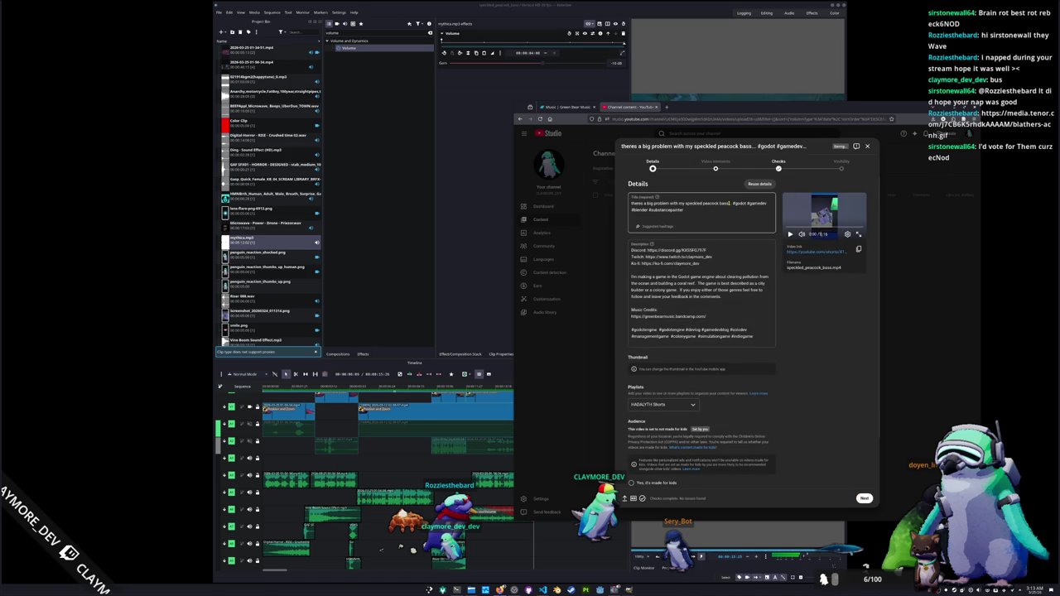
Advance through Checks to Visibility and publish the video as Public.
left_click(864, 498)
left_click(864, 498)
left_click(863, 497)
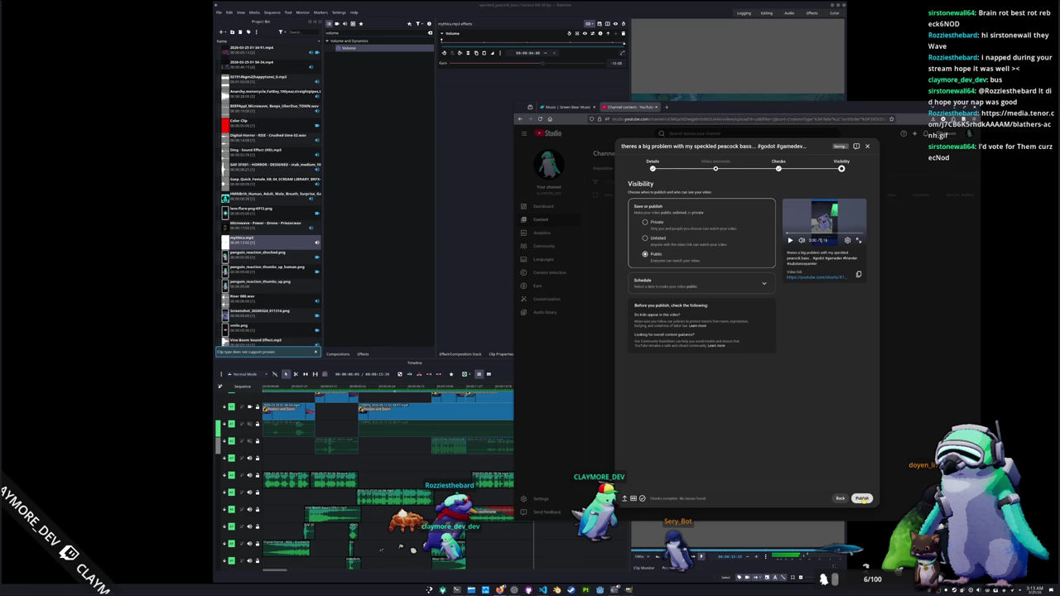
left_click(863, 498)
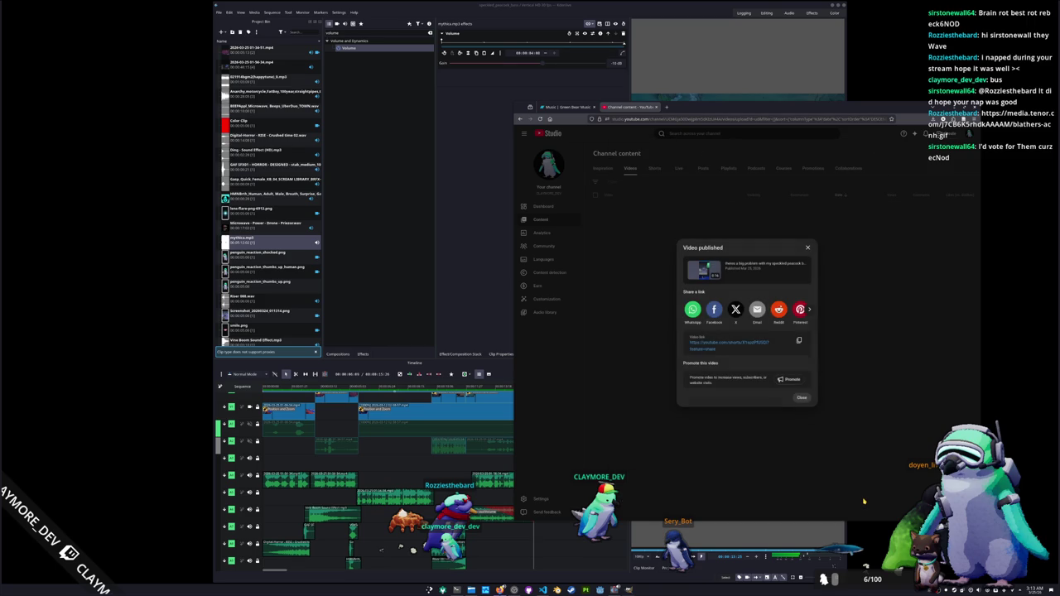